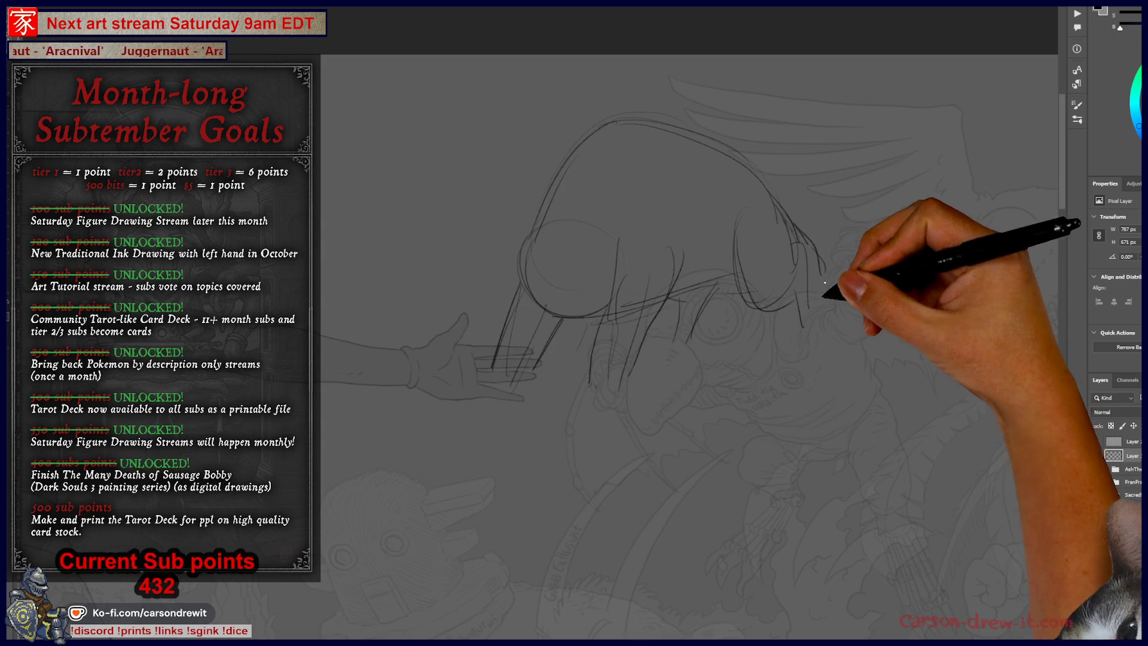
# Add rough pencil strokes over the creature's body
pyautogui.moveTo(684, 252)
pyautogui.mouseDown()
pyautogui.moveTo(671, 328)
pyautogui.moveTo(709, 332)
pyautogui.mouseUp()
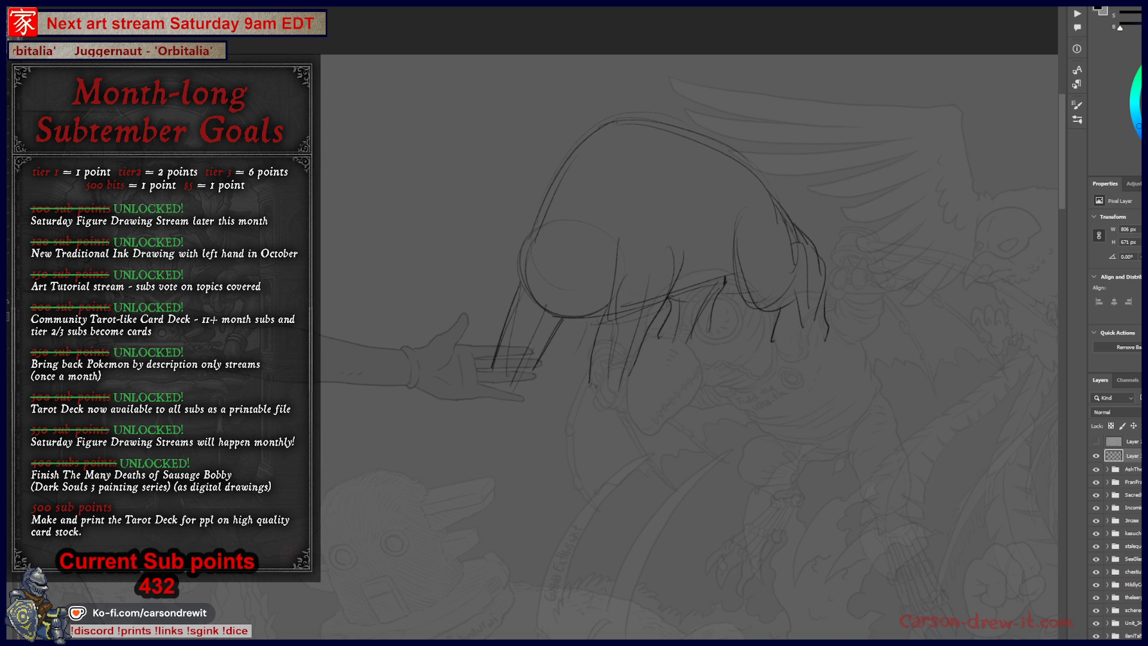
# Bring the shoe size guide browser window in front of the sketch
pyautogui.hotkey('alt', 'Tab')
# Select the men's size 10.5 entry in the SoftMoc size guide
pyautogui.scroll(-5, 782, 344)
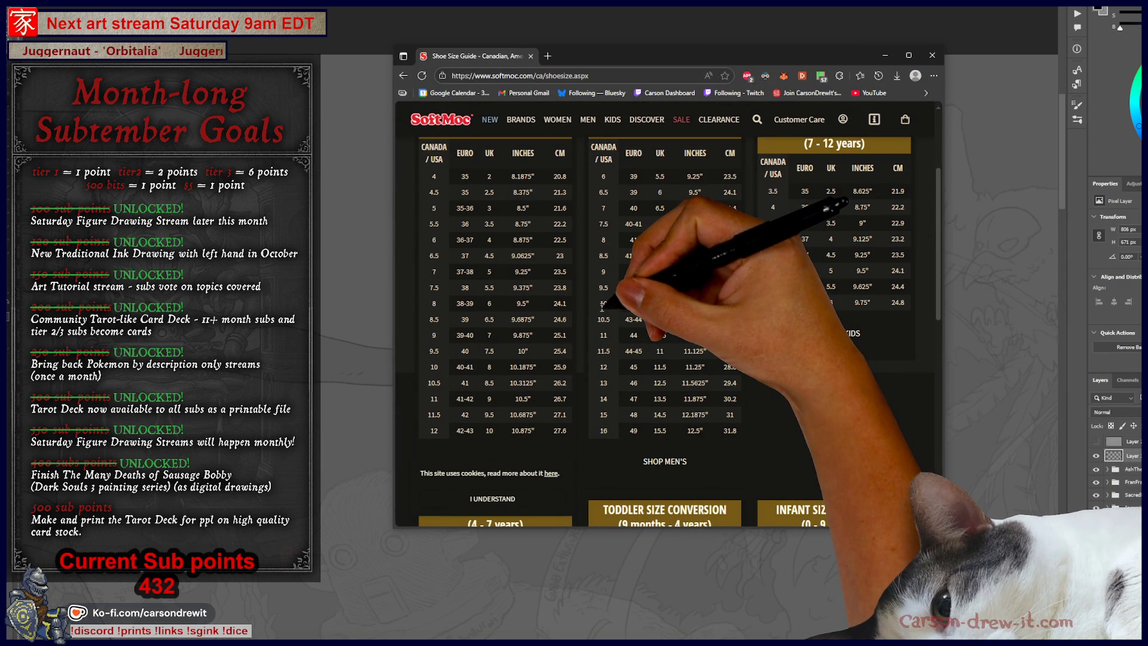
pyautogui.doubleClick(603, 319)
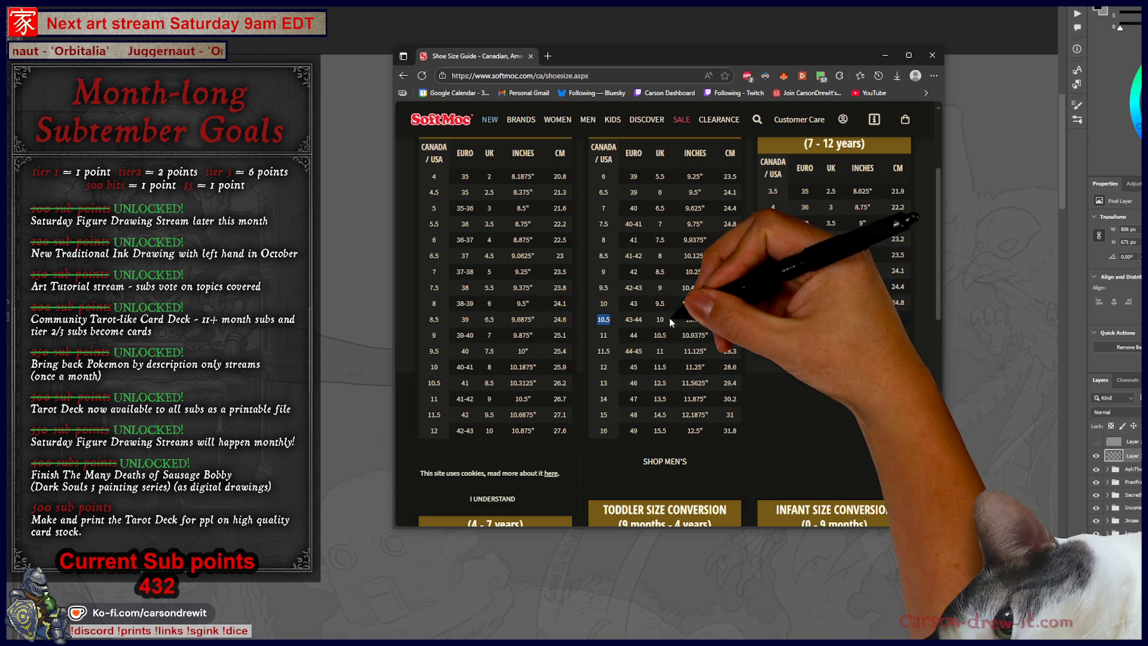
pyautogui.click(713, 319)
pyautogui.doubleClick(604, 320)
# Move the browser window left, widen it, and zoom the size guide to 200%
pyautogui.hotkey('ctrl', '+')
pyautogui.hotkey('ctrl', '+')
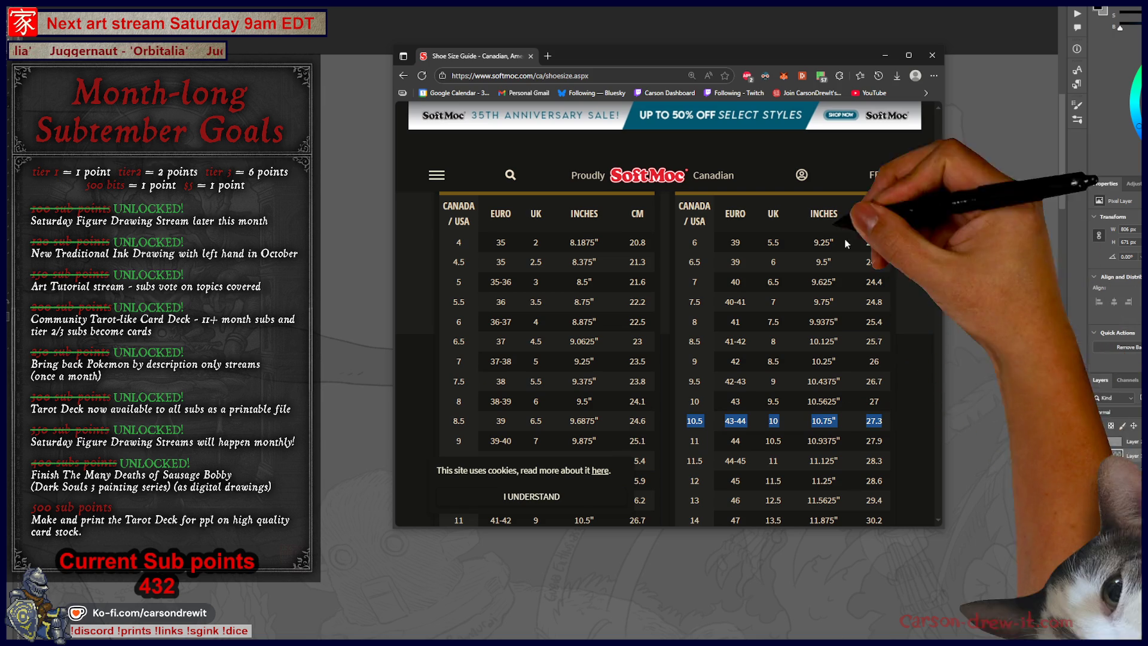
pyautogui.moveTo(802, 64); pyautogui.dragTo(609, 48)
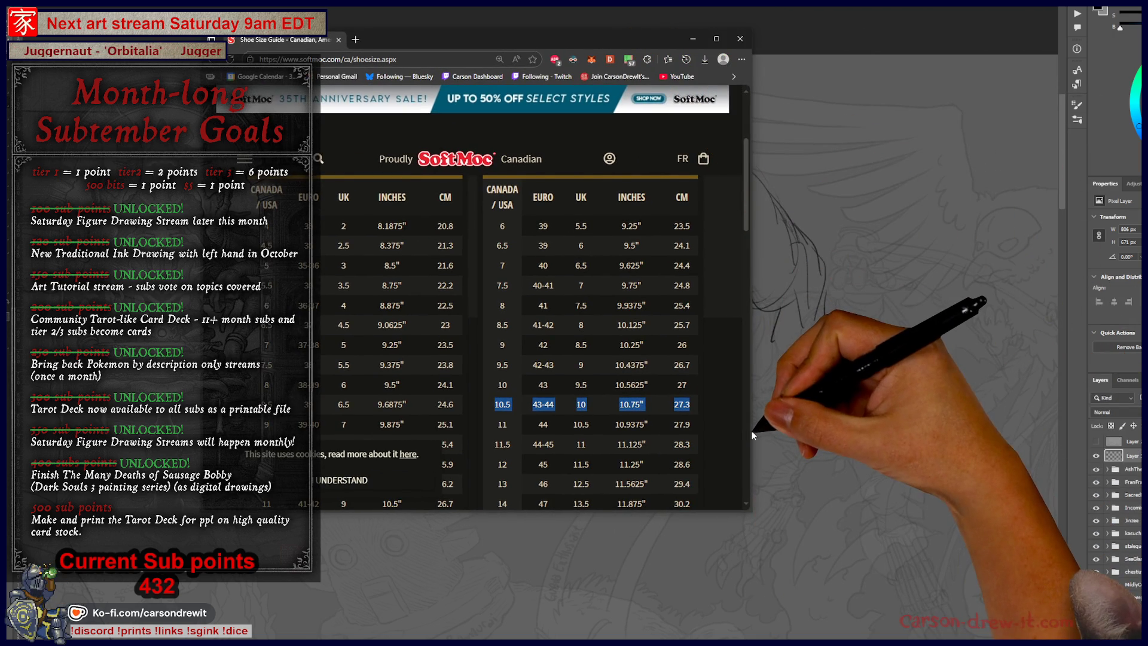
pyautogui.moveTo(751, 431); pyautogui.dragTo(974, 431)
pyautogui.hotkey('ctrl', '+')
pyautogui.hotkey('ctrl', '+')
pyautogui.hotkey('ctrl', '+')
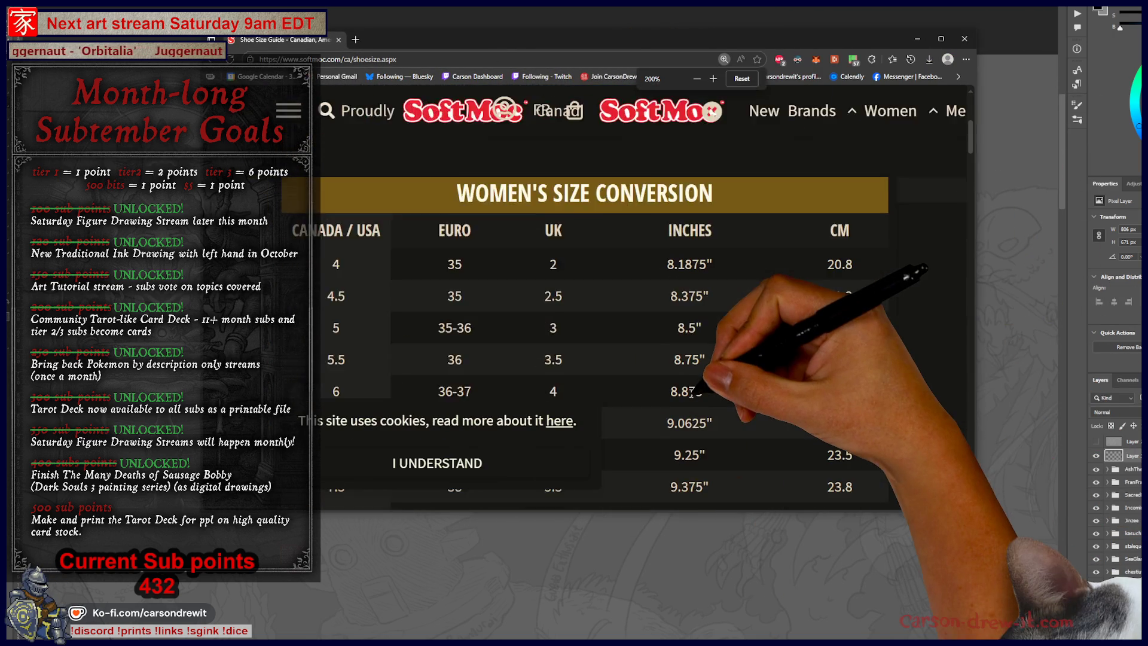
pyautogui.scroll(3, 729, 396)
pyautogui.scroll(-8, 728, 396)
pyautogui.scroll(3, 728, 396)
pyautogui.scroll(2, 728, 396)
pyautogui.scroll(1, 631, 357)
pyautogui.hotkey('ctrl', '-')
pyautogui.hotkey('ctrl', '+')
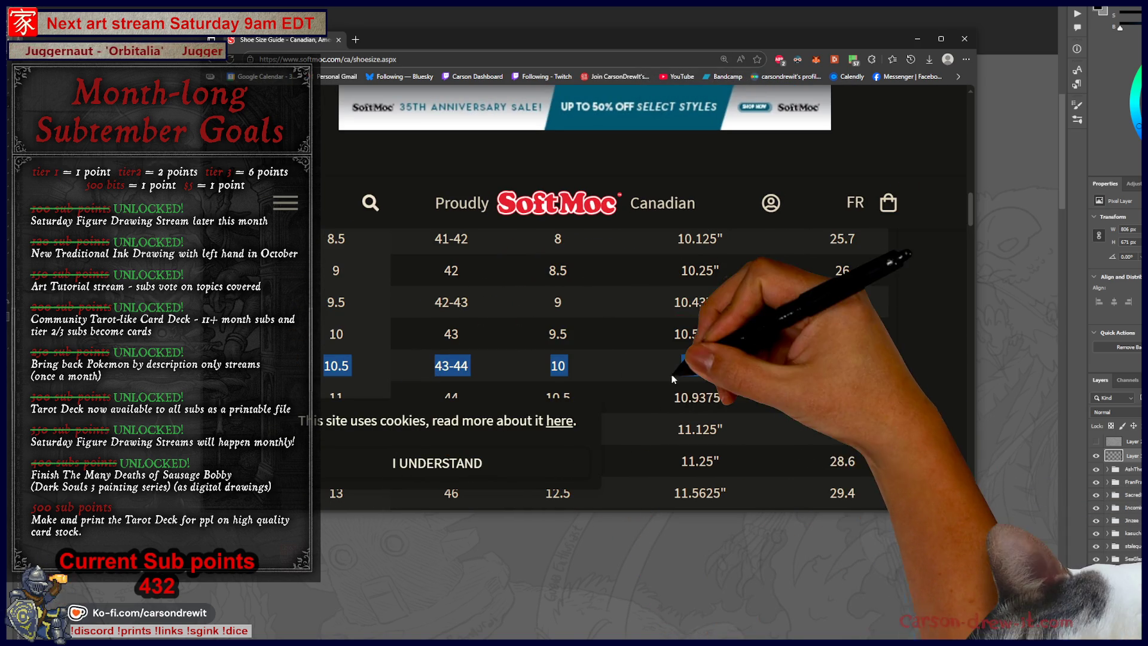
# Highlight the whole men's 10.5 row (EU 43-44, UK 10, 27.3 cm)
pyautogui.scroll(6, 622, 364)
pyautogui.scroll(-3, 619, 358)
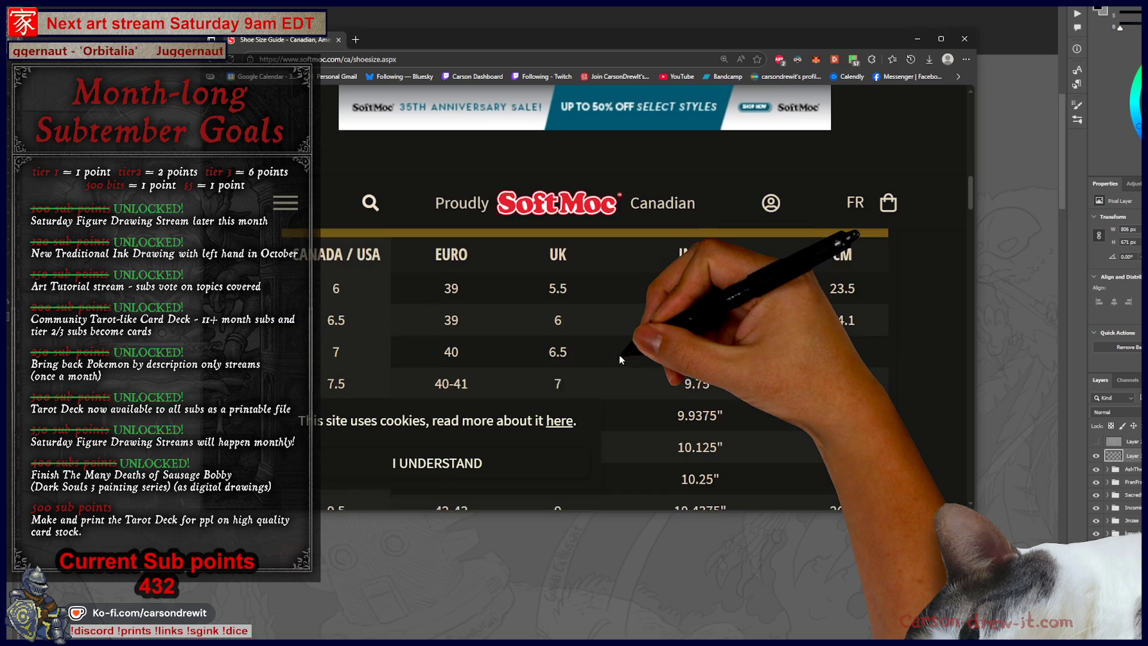
pyautogui.scroll(-3, 619, 356)
pyautogui.scroll(4, 533, 360)
pyautogui.scroll(-1, 533, 361)
pyautogui.scroll(-3, 387, 303)
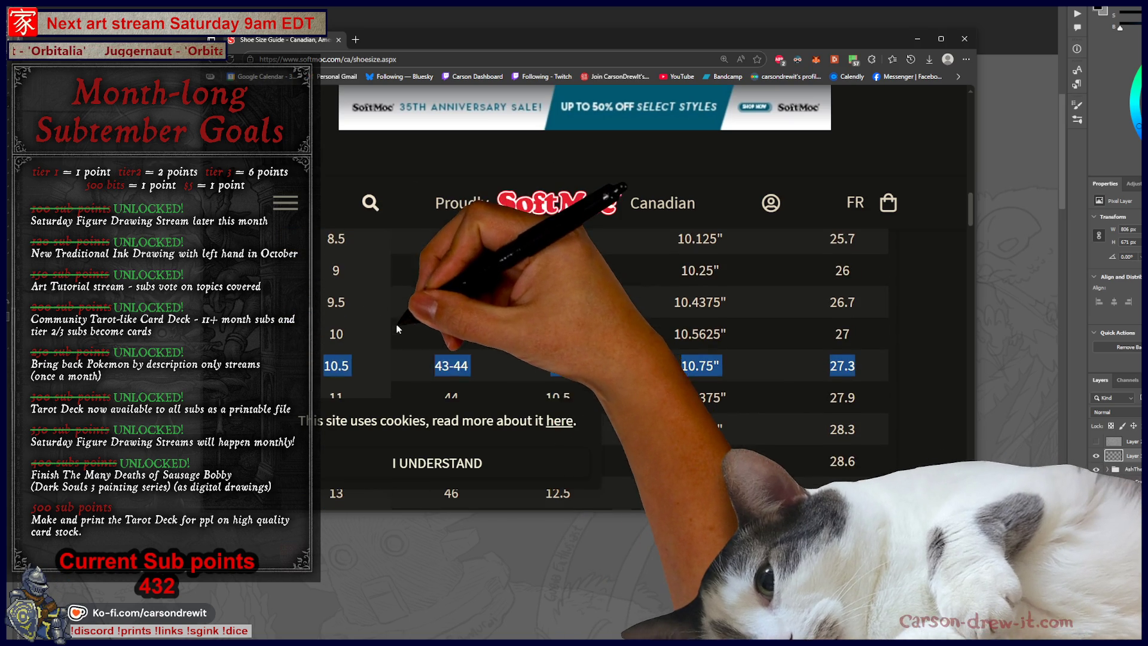
pyautogui.scroll(3, 575, 358)
pyautogui.scroll(-4, 484, 340)
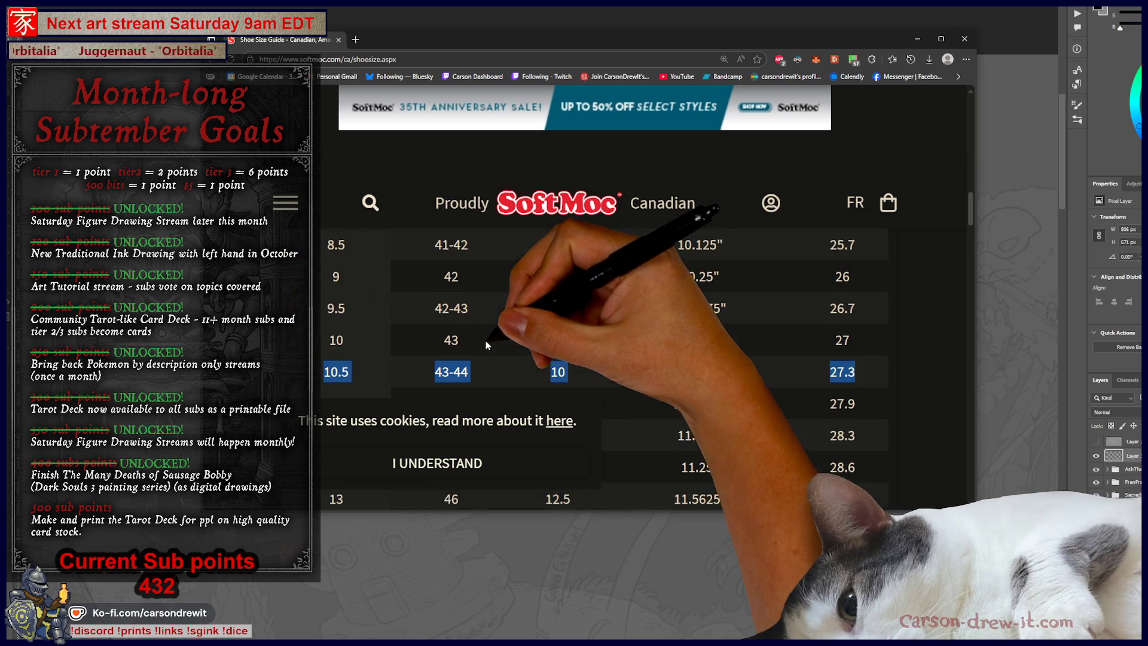
pyautogui.scroll(4, 505, 325)
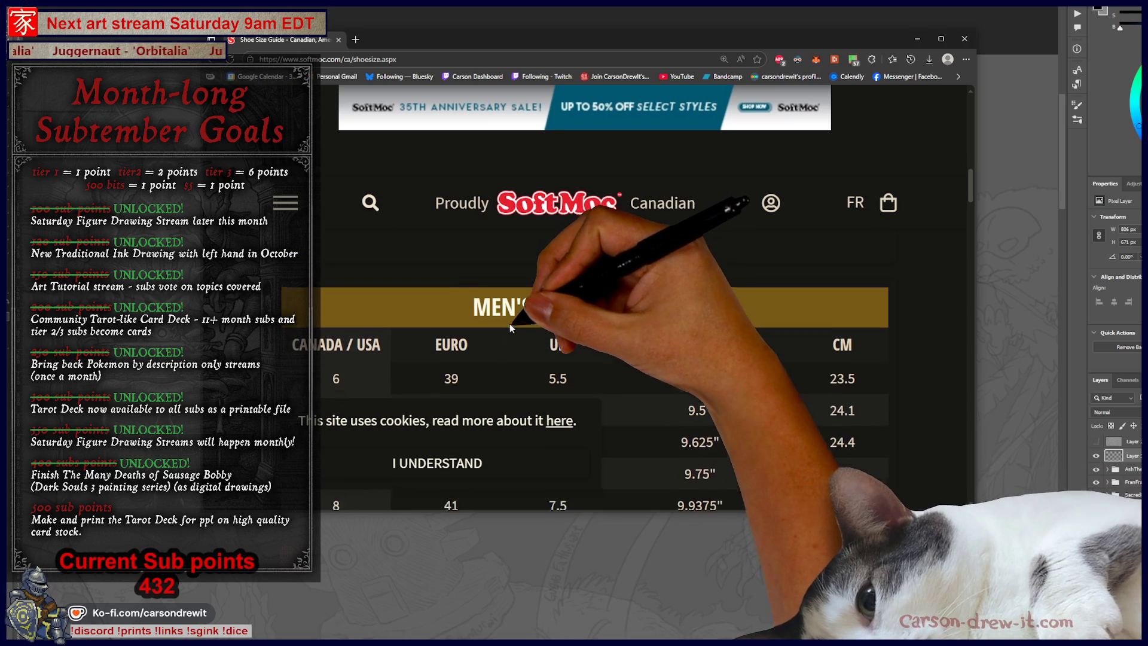
pyautogui.scroll(-4, 608, 359)
pyautogui.scroll(5, 613, 346)
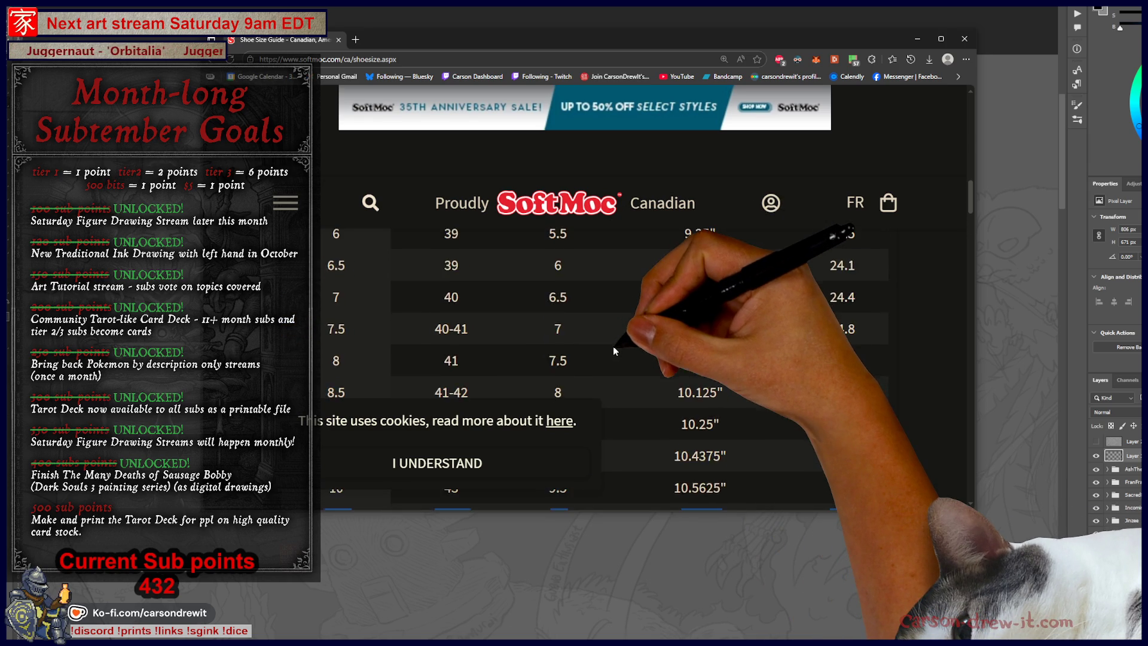
pyautogui.scroll(-5, 738, 365)
pyautogui.tripleClick(738, 364)
pyautogui.scroll(-2, 701, 329)
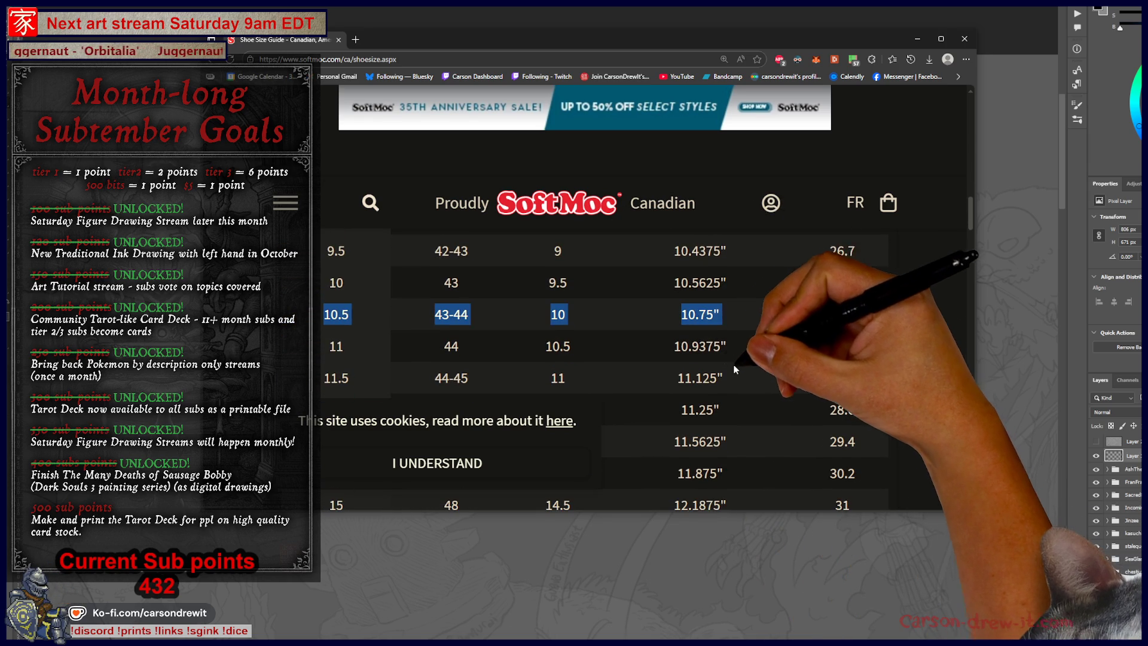
pyautogui.scroll(5, 834, 328)
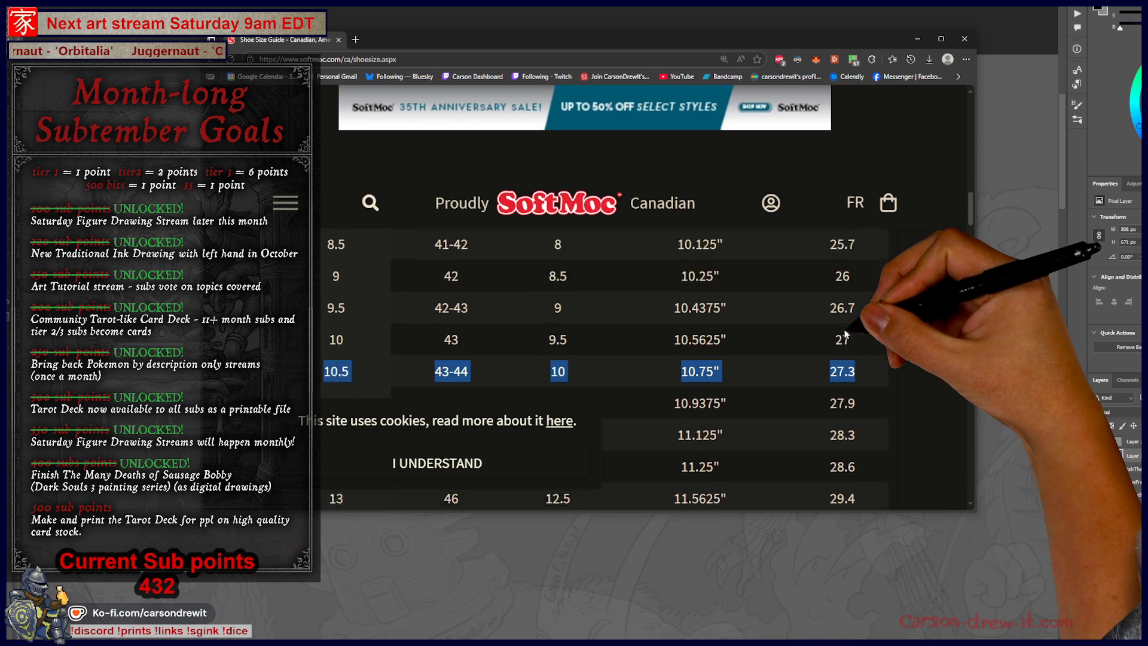
pyautogui.scroll(-5, 852, 330)
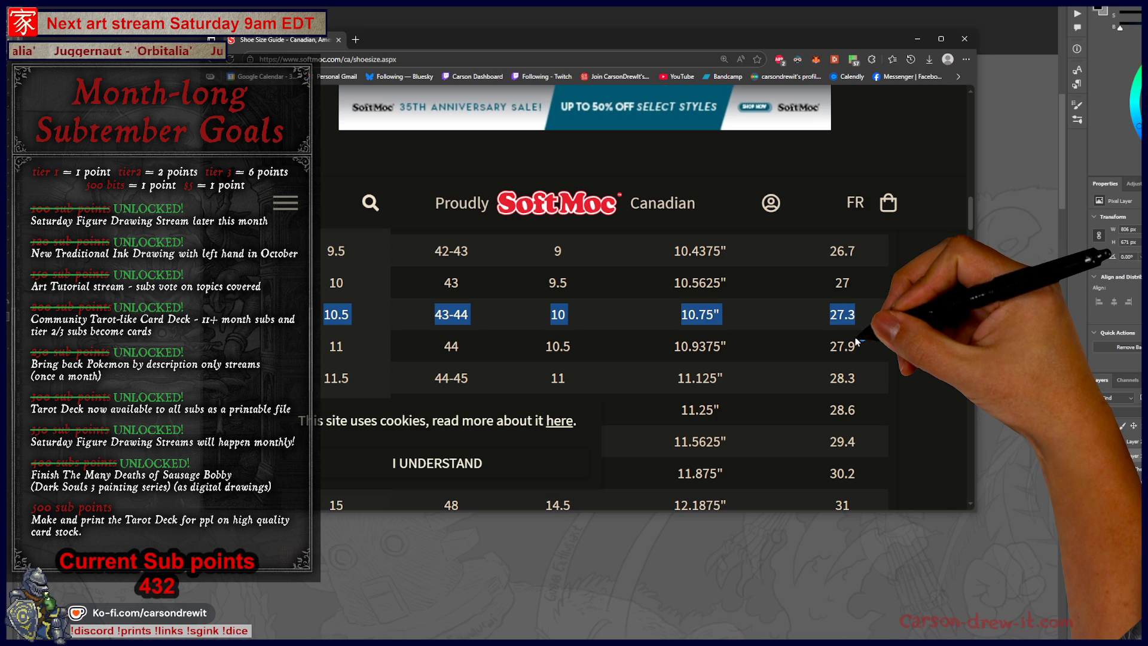
# Set the page zoom to 150% and start a new browser tab
pyautogui.hotkey('ctrl', '-')
pyautogui.hotkey('ctrl', '-')
pyautogui.hotkey('ctrl', '-')
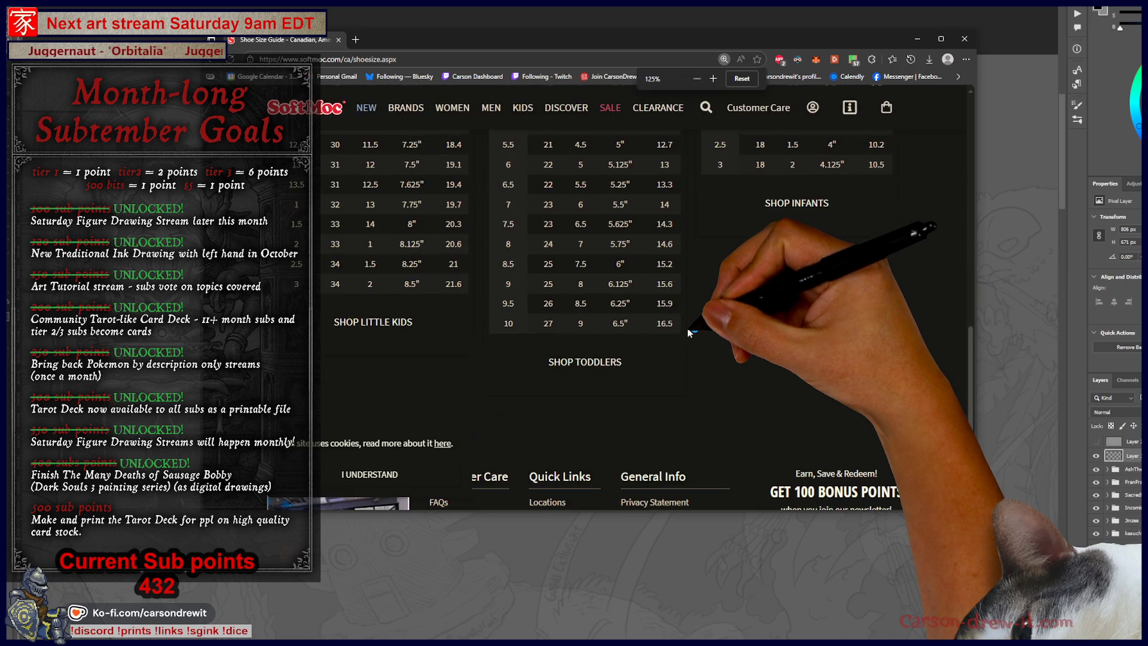
pyautogui.hotkey('ctrl', '+')
pyautogui.hotkey('ctrl', '+')
pyautogui.hotkey('ctrl', '+')
pyautogui.hotkey('ctrl', '-')
pyautogui.hotkey('ctrl', '-')
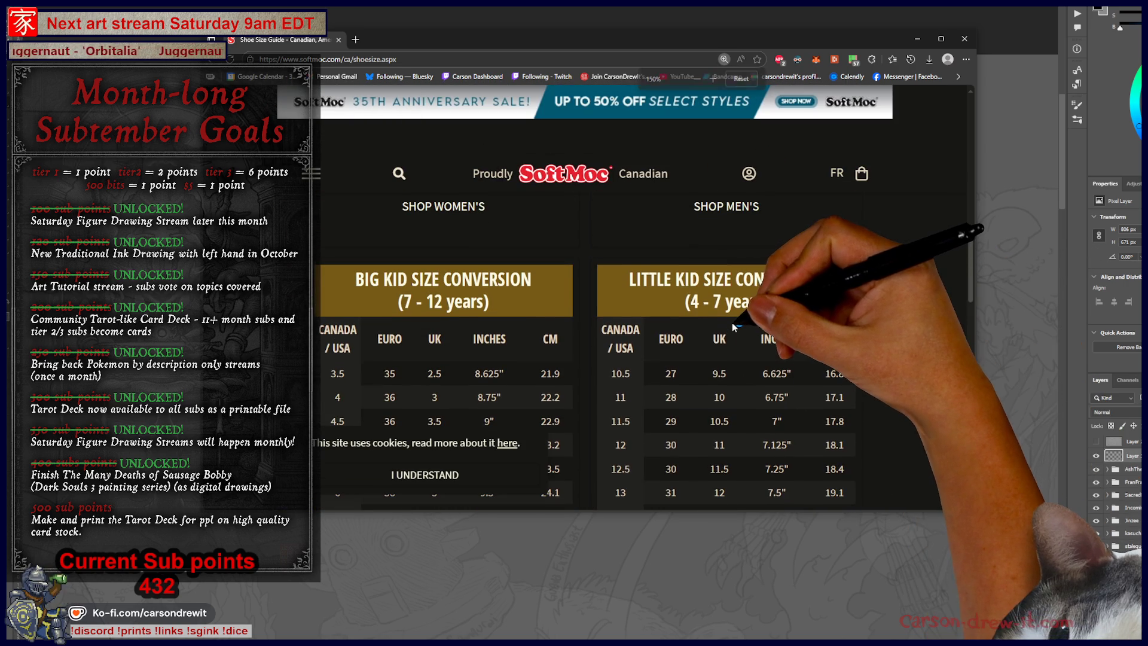
pyautogui.scroll(-5, 731, 322)
pyautogui.hotkey('ctrl', '+')
pyautogui.hotkey('ctrl', '+')
pyautogui.hotkey('ctrl', '-')
pyautogui.hotkey('ctrl', '-')
pyautogui.scroll(-1, 733, 326)
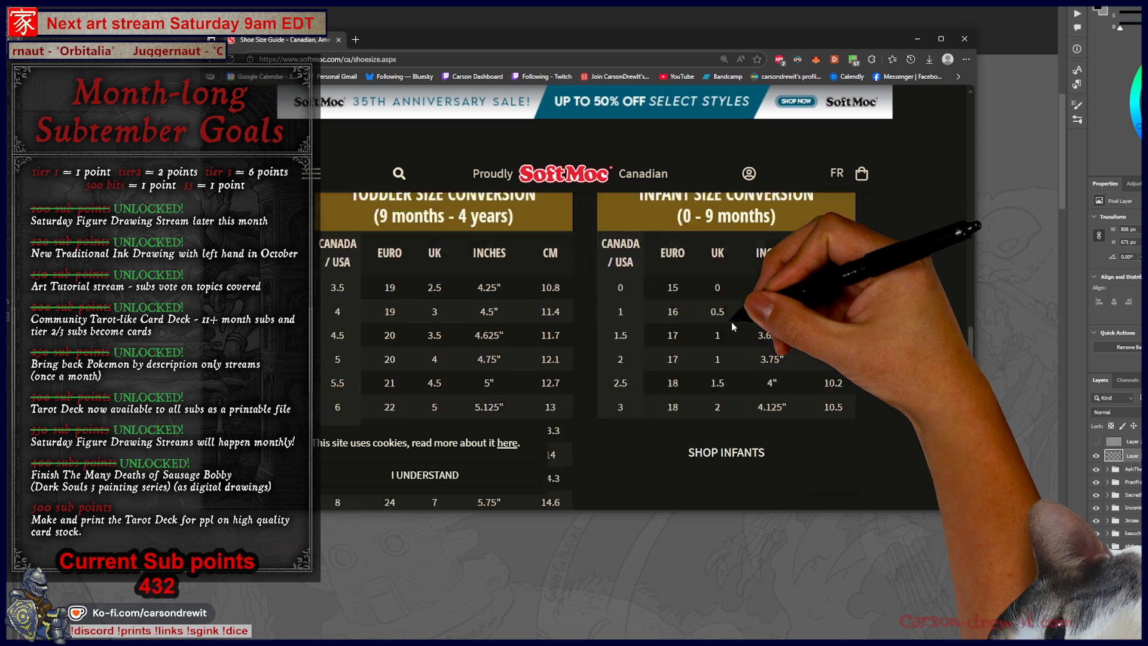
pyautogui.hotkey('ctrl', '+')
pyautogui.hotkey('ctrl', '+')
pyautogui.click(355, 39)
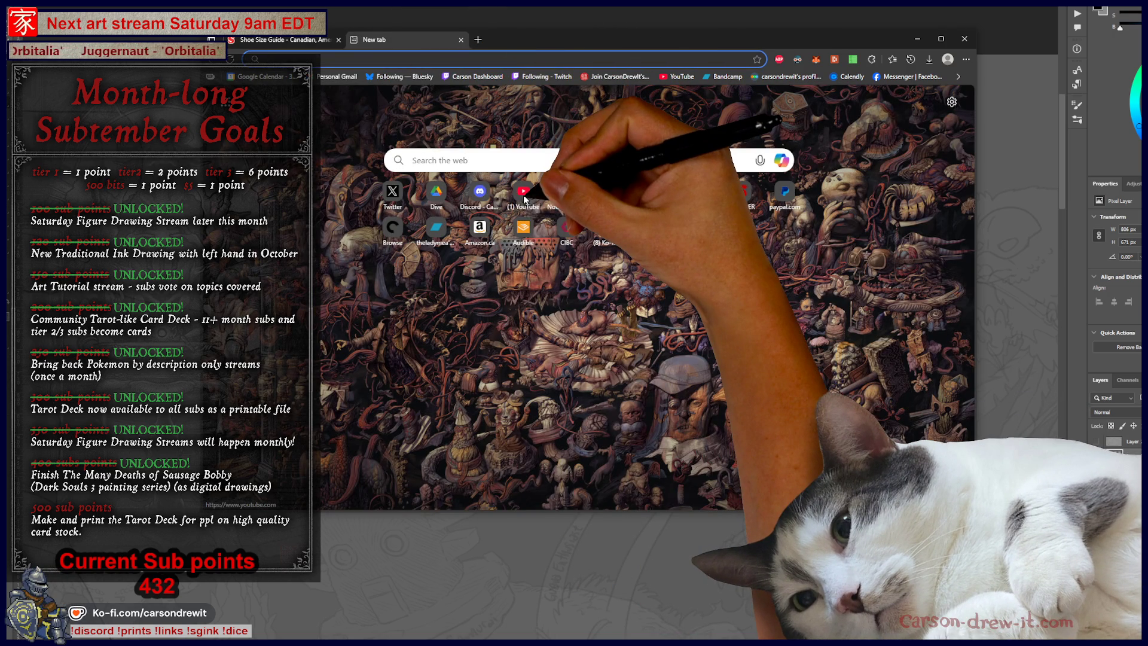
# Search the web for 'south africa shoe sizes'
pyautogui.write('aoutrh')
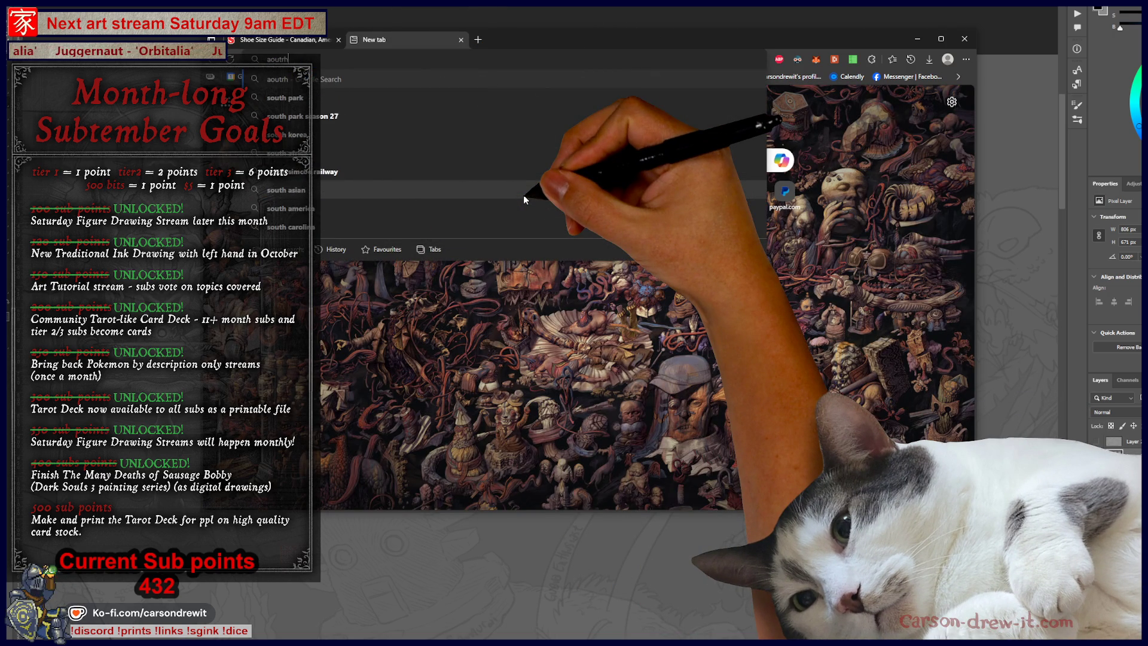
pyautogui.press('BackSpace')
pyautogui.press('BackSpace')
pyautogui.press('BackSpace')
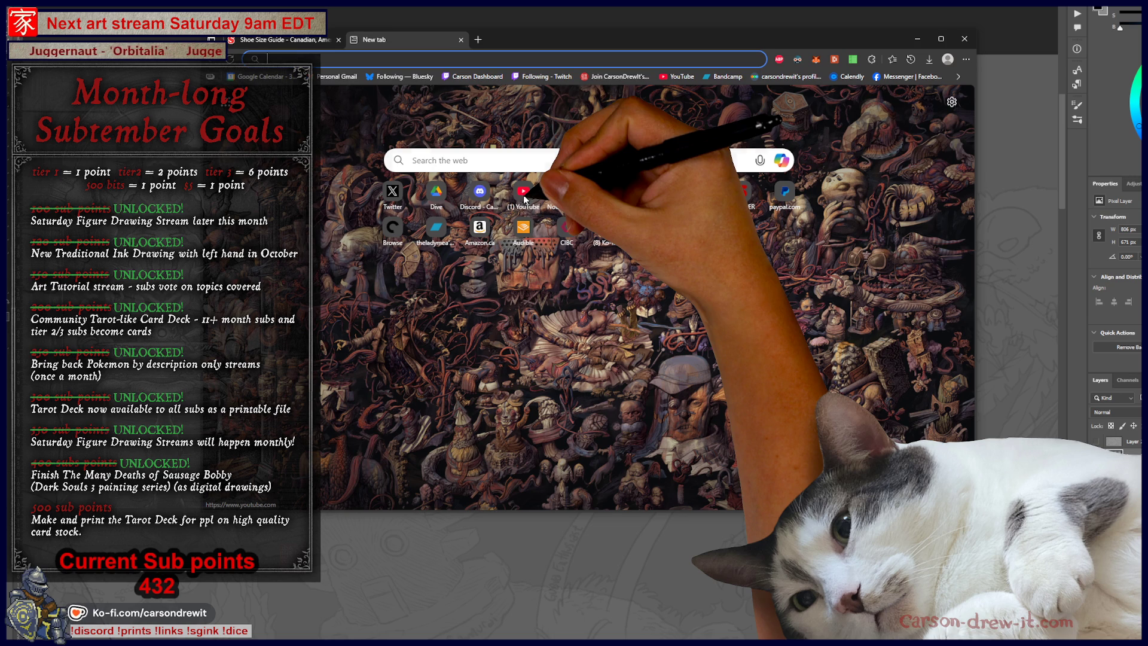
pyautogui.write('south af')
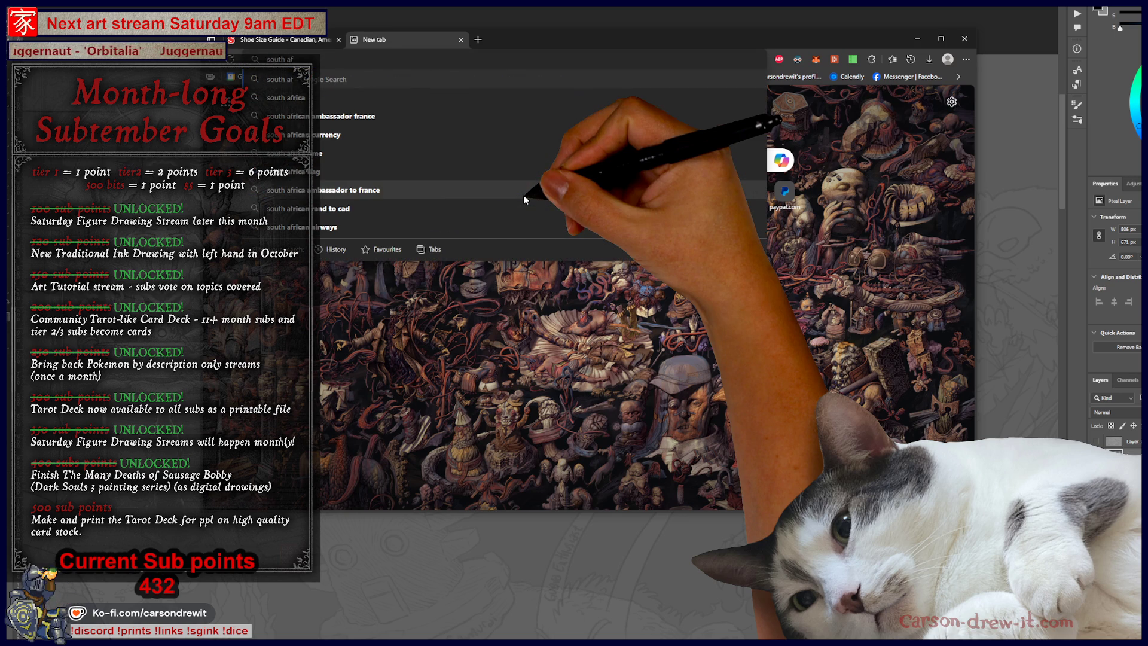
pyautogui.write('rica')
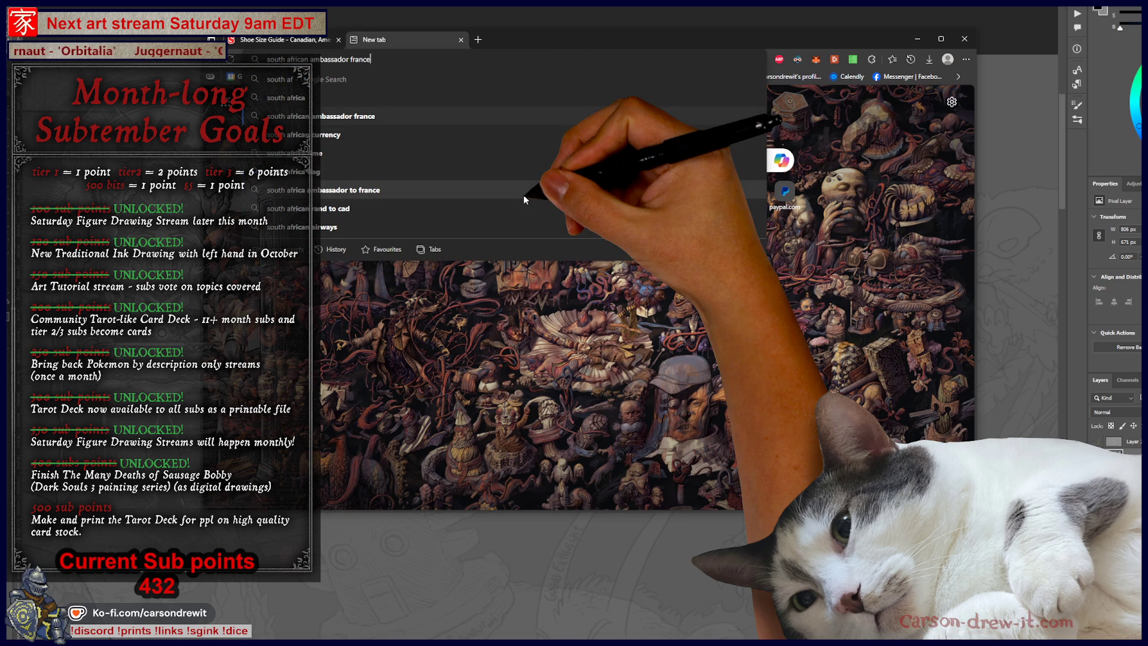
pyautogui.write(' shoe')
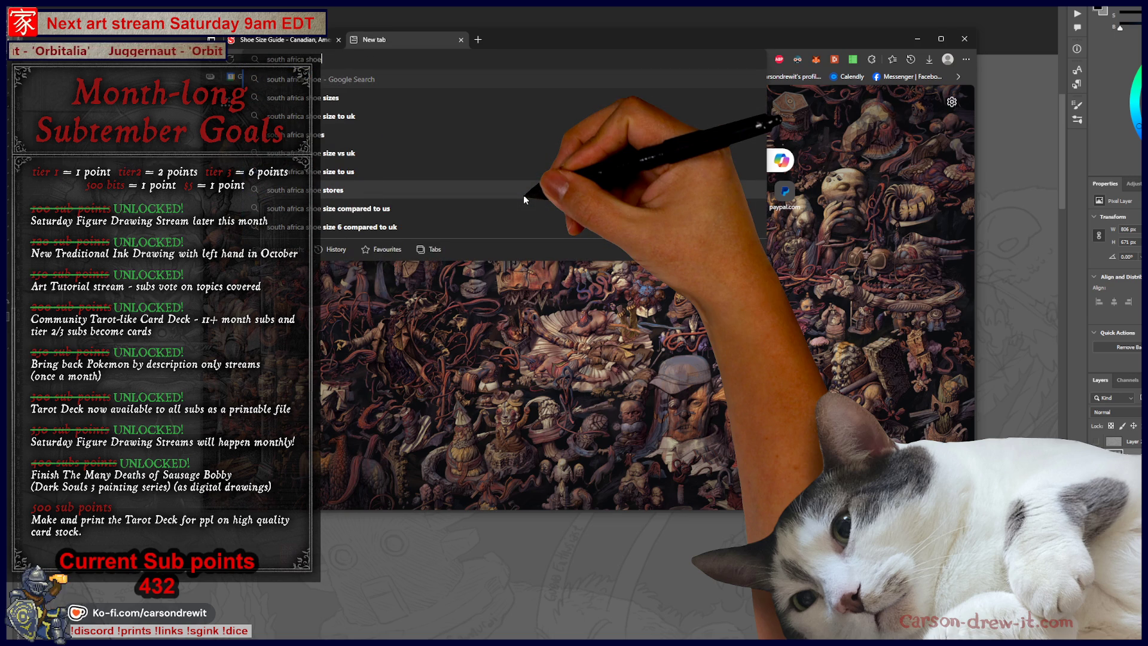
pyautogui.press('Down')
pyautogui.press('Return')
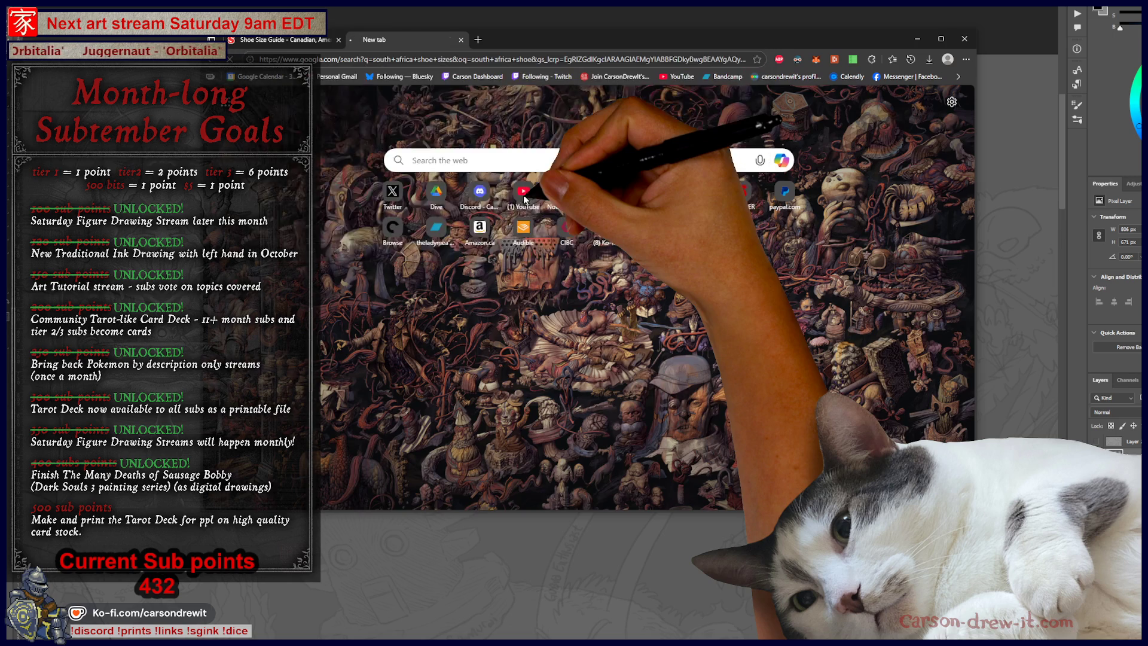
# Preview the Uinshoes men's size chart, then open the DC.ONE South African Shoe Size Guide
pyautogui.scroll(-3, 527, 395)
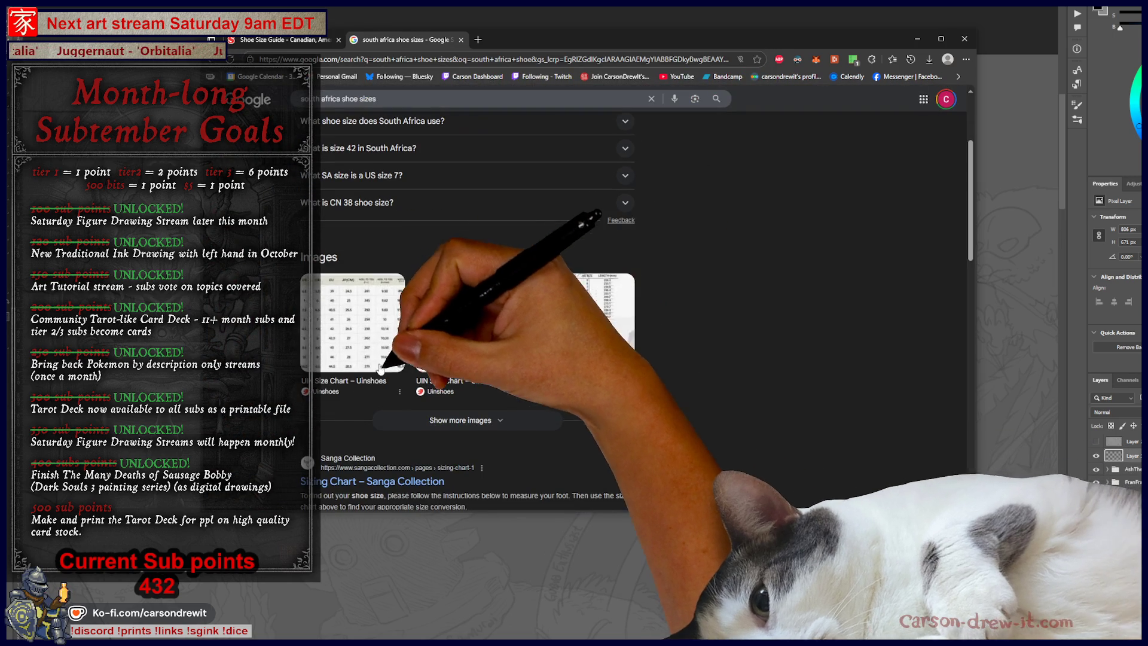
pyautogui.click(373, 323)
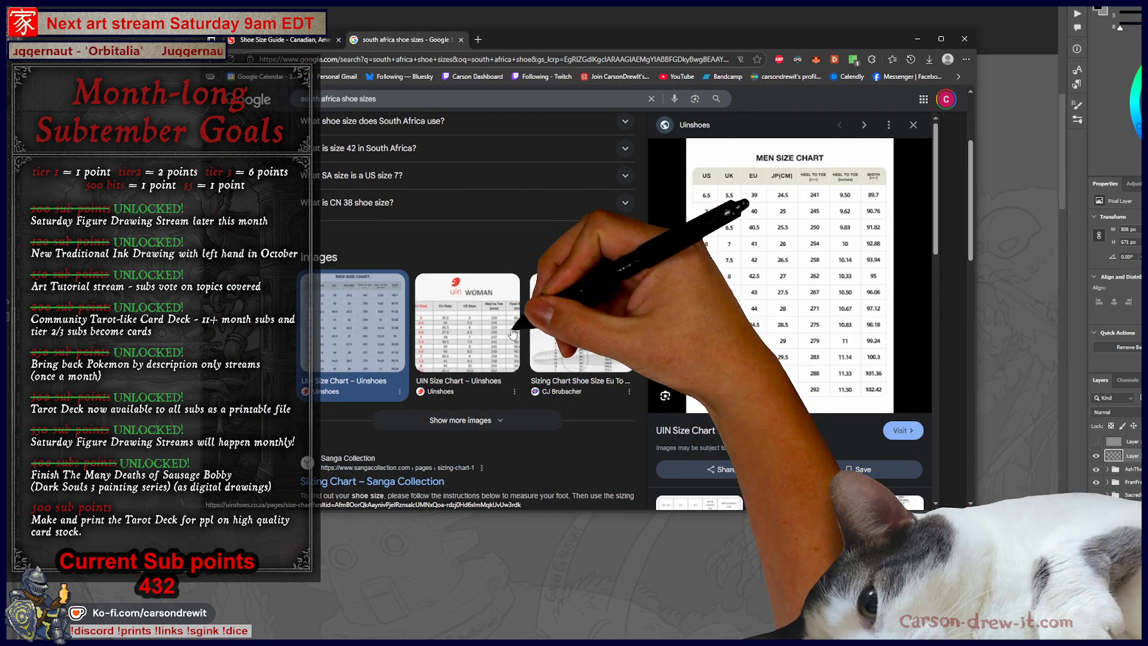
pyautogui.scroll(3, 506, 235)
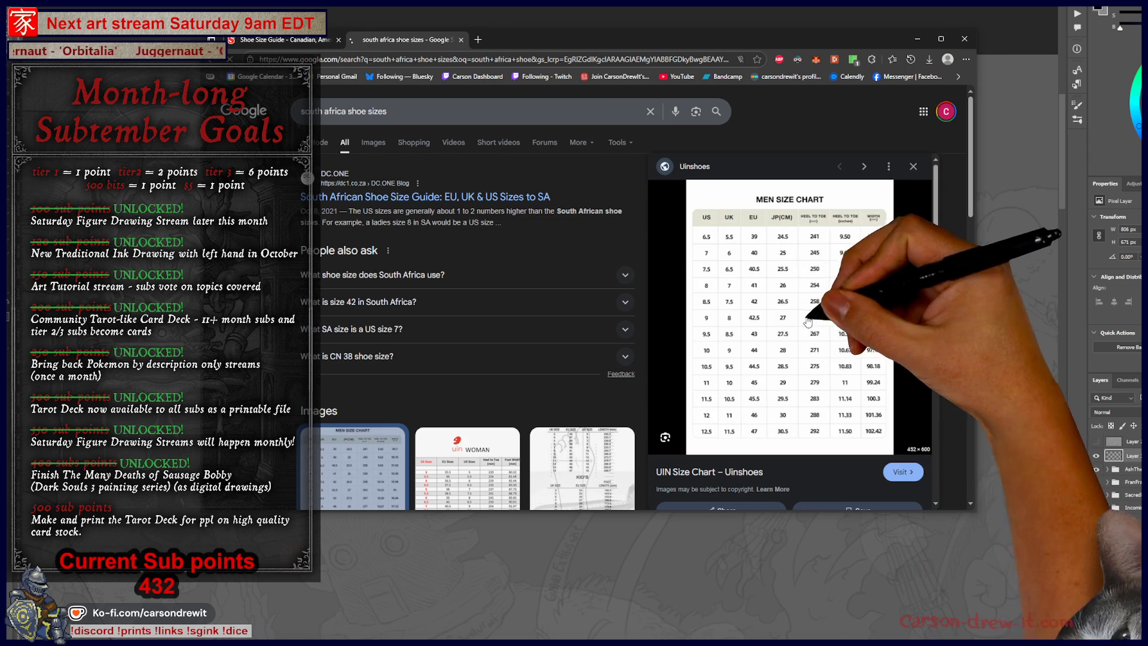
pyautogui.click(454, 197)
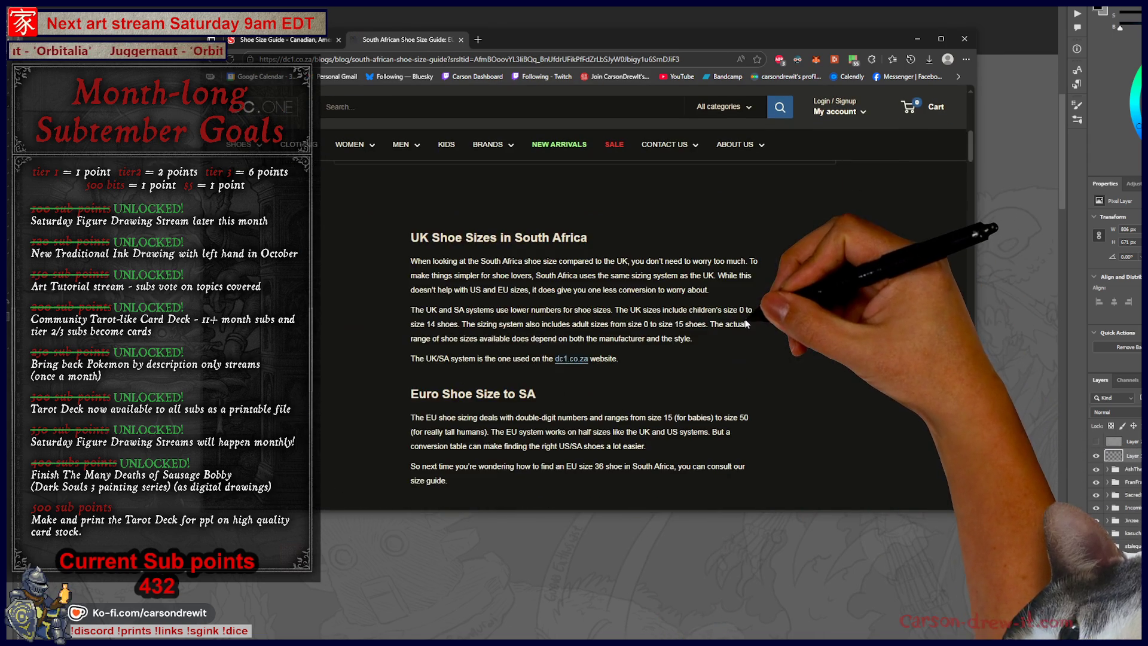
pyautogui.scroll(10, 733, 323)
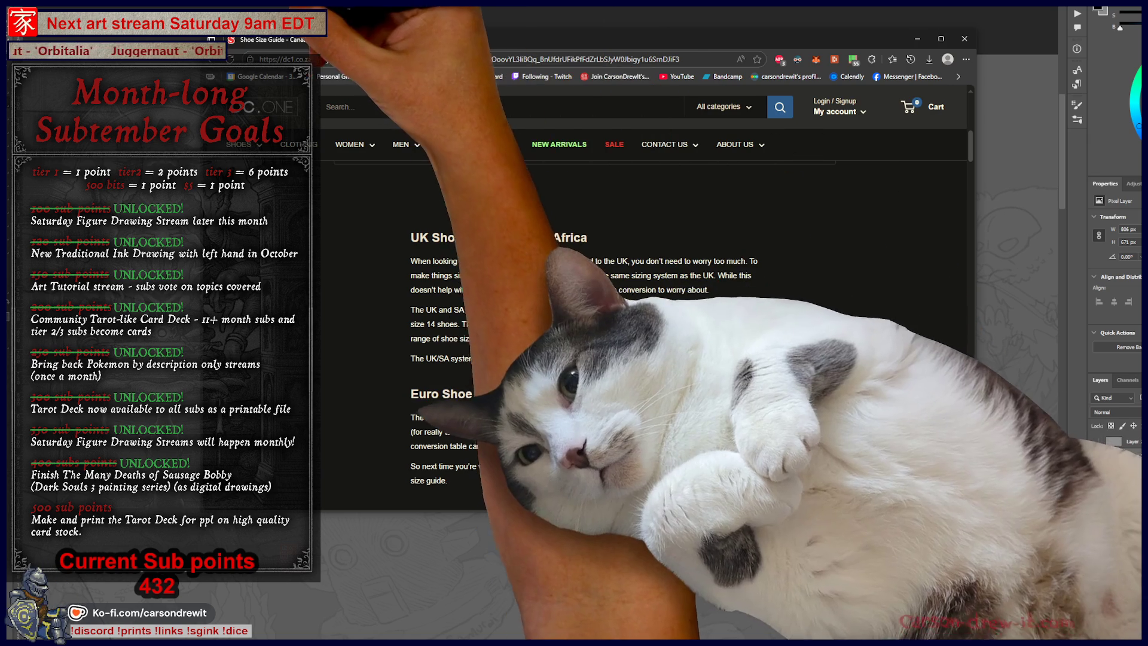
# Return to the SoftMoc size chart and switch away from the browser to the sketch
pyautogui.click(281, 39)
pyautogui.scroll(-10, 841, 351)
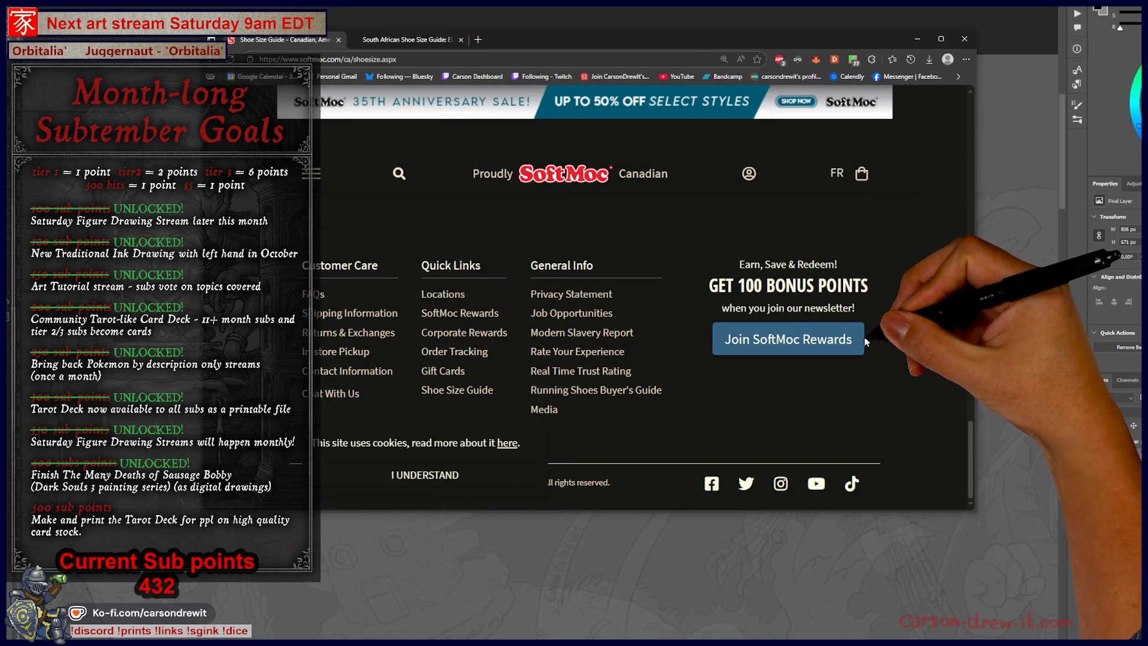
pyautogui.scroll(11, 862, 332)
pyautogui.scroll(10, 862, 332)
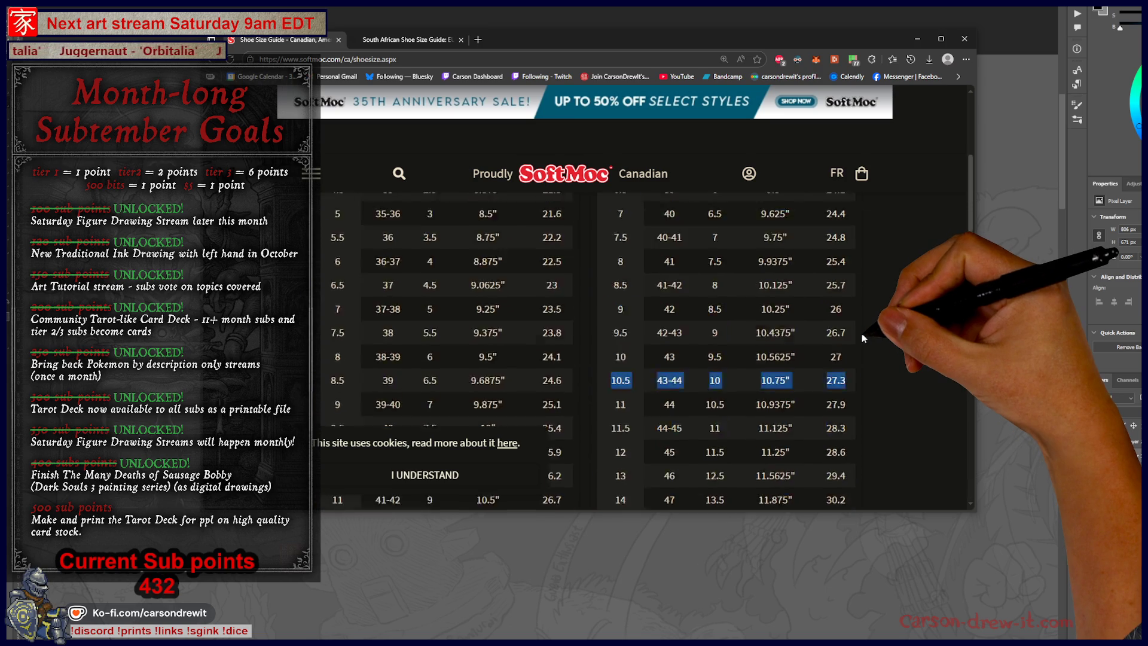
pyautogui.scroll(-1, 852, 349)
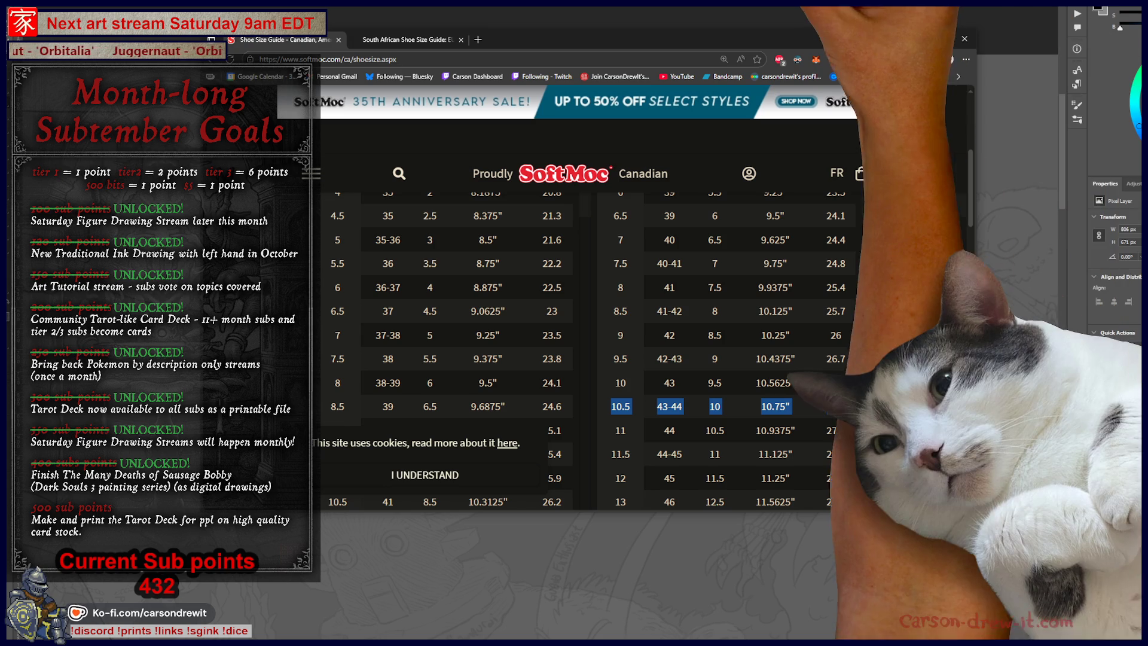
pyautogui.hotkey('alt', 'Tab')
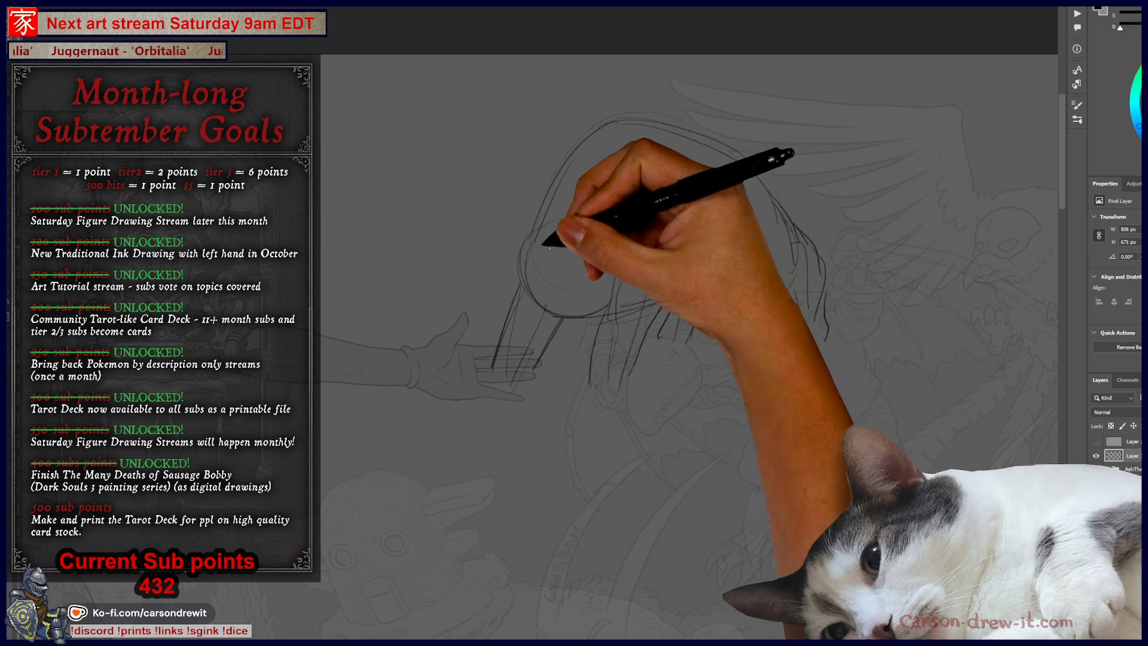
pyautogui.moveTo(552, 327)
pyautogui.mouseDown()
pyautogui.moveTo(564, 290)
pyautogui.moveTo(674, 323)
pyautogui.moveTo(692, 259)
pyautogui.mouseUp()
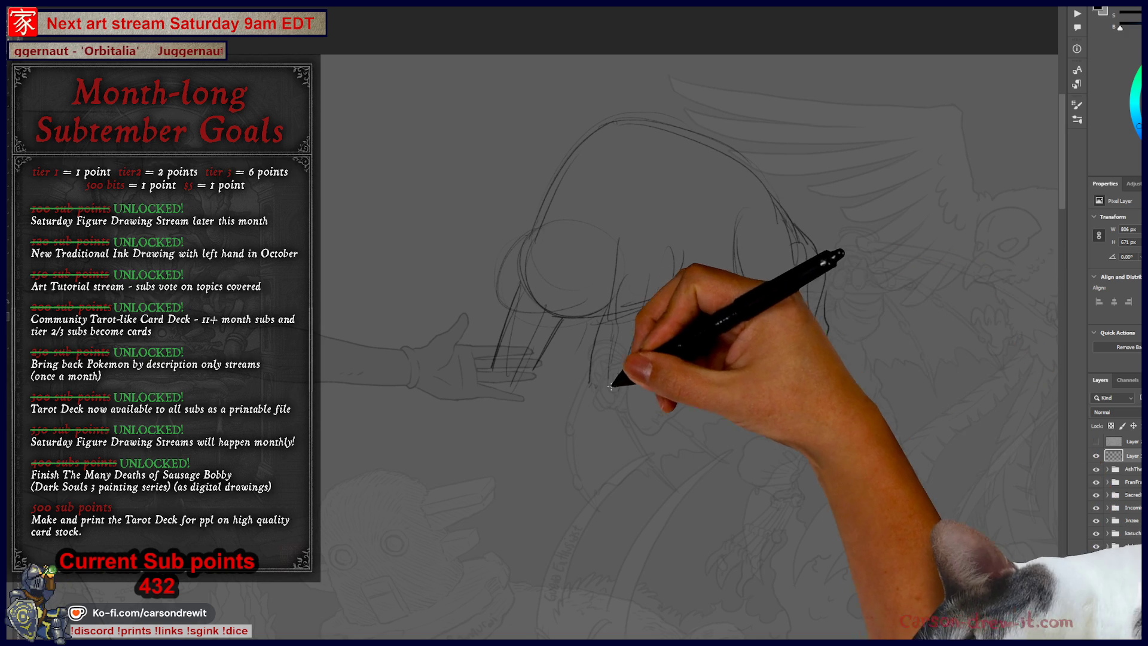
# Draw the body's curved underside, a front foot with a line down to it, and the legs
pyautogui.moveTo(577, 396); pyautogui.dragTo(631, 389)
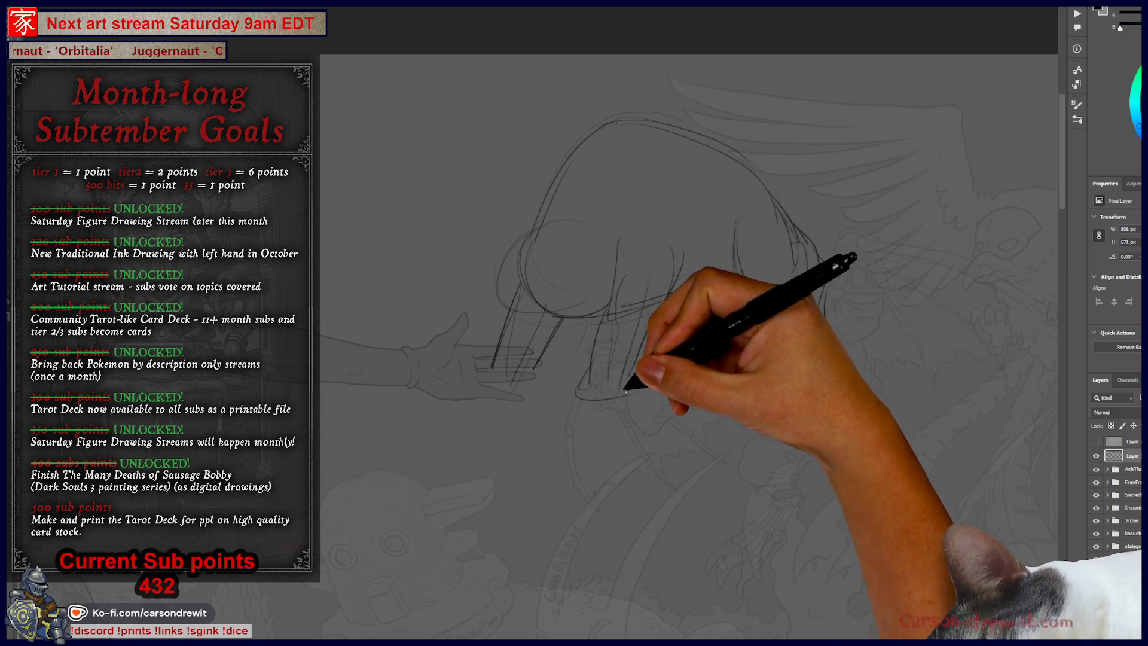
pyautogui.moveTo(441, 367)
pyautogui.mouseDown()
pyautogui.moveTo(525, 366)
pyautogui.moveTo(486, 368)
pyautogui.mouseUp()
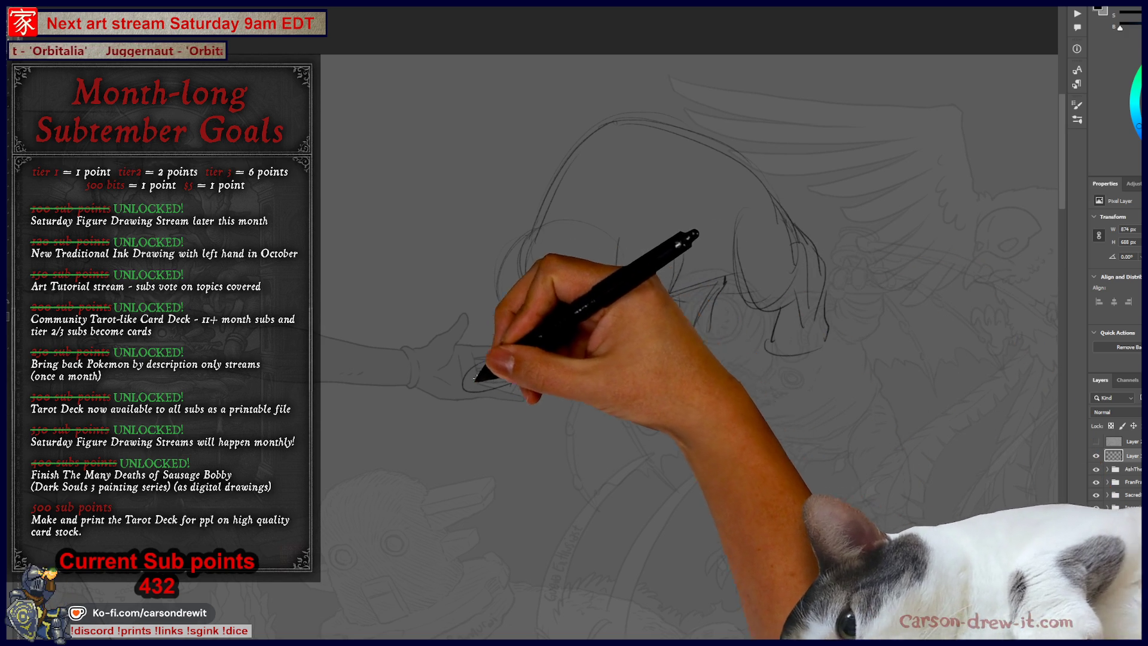
pyautogui.moveTo(508, 328); pyautogui.dragTo(493, 386)
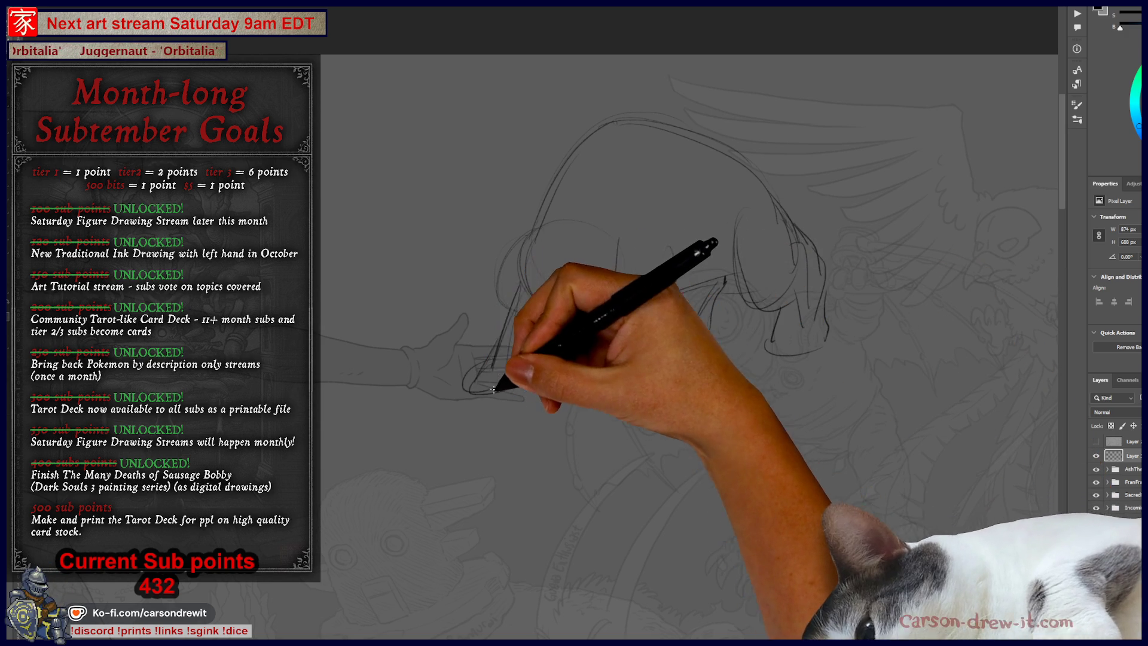
pyautogui.moveTo(589, 382)
pyautogui.mouseDown()
pyautogui.moveTo(656, 375)
pyautogui.moveTo(624, 337)
pyautogui.mouseUp()
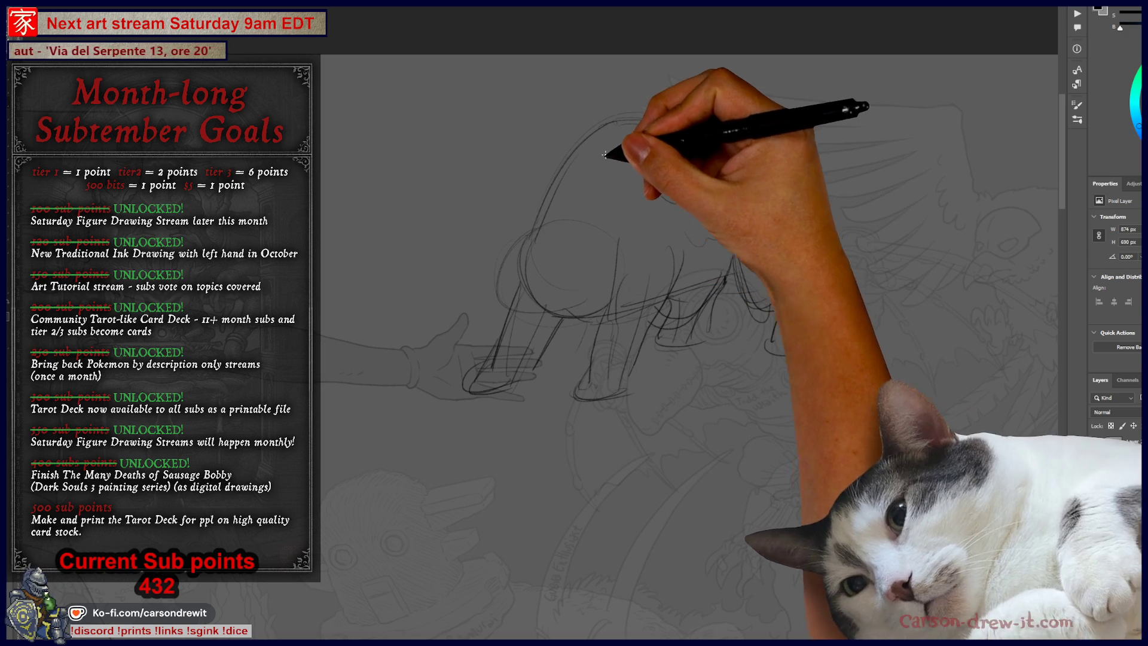
# Strengthen the back contour and sketch the left side and lower body lines
pyautogui.moveTo(631, 127)
pyautogui.mouseDown()
pyautogui.moveTo(688, 128)
pyautogui.moveTo(724, 159)
pyautogui.mouseUp()
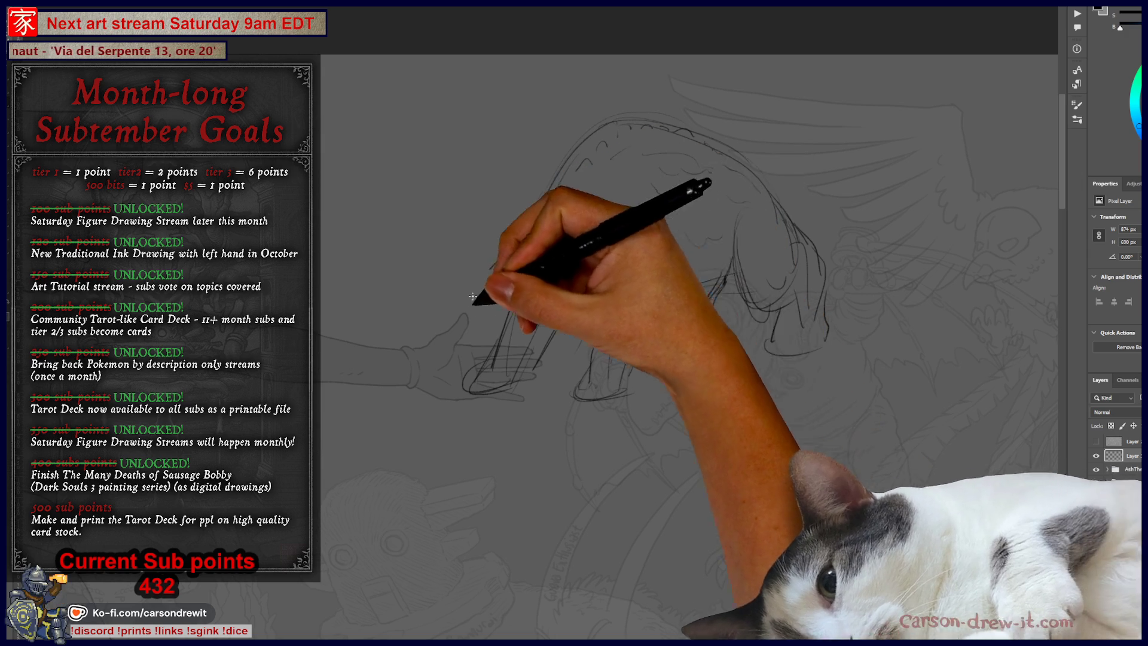
pyautogui.moveTo(527, 303)
pyautogui.mouseDown()
pyautogui.moveTo(482, 277)
pyautogui.moveTo(503, 264)
pyautogui.mouseUp()
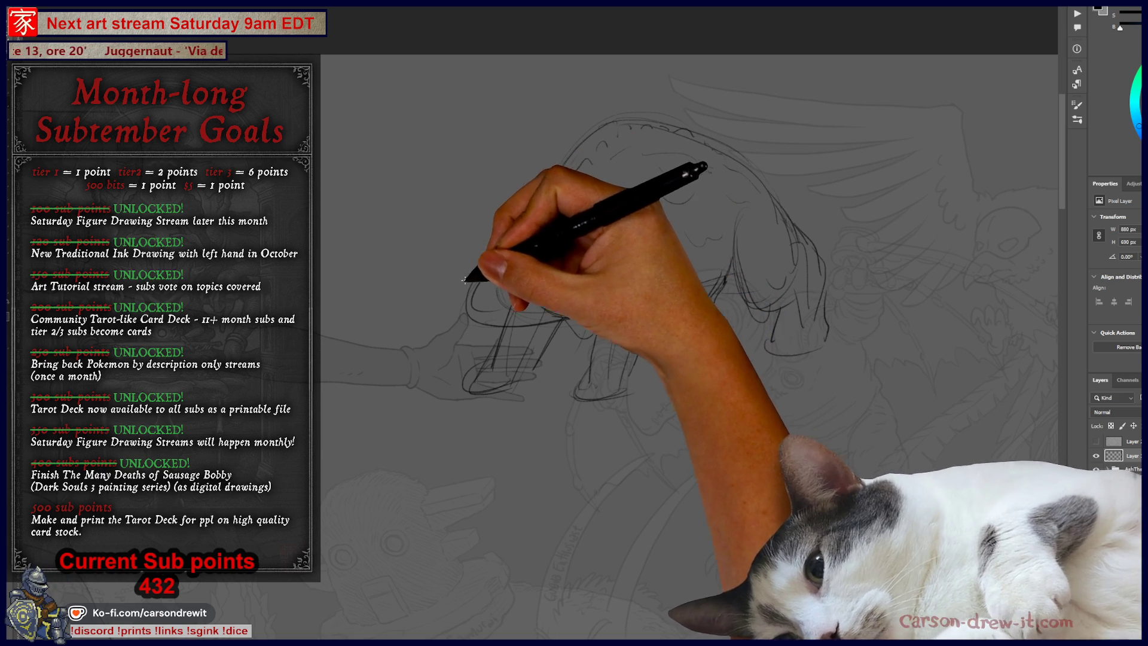
pyautogui.moveTo(461, 295)
pyautogui.mouseDown()
pyautogui.moveTo(521, 328)
pyautogui.moveTo(580, 315)
pyautogui.moveTo(526, 327)
pyautogui.moveTo(549, 318)
pyautogui.moveTo(541, 302)
pyautogui.mouseUp()
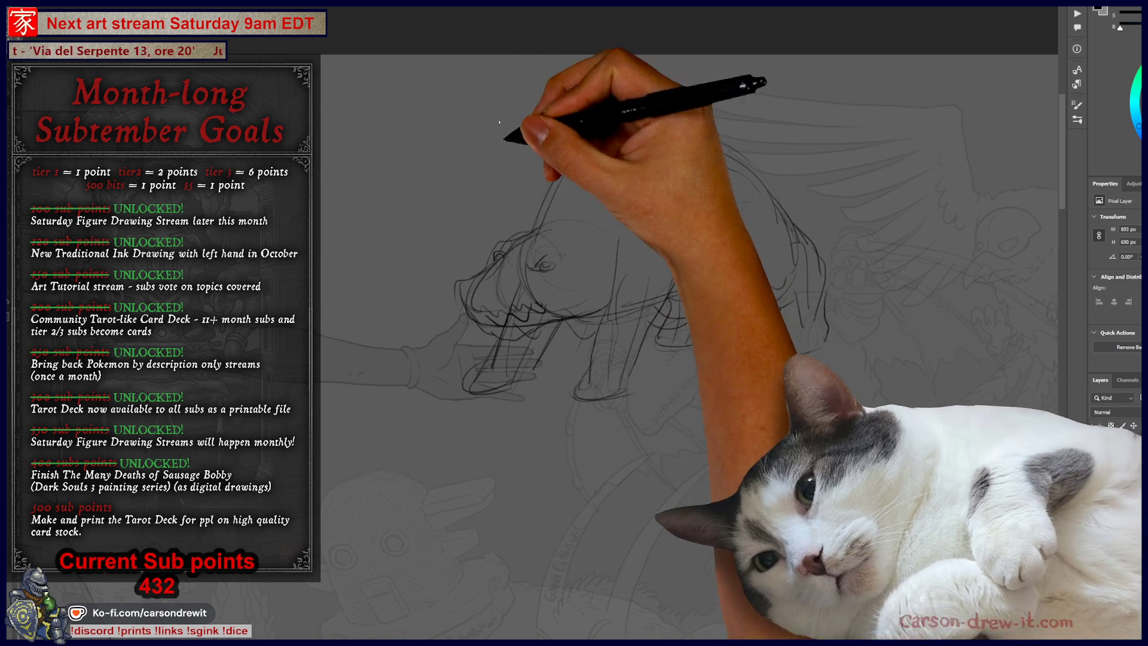
# Sketch two pointed ears on the creature's head
pyautogui.press('ctrl')
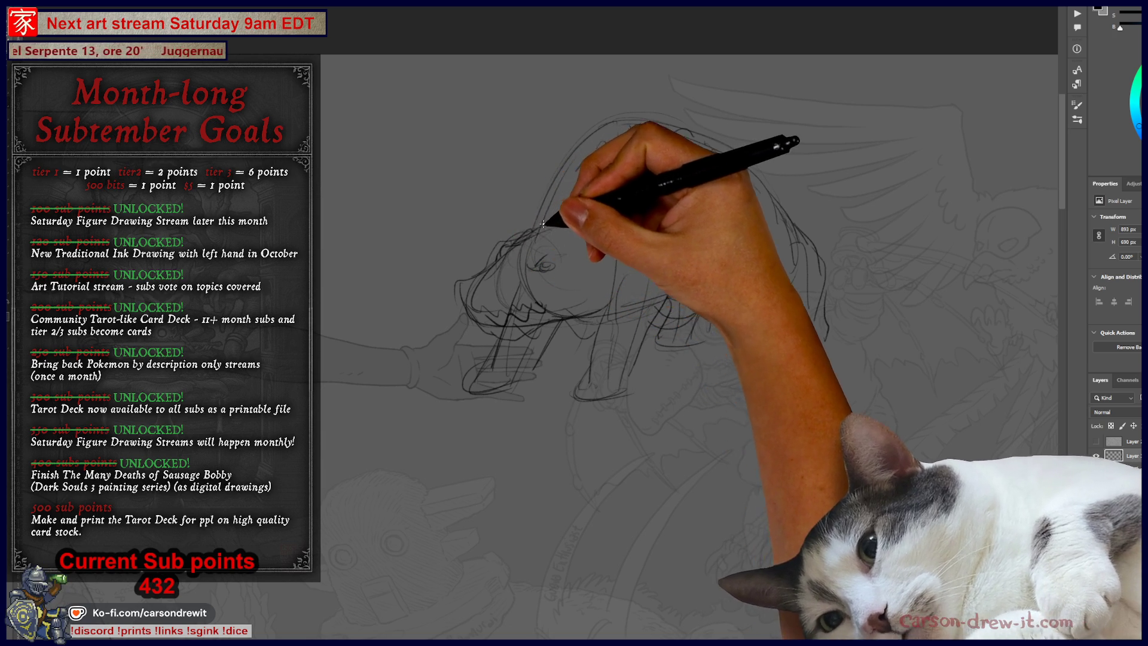
pyautogui.moveTo(505, 220); pyautogui.dragTo(538, 230)
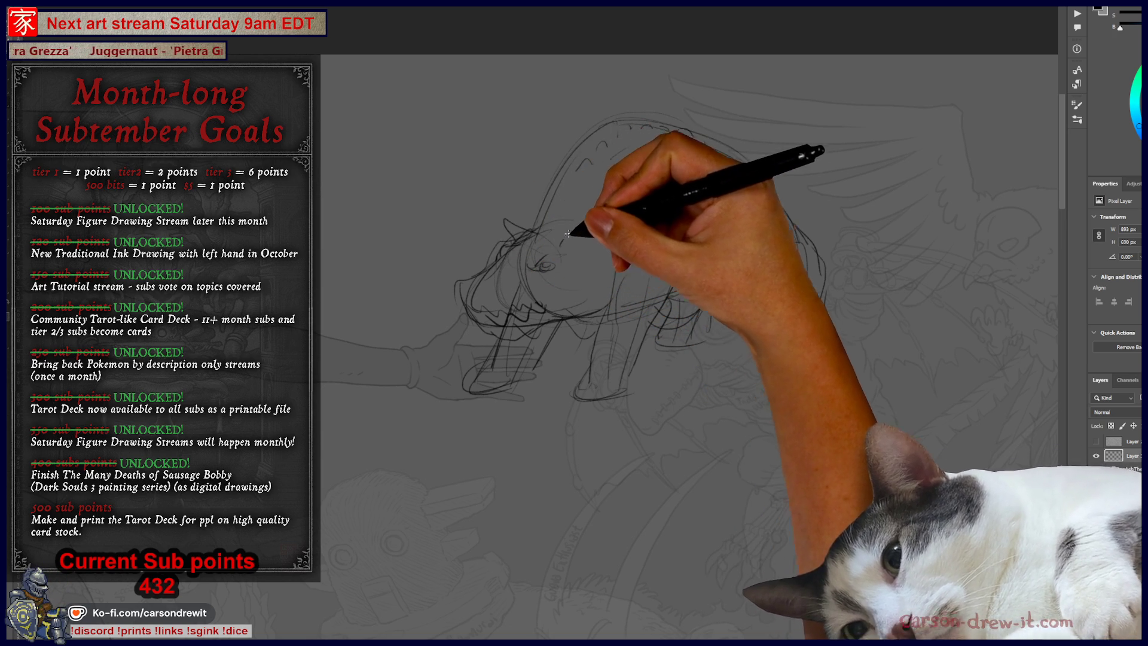
pyautogui.press('ctrl')
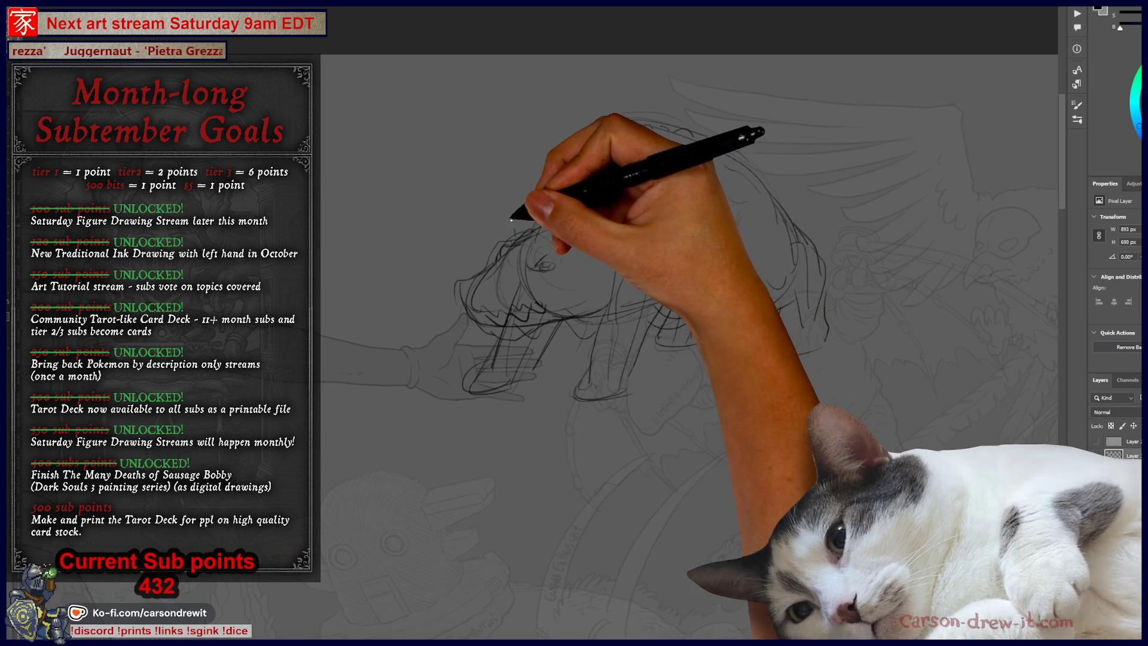
pyautogui.moveTo(571, 229); pyautogui.dragTo(585, 257)
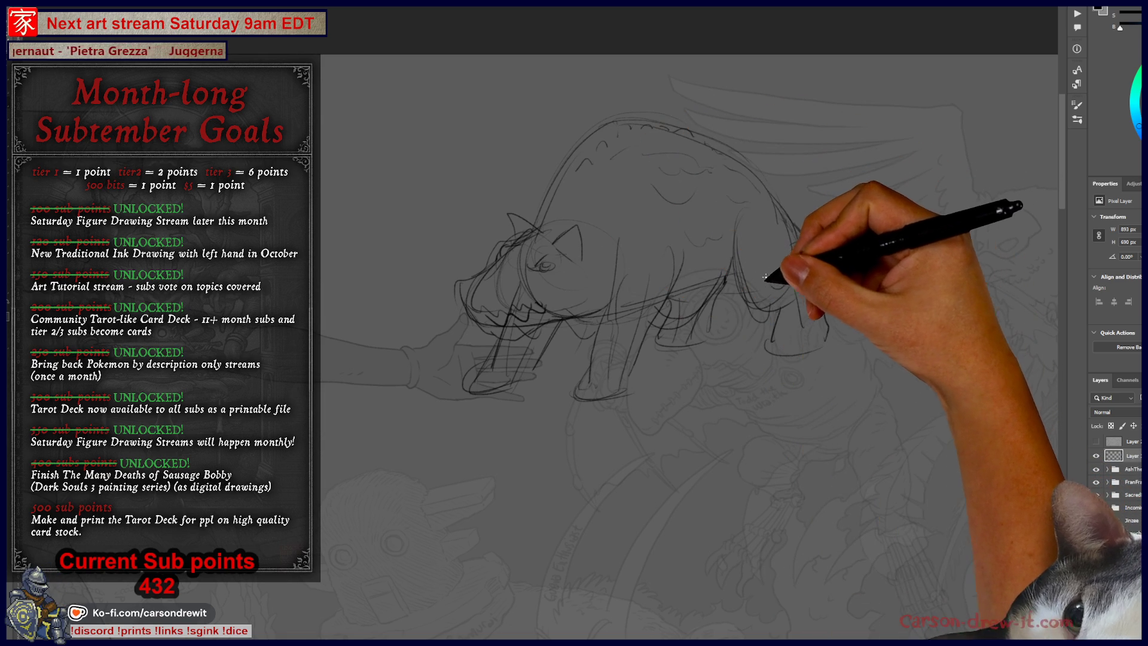
# Draw jagged zigzag teeth along the creature's upper jaw, extending them across the mouth
pyautogui.moveTo(751, 289)
pyautogui.mouseDown()
pyautogui.moveTo(702, 296)
pyautogui.moveTo(748, 282)
pyautogui.moveTo(774, 303)
pyautogui.moveTo(814, 309)
pyautogui.mouseUp()
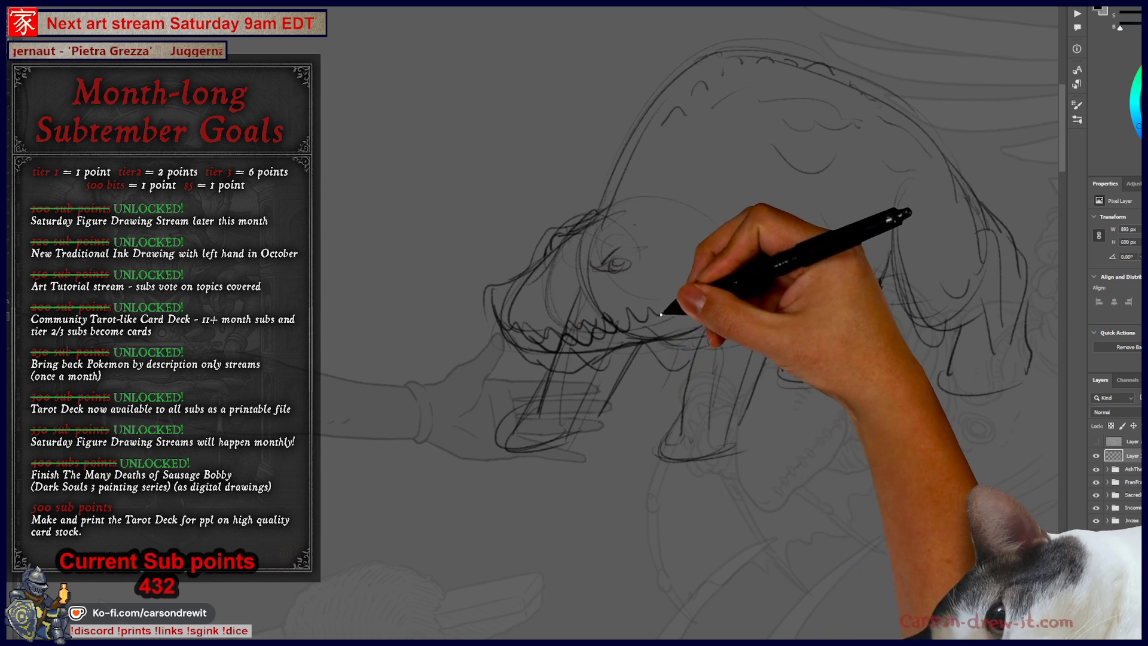
pyautogui.moveTo(592, 350)
pyautogui.mouseDown()
pyautogui.moveTo(584, 329)
pyautogui.moveTo(671, 338)
pyautogui.moveTo(710, 320)
pyautogui.moveTo(643, 304)
pyautogui.moveTo(671, 297)
pyautogui.mouseUp()
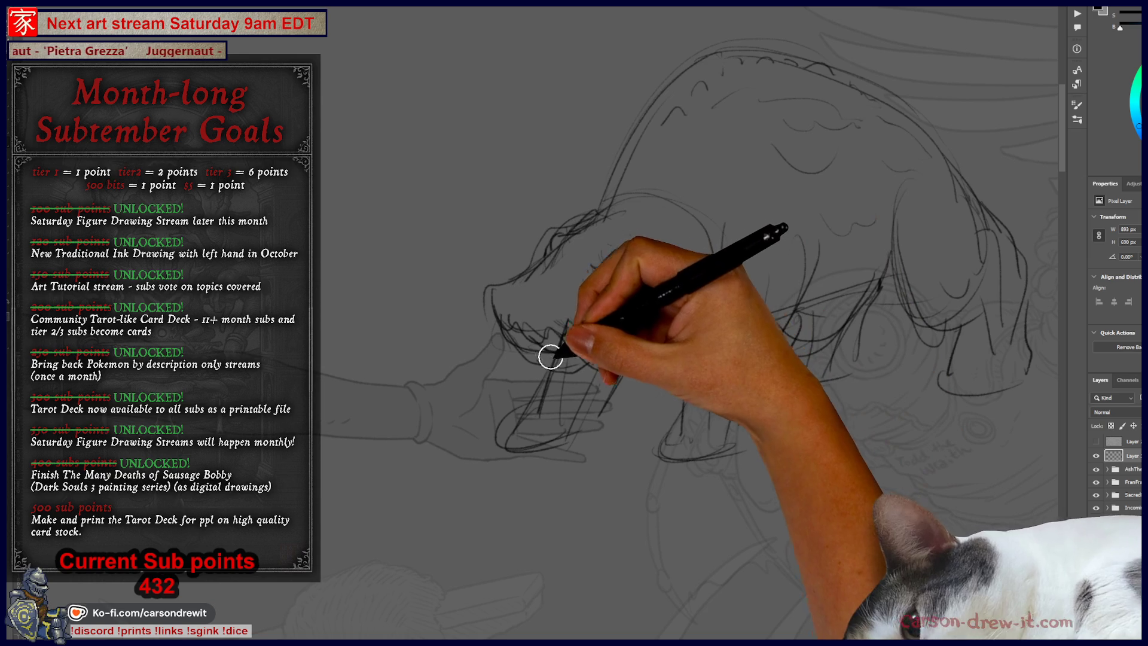
pyautogui.moveTo(569, 346); pyautogui.dragTo(615, 320)
pyautogui.moveTo(569, 351); pyautogui.dragTo(646, 336)
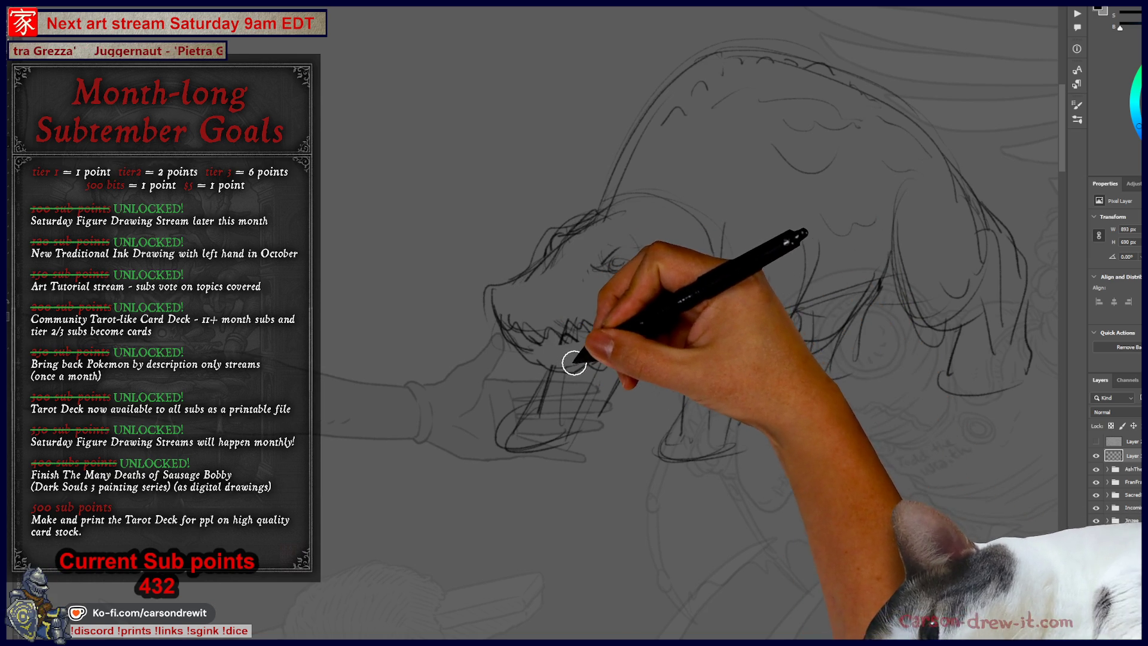
pyautogui.moveTo(577, 363); pyautogui.dragTo(672, 331)
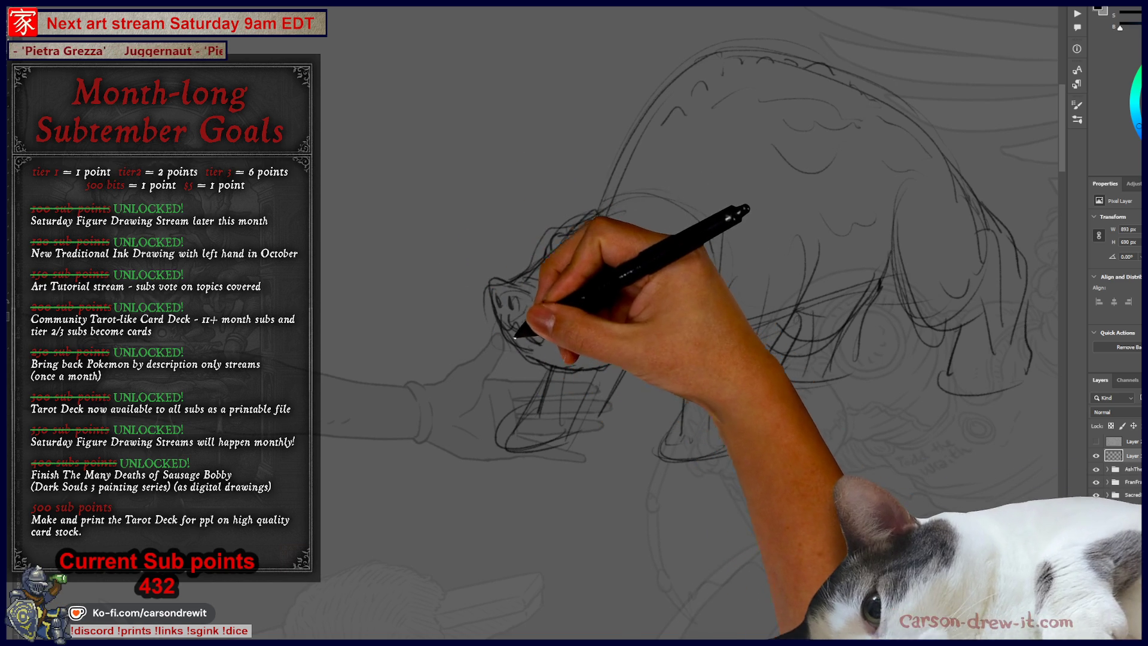
pyautogui.moveTo(529, 337); pyautogui.dragTo(671, 304)
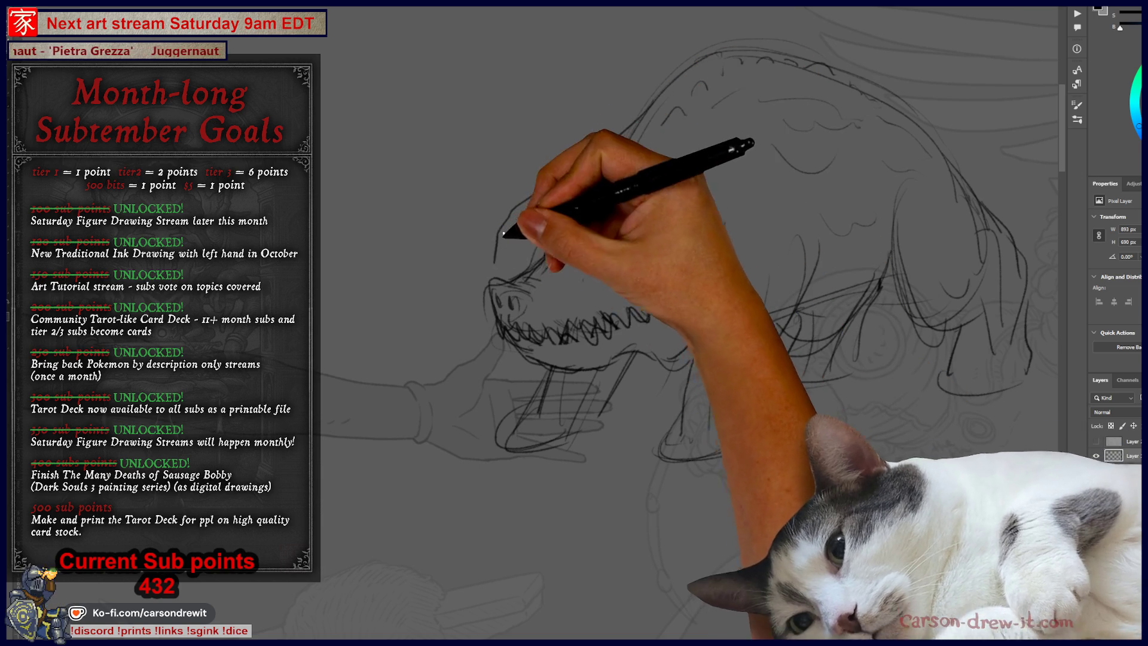
# Rework the strokes around the snout and teeth
pyautogui.moveTo(476, 266); pyautogui.dragTo(595, 335)
pyautogui.moveTo(502, 228); pyautogui.dragTo(575, 238)
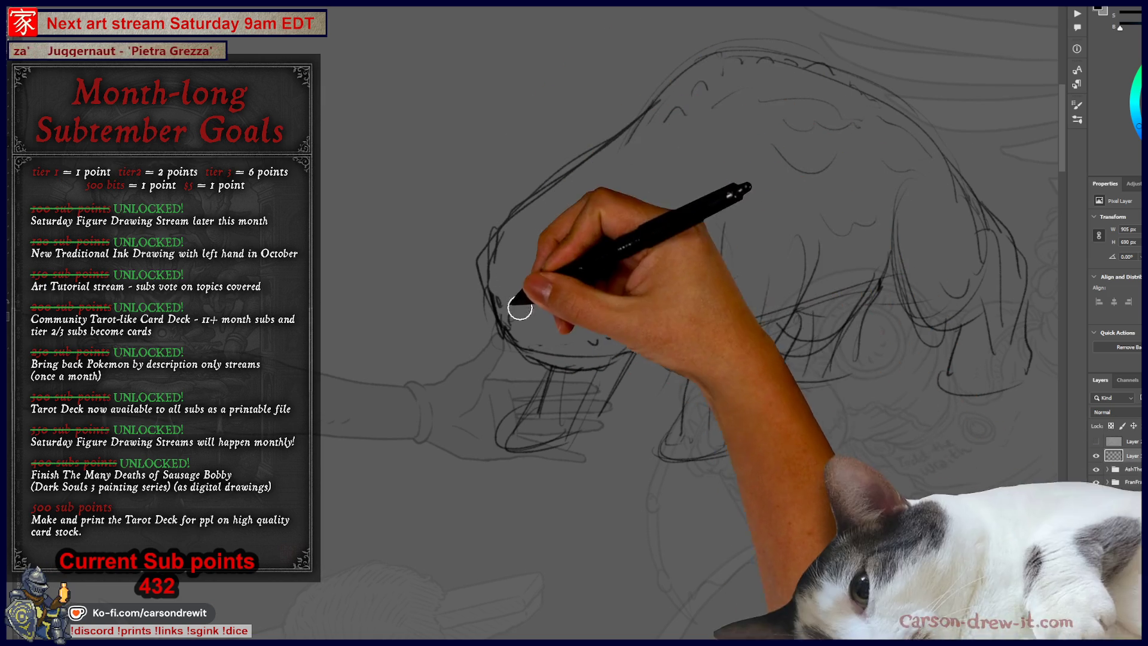
pyautogui.moveTo(572, 275); pyautogui.dragTo(583, 353)
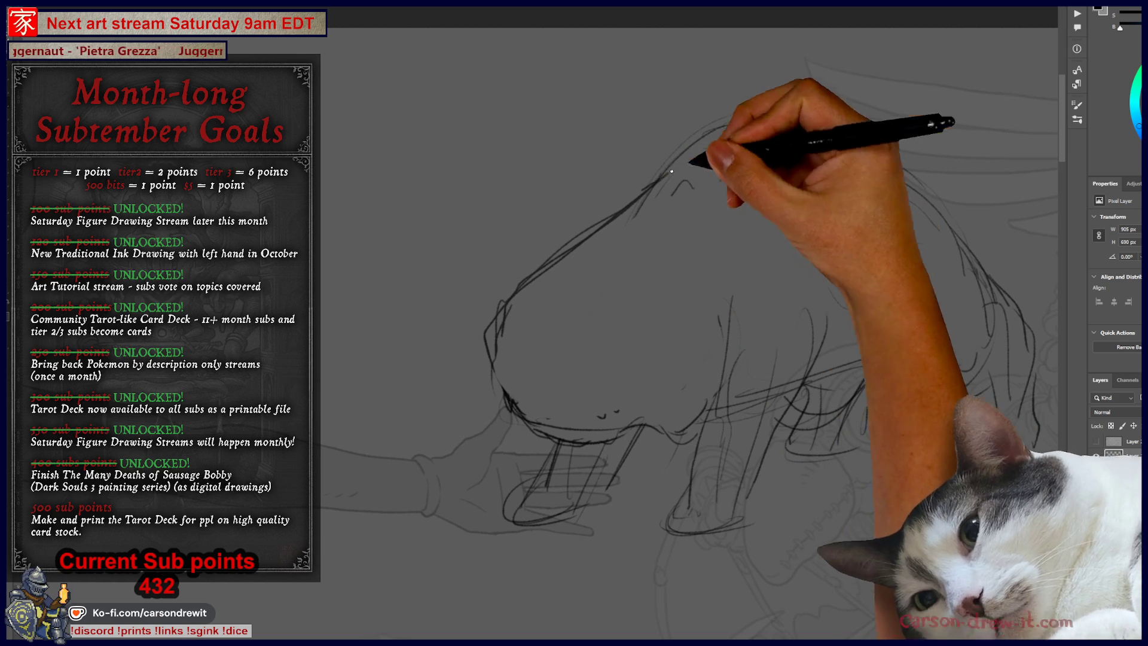
# Sketch a rough box on empty canvas, undo it, and return to the creature
pyautogui.moveTo(491, 128)
pyautogui.mouseDown()
pyautogui.moveTo(724, 118)
pyautogui.moveTo(518, 155)
pyautogui.moveTo(484, 275)
pyautogui.moveTo(643, 279)
pyautogui.mouseUp()
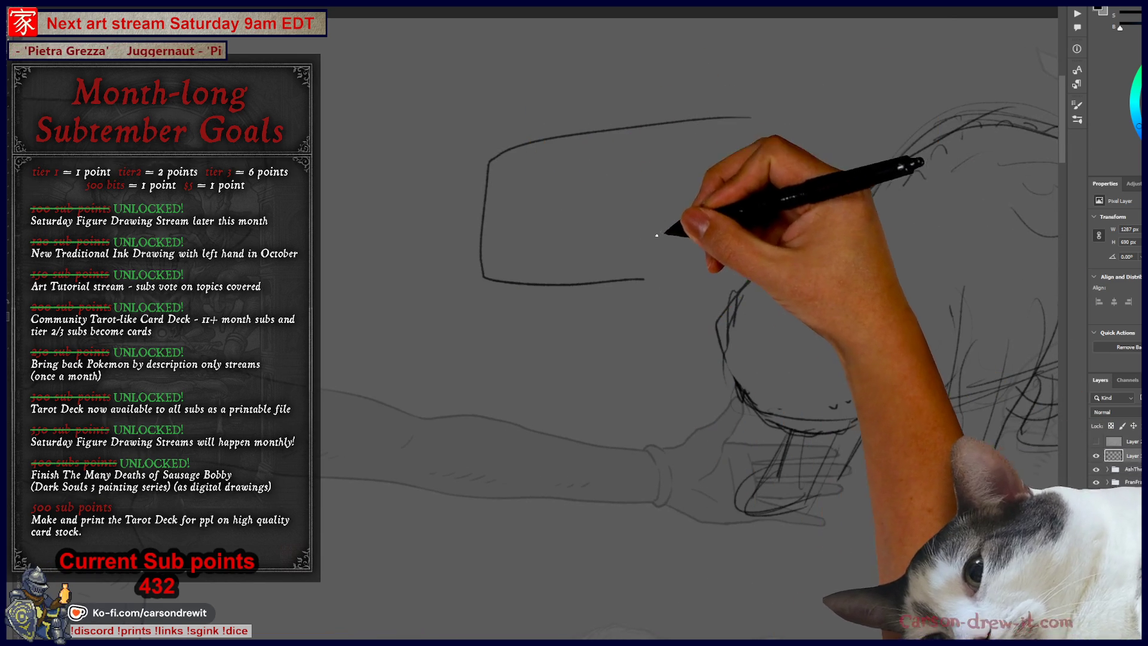
pyautogui.moveTo(750, 117); pyautogui.dragTo(766, 173)
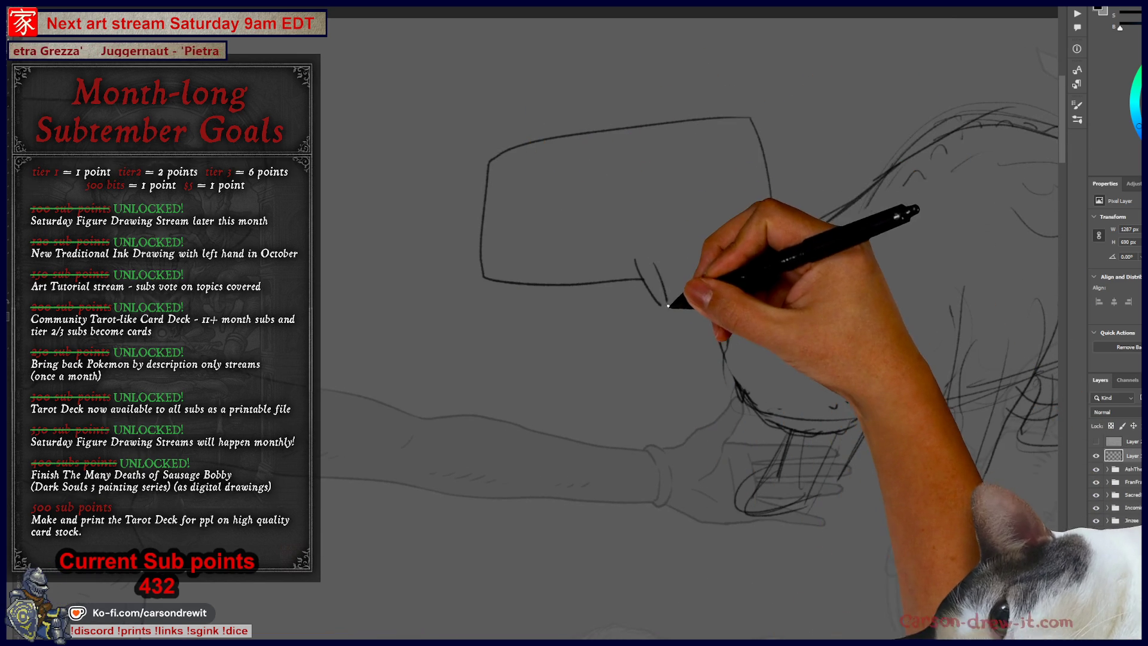
pyautogui.hotkey('ctrl', 'z')
pyautogui.hotkey('ctrl', 'z')
pyautogui.moveTo(582, 243); pyautogui.dragTo(436, 256)
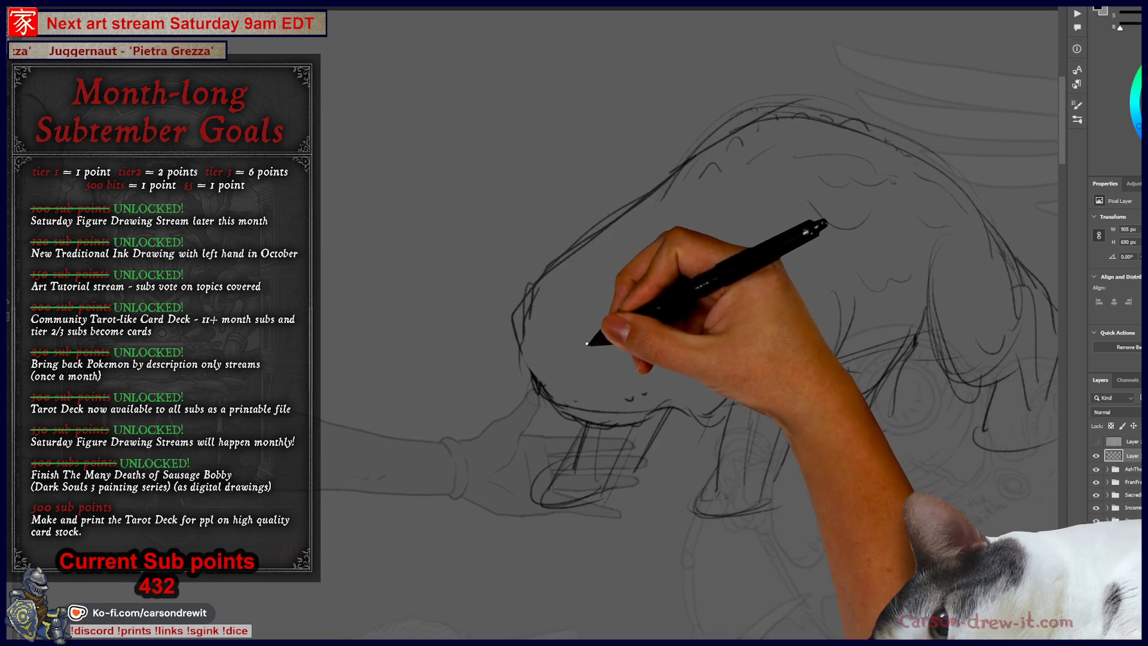
# Draw a nostril, an angry eye, a zigzag row of teeth and a lower jaw line
pyautogui.moveTo(551, 329); pyautogui.dragTo(546, 335)
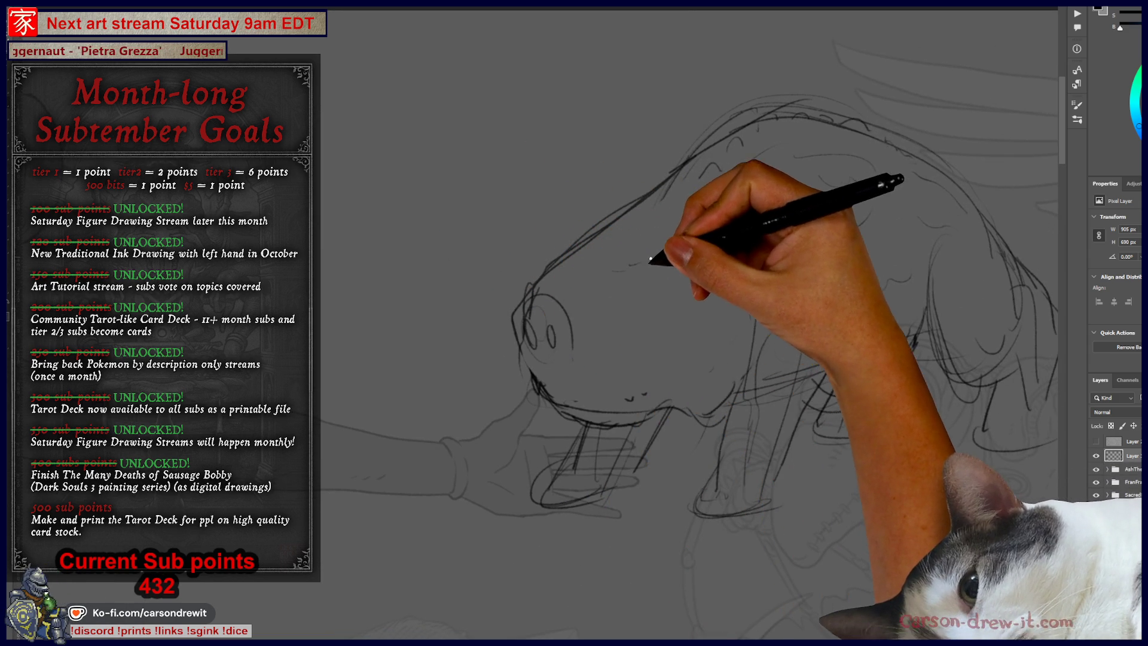
pyautogui.moveTo(671, 264)
pyautogui.mouseDown()
pyautogui.moveTo(655, 283)
pyautogui.moveTo(643, 273)
pyautogui.mouseUp()
pyautogui.moveTo(538, 379)
pyautogui.mouseDown()
pyautogui.moveTo(654, 369)
pyautogui.moveTo(694, 347)
pyautogui.mouseUp()
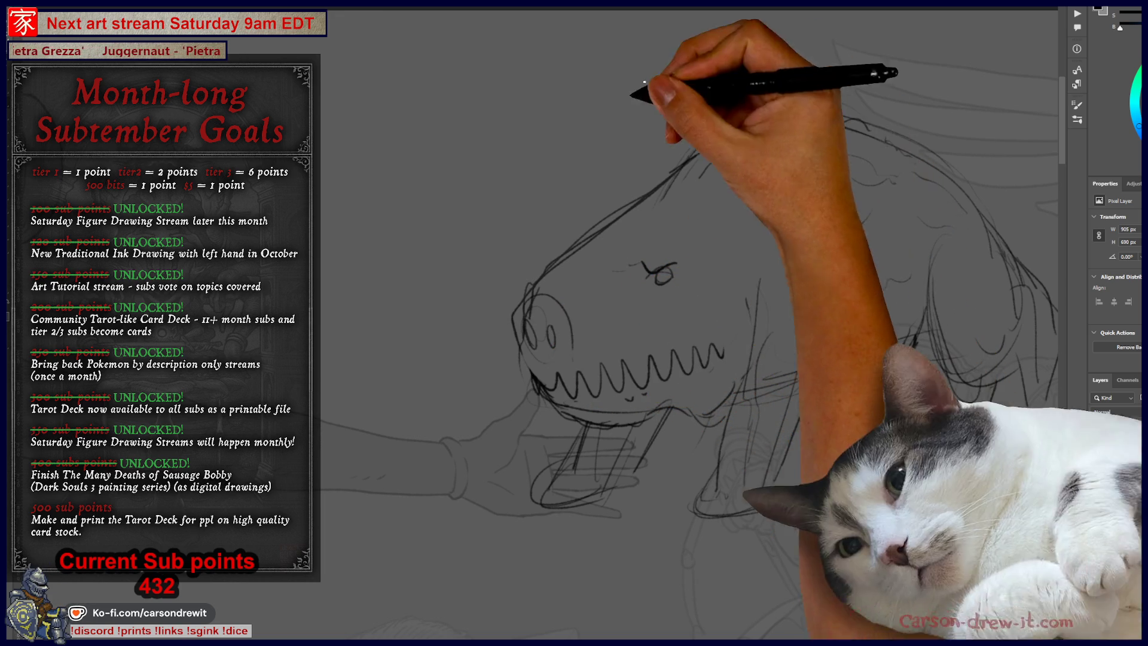
pyautogui.moveTo(546, 399); pyautogui.dragTo(632, 421)
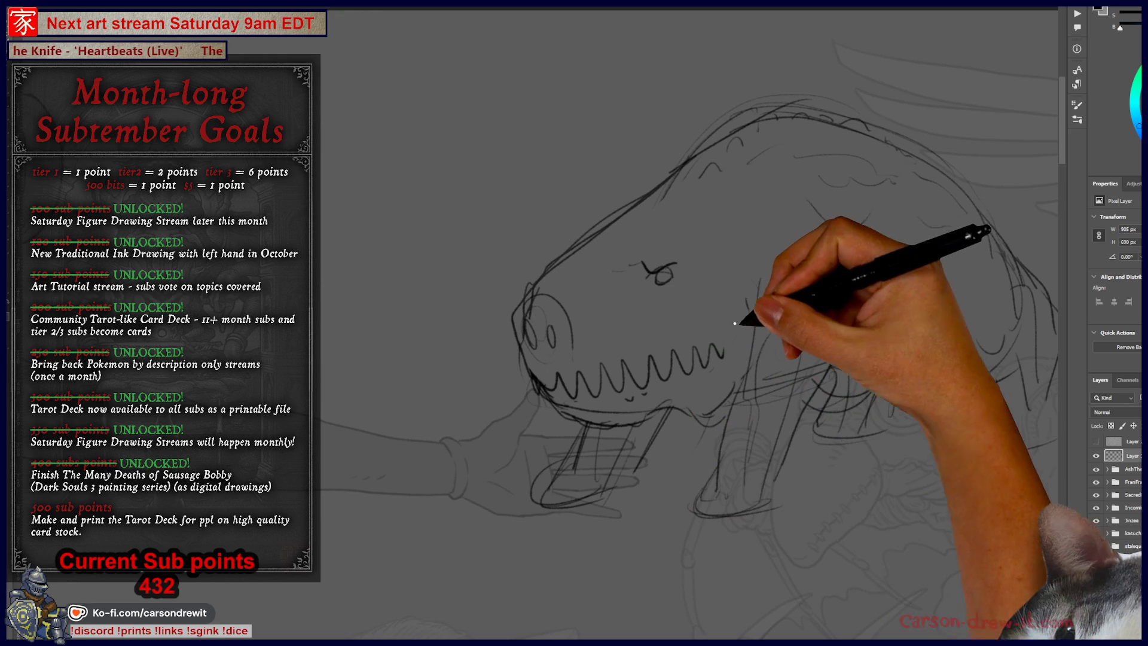
# Draw a small curly stroke on top of the creature's head
pyautogui.moveTo(711, 235)
pyautogui.mouseDown()
pyautogui.moveTo(766, 252)
pyautogui.moveTo(748, 197)
pyautogui.moveTo(769, 205)
pyautogui.moveTo(764, 221)
pyautogui.moveTo(808, 269)
pyautogui.moveTo(820, 226)
pyautogui.moveTo(801, 340)
pyautogui.moveTo(866, 256)
pyautogui.mouseUp()
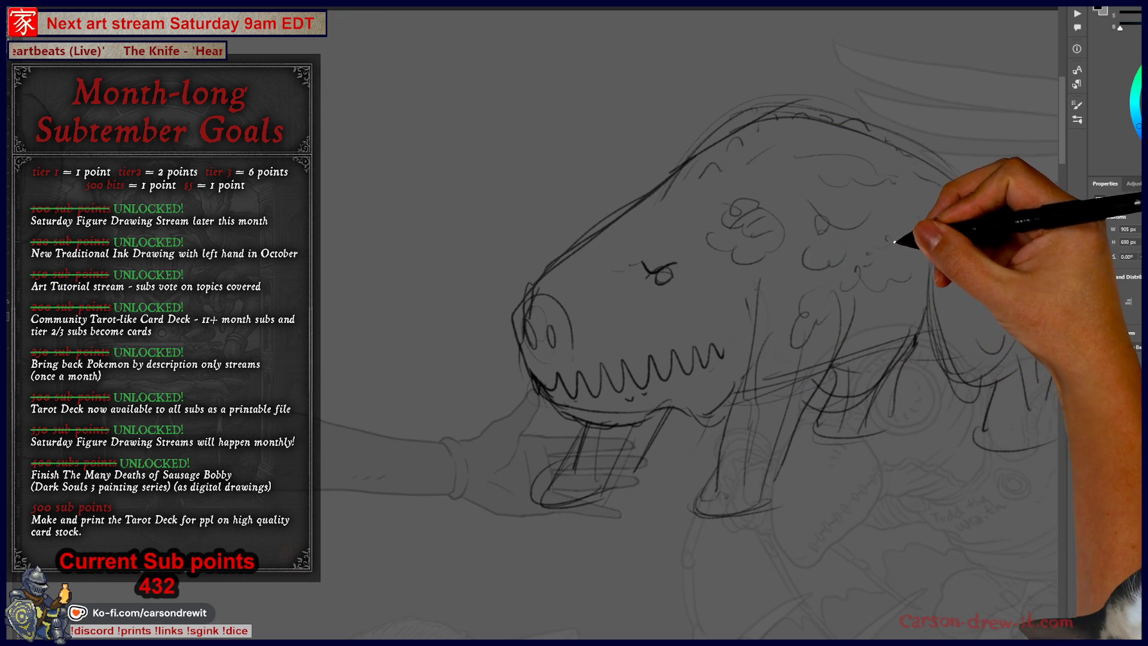
# Draw curly fur across the head, strokes near the lower jaw and belly, and small jaw teeth
pyautogui.moveTo(795, 180)
pyautogui.mouseDown()
pyautogui.moveTo(771, 143)
pyautogui.moveTo(662, 167)
pyautogui.moveTo(743, 120)
pyautogui.moveTo(818, 100)
pyautogui.moveTo(897, 119)
pyautogui.moveTo(999, 359)
pyautogui.mouseUp()
pyautogui.moveTo(656, 174)
pyautogui.mouseDown()
pyautogui.moveTo(735, 179)
pyautogui.moveTo(718, 215)
pyautogui.moveTo(771, 159)
pyautogui.moveTo(822, 205)
pyautogui.moveTo(673, 202)
pyautogui.moveTo(921, 197)
pyautogui.moveTo(876, 241)
pyautogui.mouseUp()
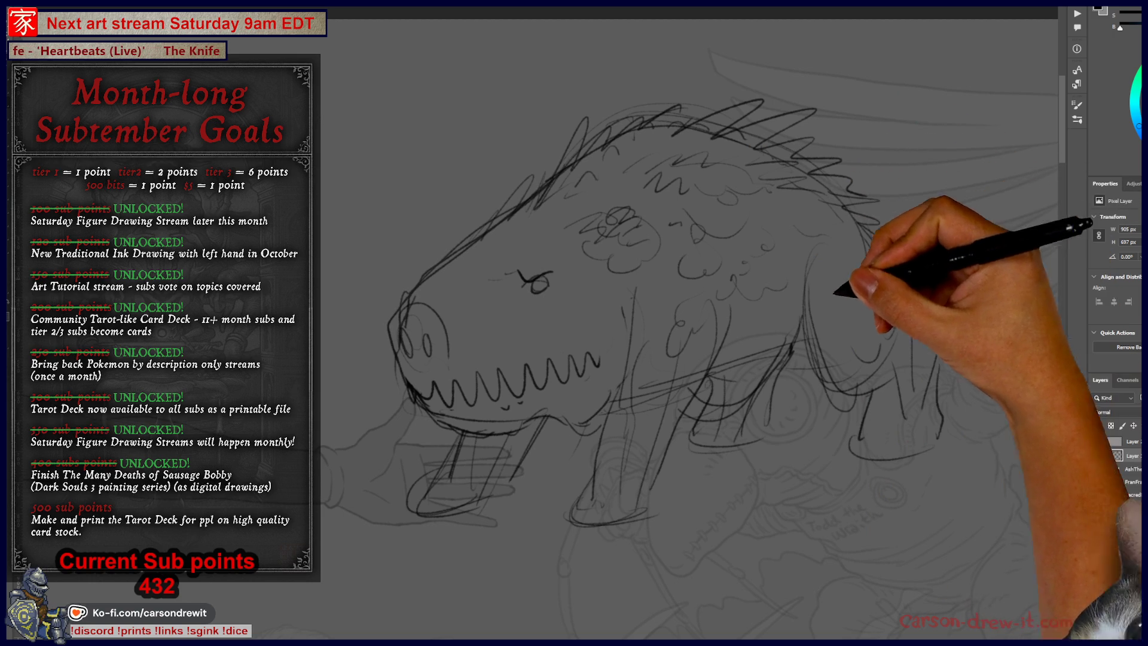
pyautogui.moveTo(748, 379)
pyautogui.mouseDown()
pyautogui.moveTo(671, 397)
pyautogui.moveTo(694, 412)
pyautogui.mouseUp()
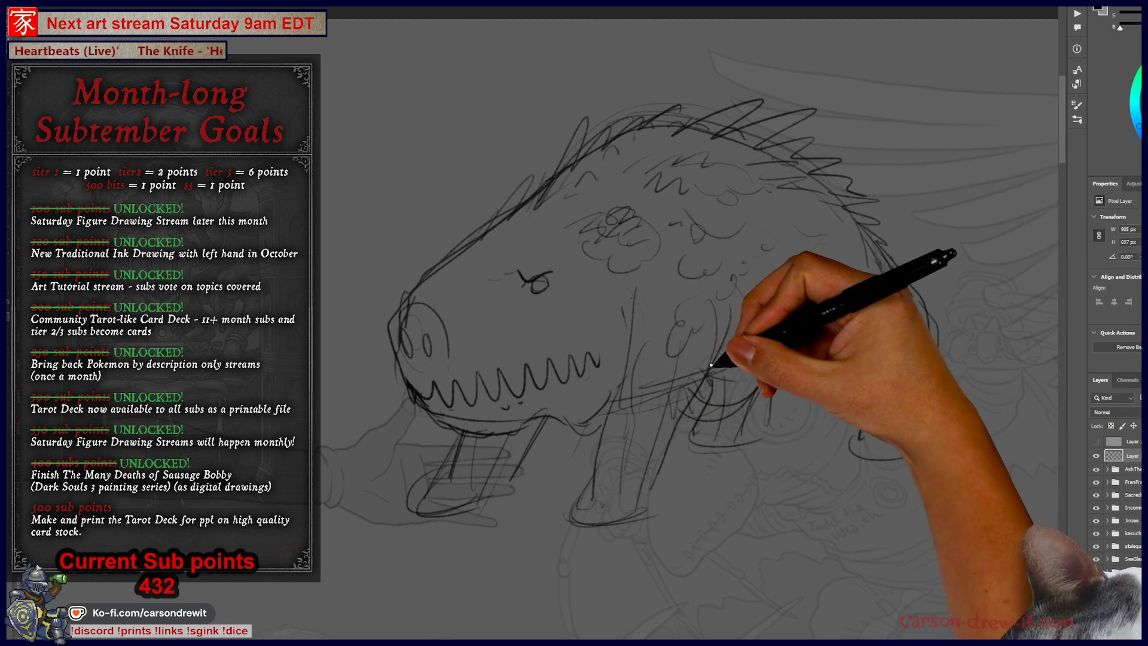
pyautogui.moveTo(632, 354); pyautogui.dragTo(691, 384)
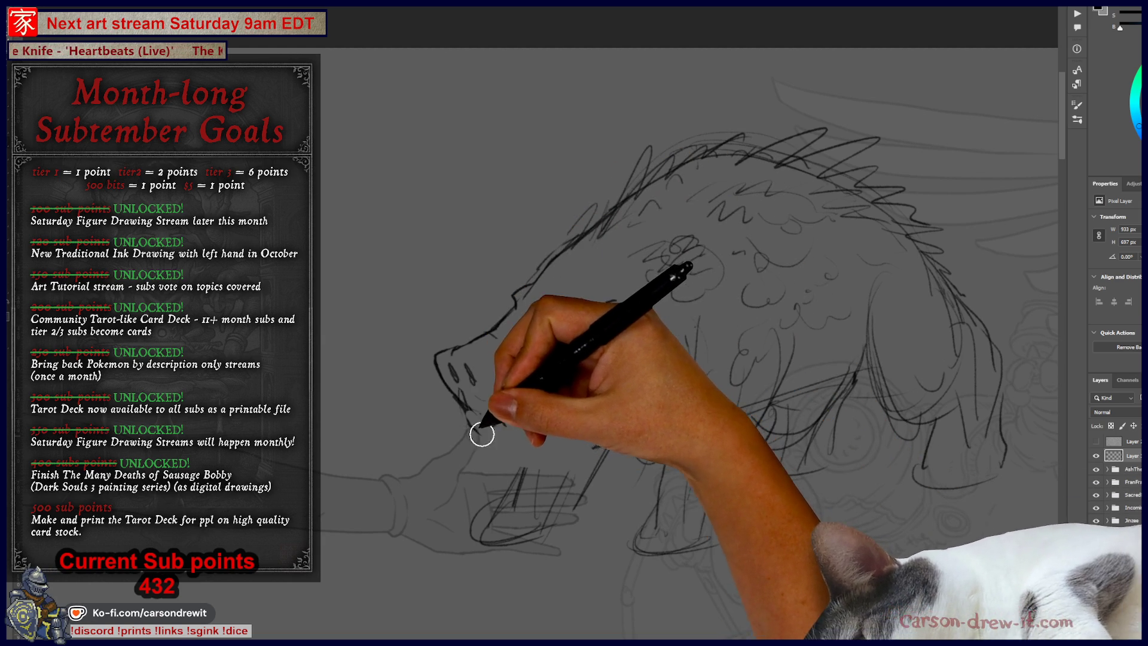
pyautogui.moveTo(519, 421); pyautogui.dragTo(489, 417)
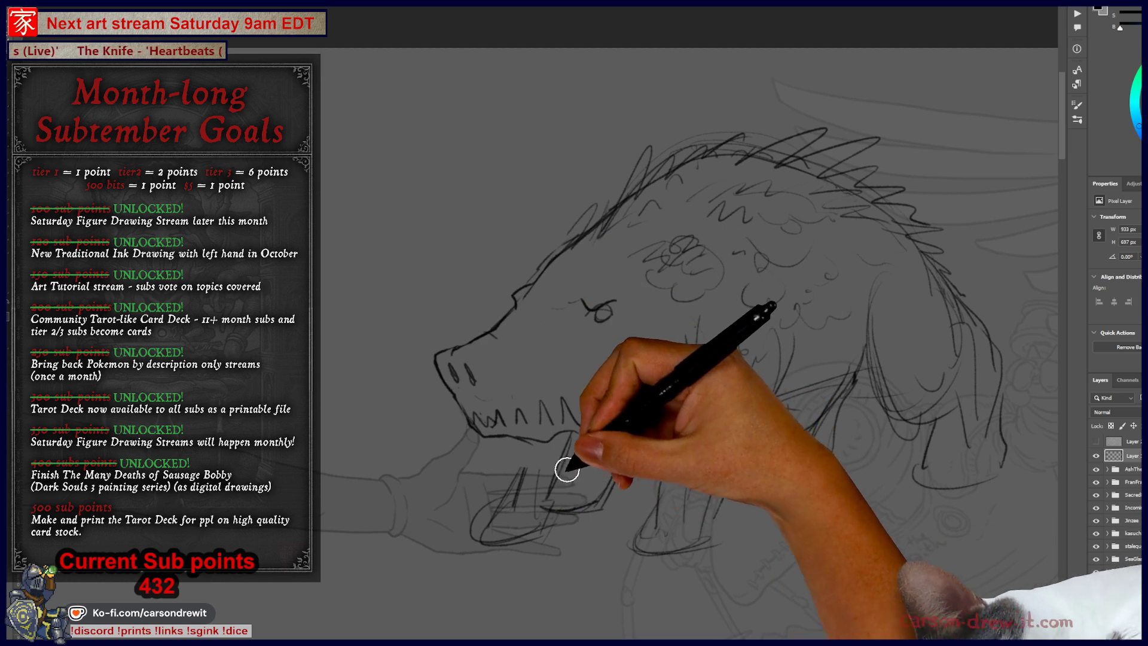
# Lengthen the teeth row rightward and add lower-jaw lines and faint strokes below the body
pyautogui.moveTo(589, 419); pyautogui.dragTo(663, 389)
pyautogui.moveTo(632, 445); pyautogui.dragTo(610, 502)
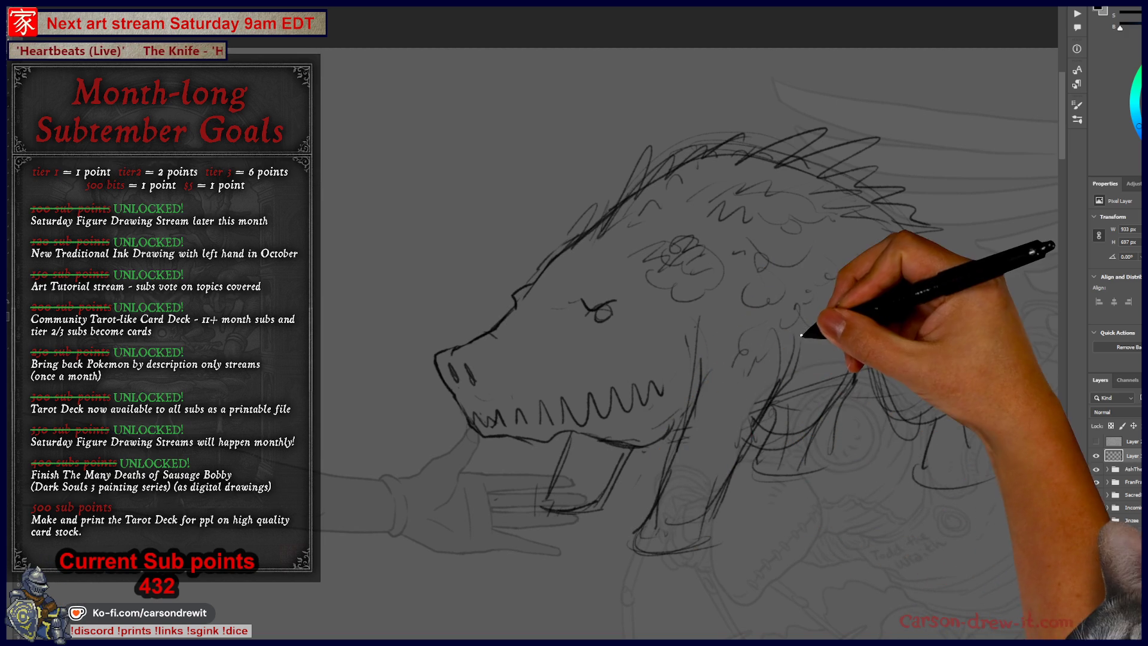
pyautogui.moveTo(773, 370); pyautogui.dragTo(741, 450)
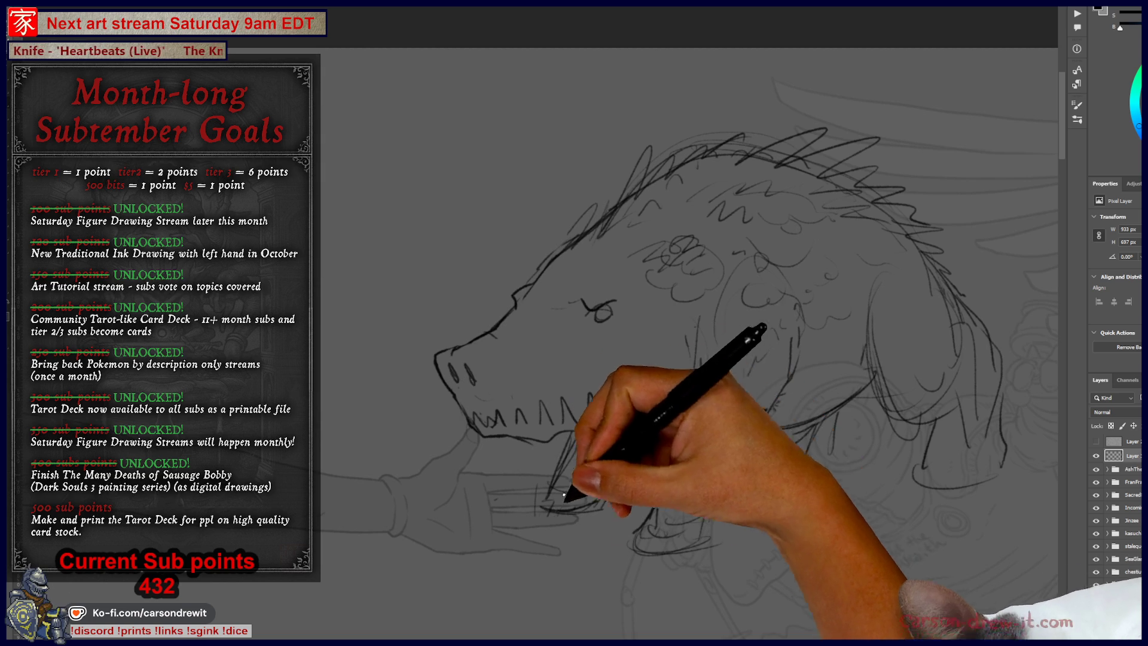
pyautogui.moveTo(645, 447); pyautogui.dragTo(553, 453)
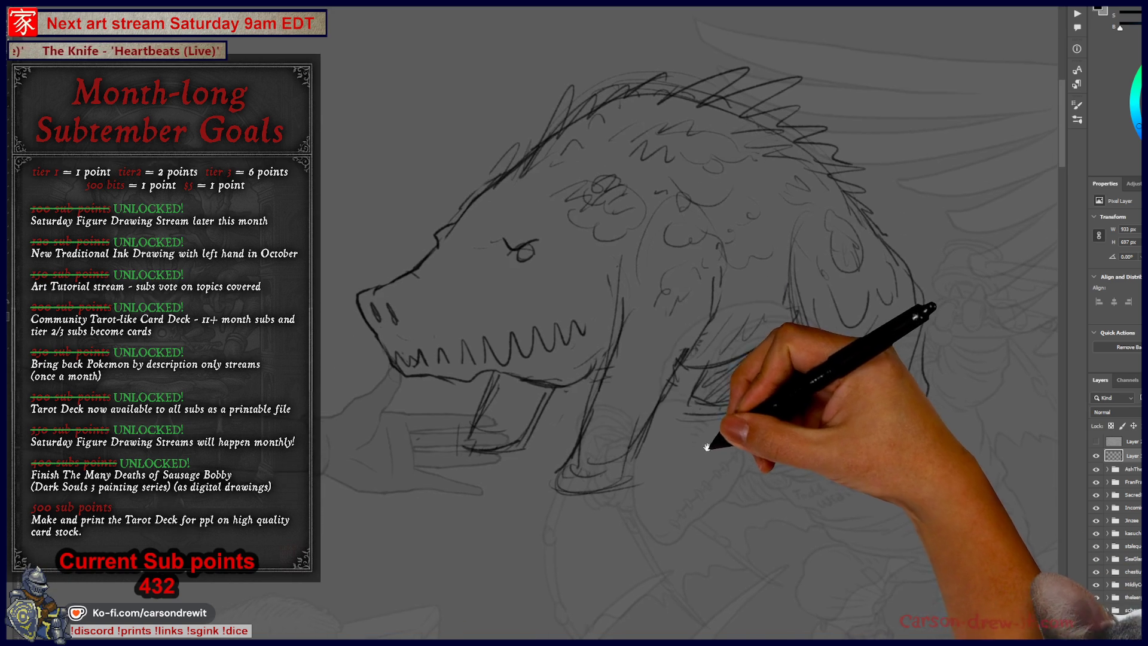
# Sketch dark spiky bristle strokes above the snout and along the crest of the head and neck
pyautogui.moveTo(712, 443); pyautogui.dragTo(725, 378)
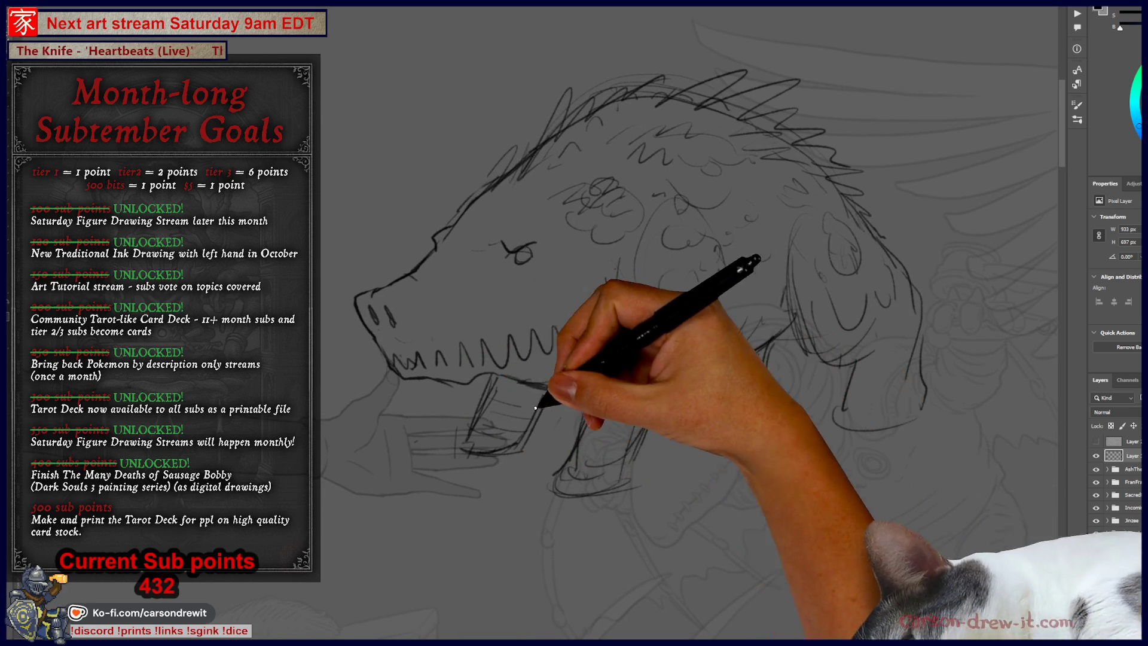
pyautogui.moveTo(662, 407); pyautogui.dragTo(696, 421)
pyautogui.moveTo(665, 361); pyautogui.dragTo(690, 406)
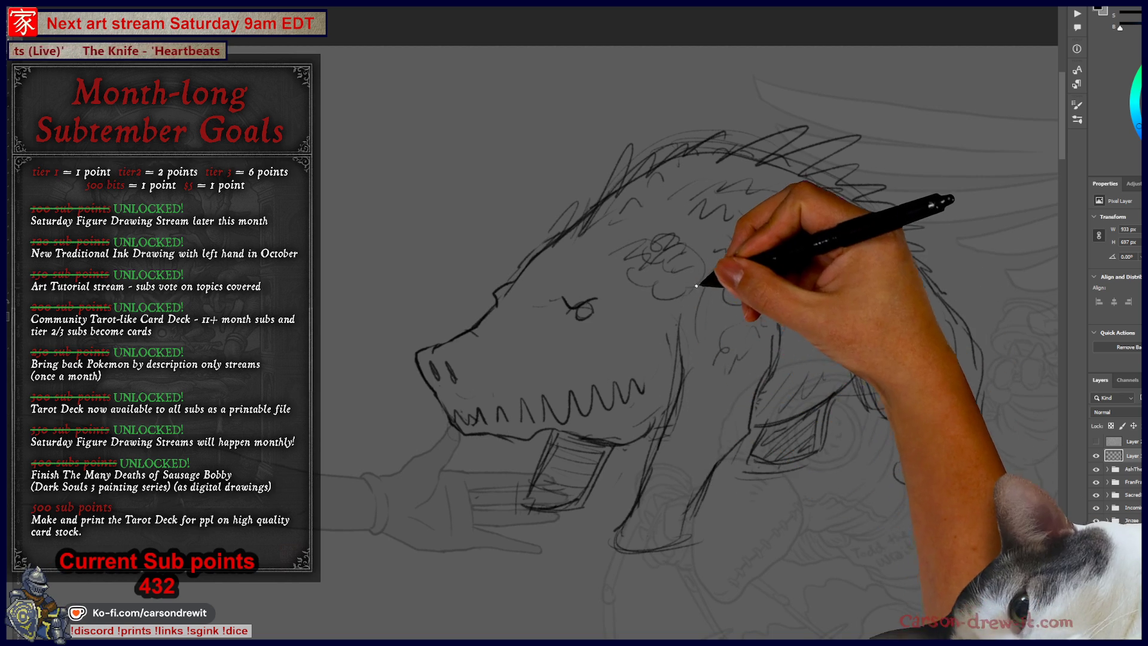
pyautogui.moveTo(711, 439); pyautogui.dragTo(771, 463)
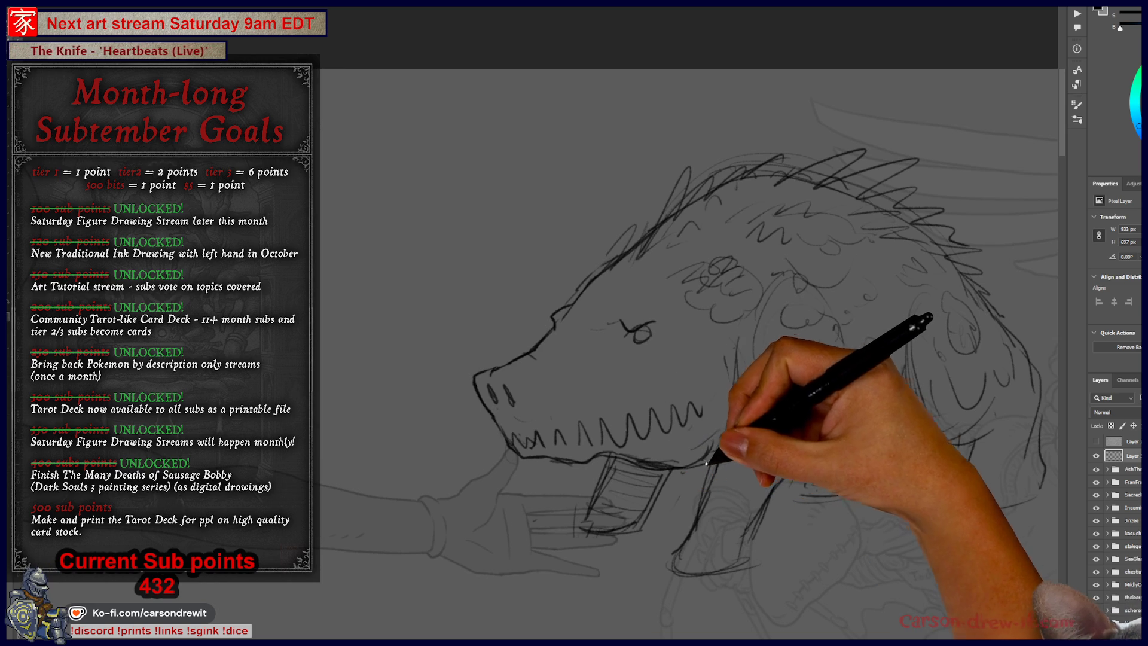
pyautogui.moveTo(717, 423); pyautogui.dragTo(742, 467)
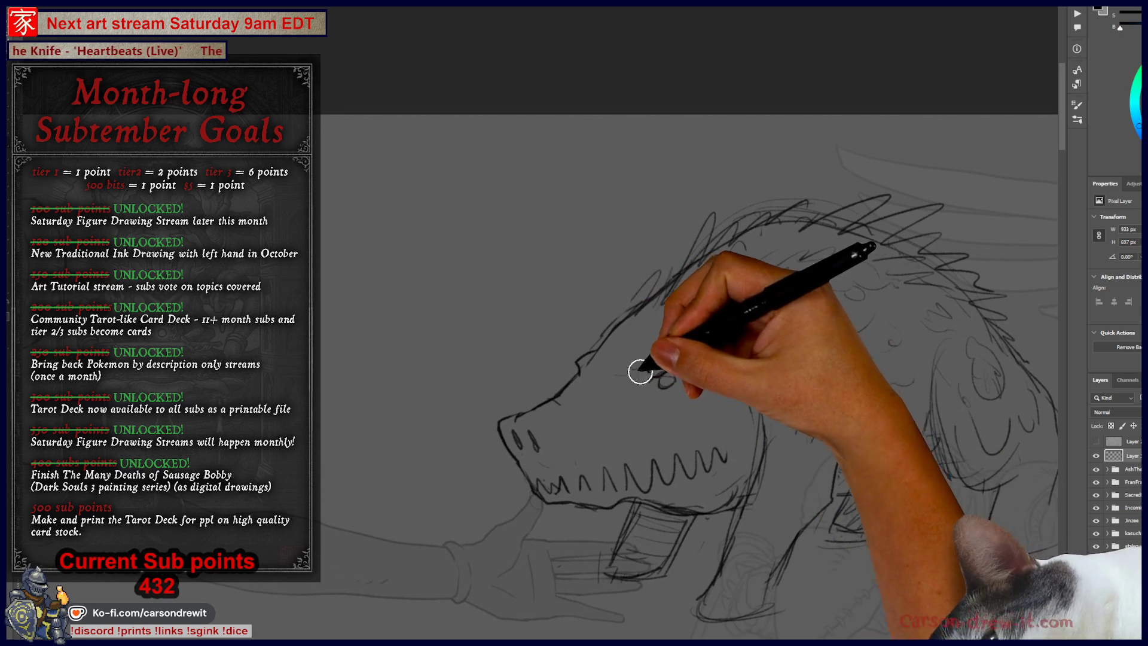
pyautogui.moveTo(625, 368); pyautogui.dragTo(660, 361)
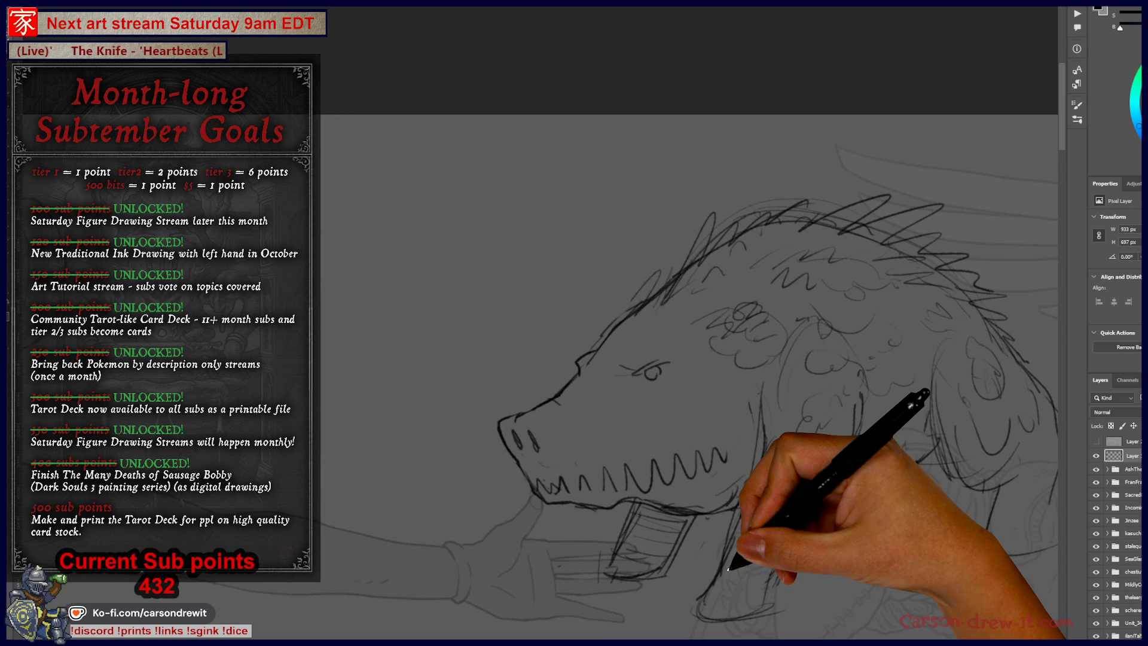
pyautogui.moveTo(651, 359); pyautogui.dragTo(620, 347)
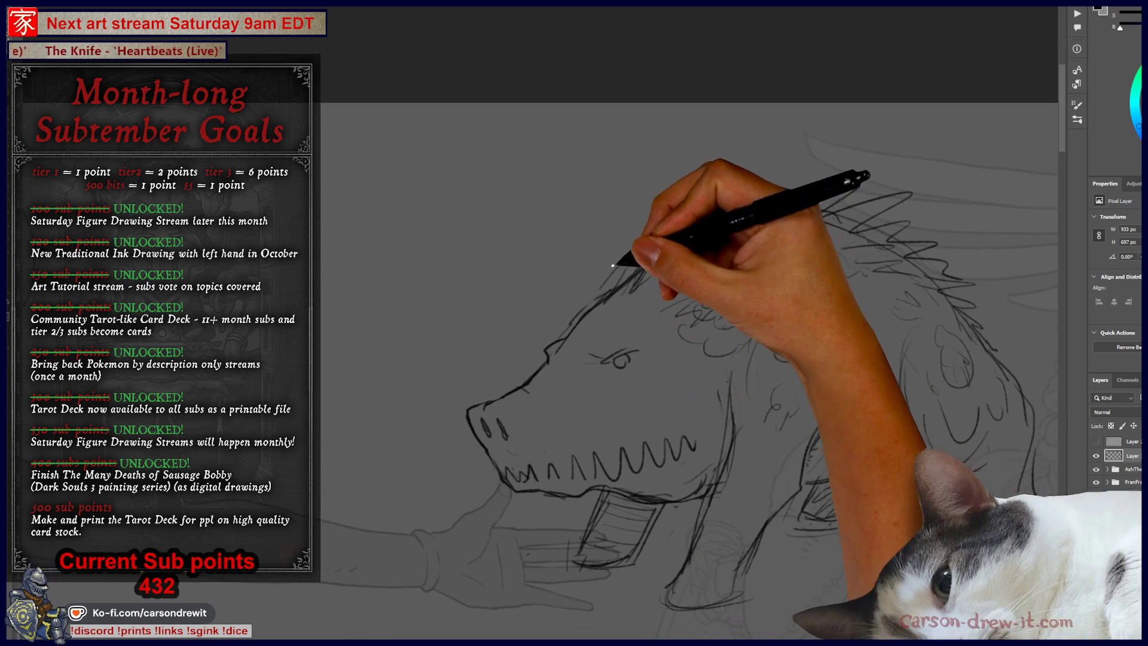
pyautogui.moveTo(583, 300)
pyautogui.mouseDown()
pyautogui.moveTo(640, 256)
pyautogui.moveTo(687, 245)
pyautogui.moveTo(675, 284)
pyautogui.moveTo(699, 257)
pyautogui.moveTo(742, 257)
pyautogui.moveTo(768, 227)
pyautogui.moveTo(748, 243)
pyautogui.moveTo(763, 299)
pyautogui.moveTo(747, 179)
pyautogui.moveTo(765, 217)
pyautogui.moveTo(687, 200)
pyautogui.moveTo(724, 209)
pyautogui.mouseUp()
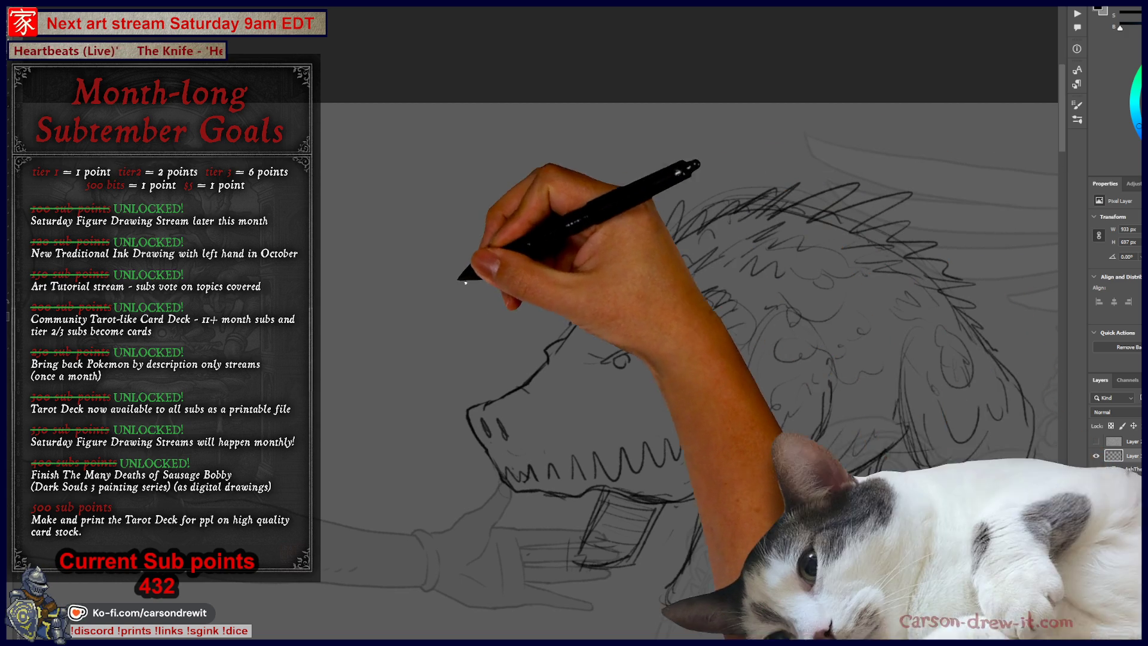
pyautogui.moveTo(339, 158)
pyautogui.mouseDown()
pyautogui.moveTo(410, 192)
pyautogui.moveTo(441, 307)
pyautogui.moveTo(476, 270)
pyautogui.moveTo(448, 308)
pyautogui.moveTo(456, 297)
pyautogui.mouseUp()
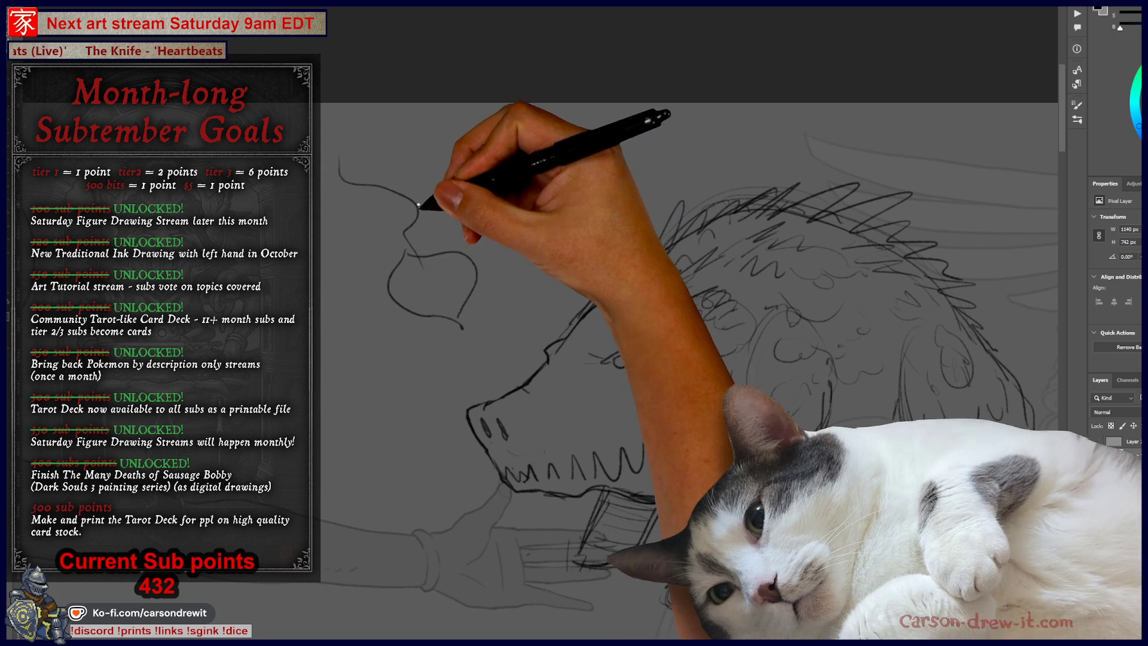
pyautogui.moveTo(430, 198); pyautogui.dragTo(527, 192)
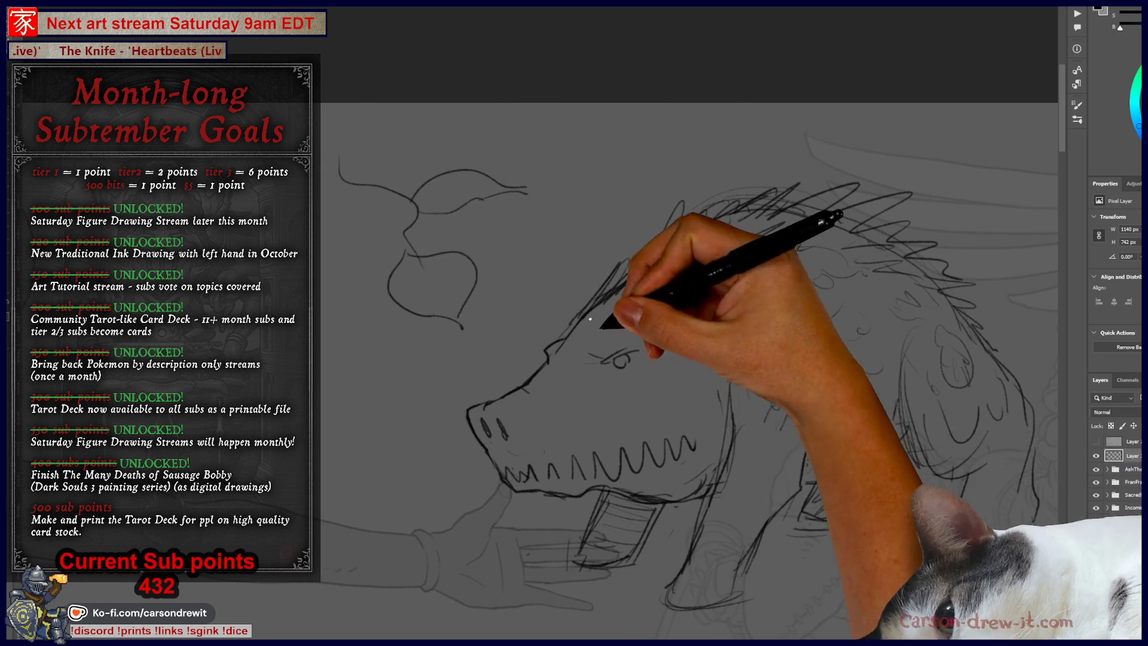
pyautogui.hotkey('ctrl', 'z')
pyautogui.hotkey('ctrl', 'z')
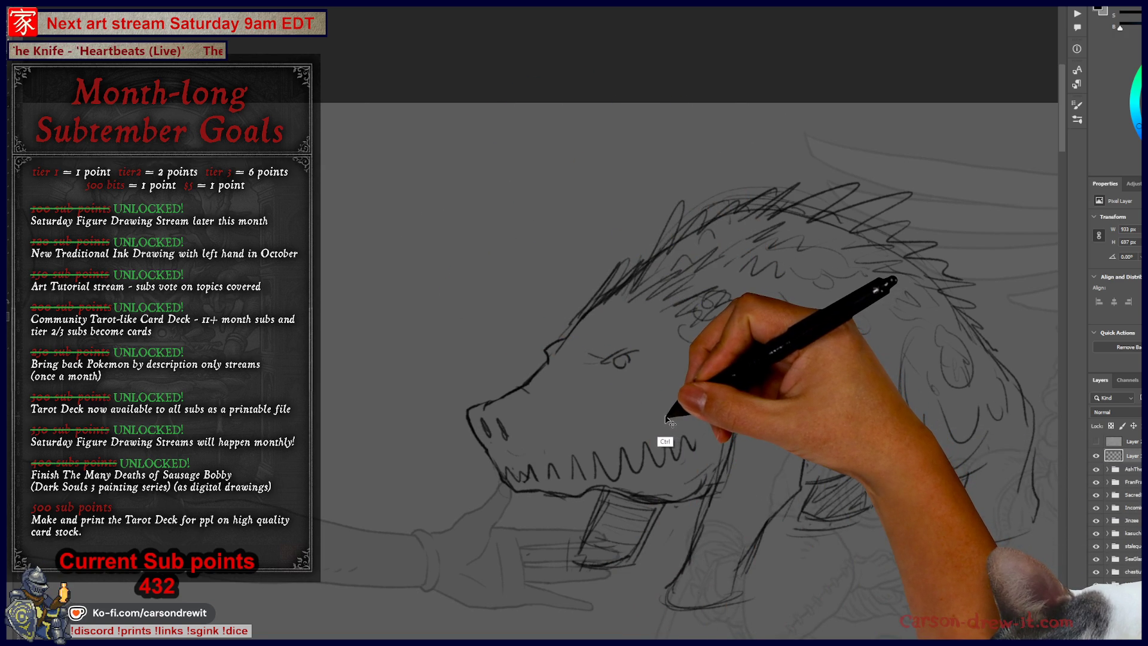
pyautogui.scroll(-2, 628, 418)
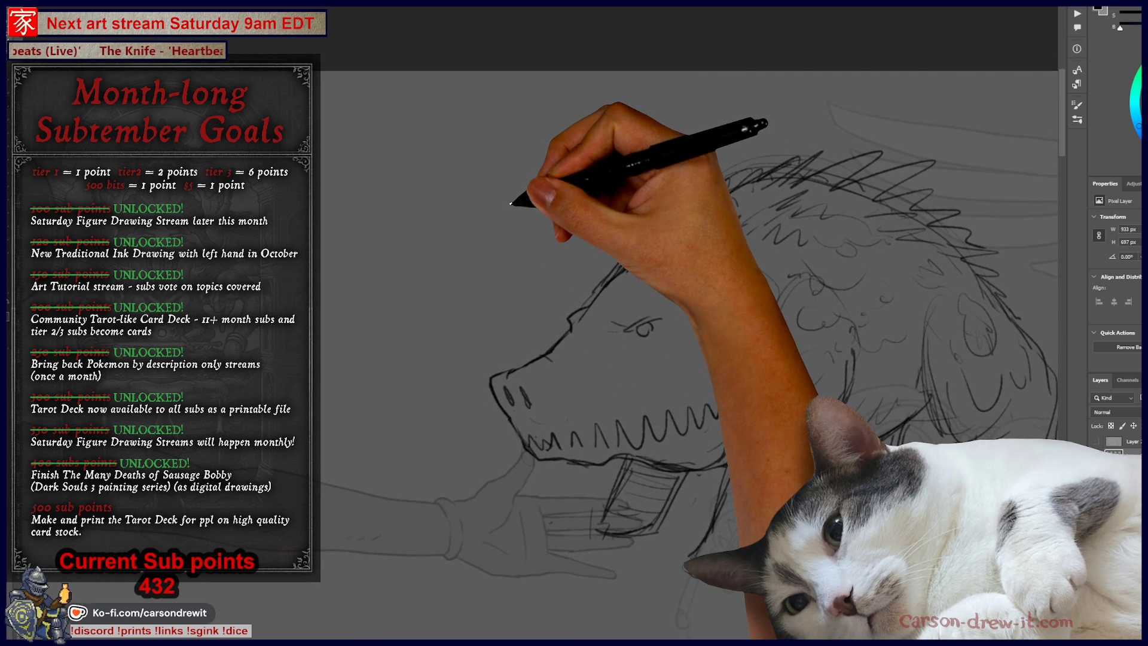
pyautogui.scroll(-1, 532, 478)
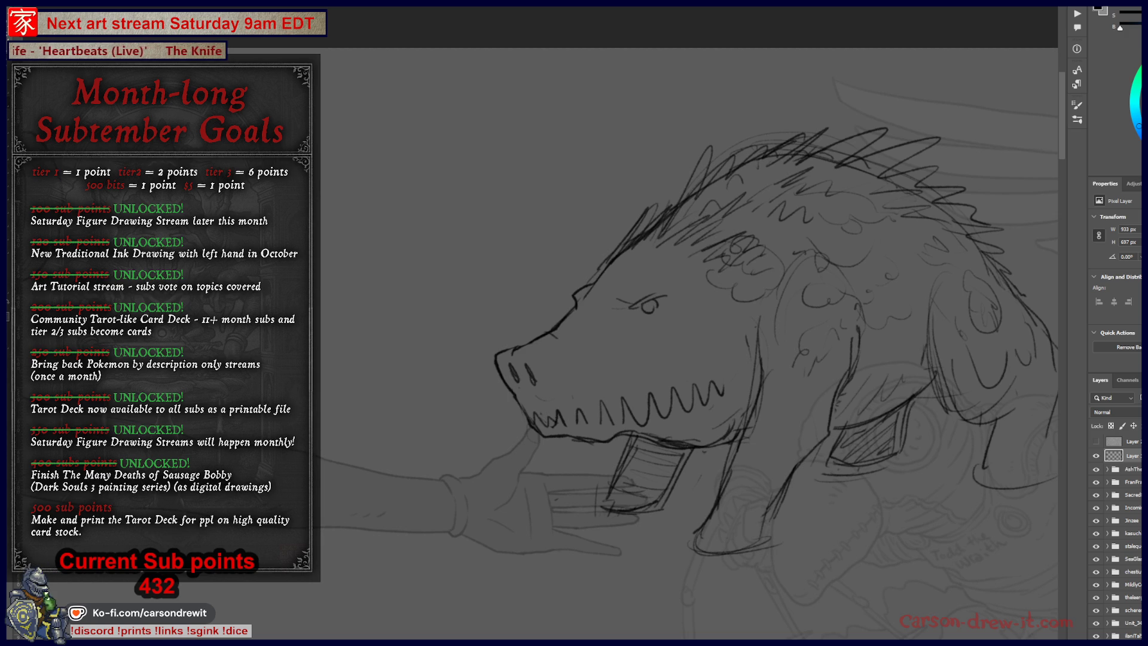
# Draw a curved tusk and outline the snout with nostrils and teeth, discarding a stray snout-tip stroke
pyautogui.moveTo(579, 350); pyautogui.dragTo(597, 415)
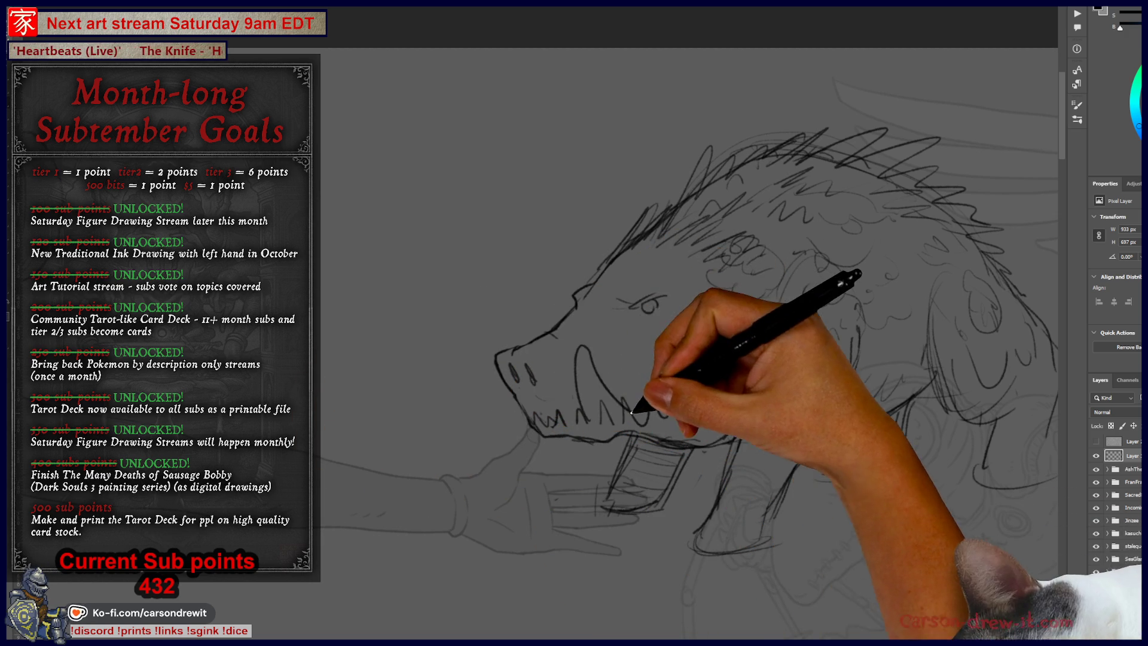
pyautogui.moveTo(512, 344); pyautogui.dragTo(486, 347)
pyautogui.hotkey('ctrl', 'z')
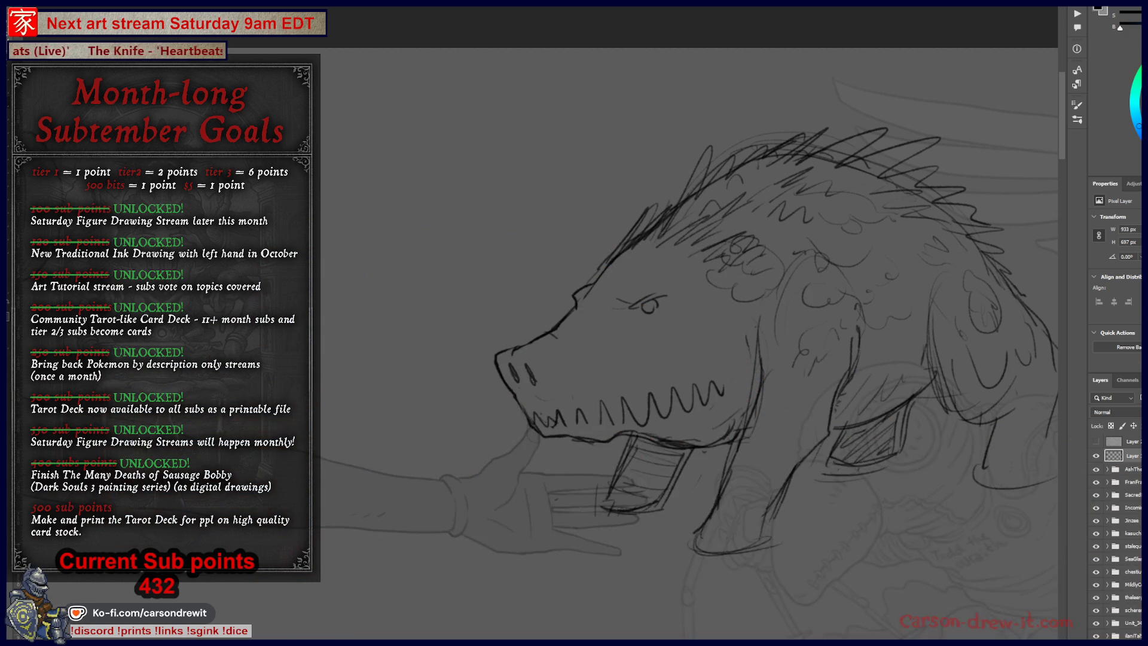
pyautogui.moveTo(467, 421)
pyautogui.mouseDown()
pyautogui.moveTo(530, 410)
pyautogui.moveTo(582, 326)
pyautogui.moveTo(624, 328)
pyautogui.mouseUp()
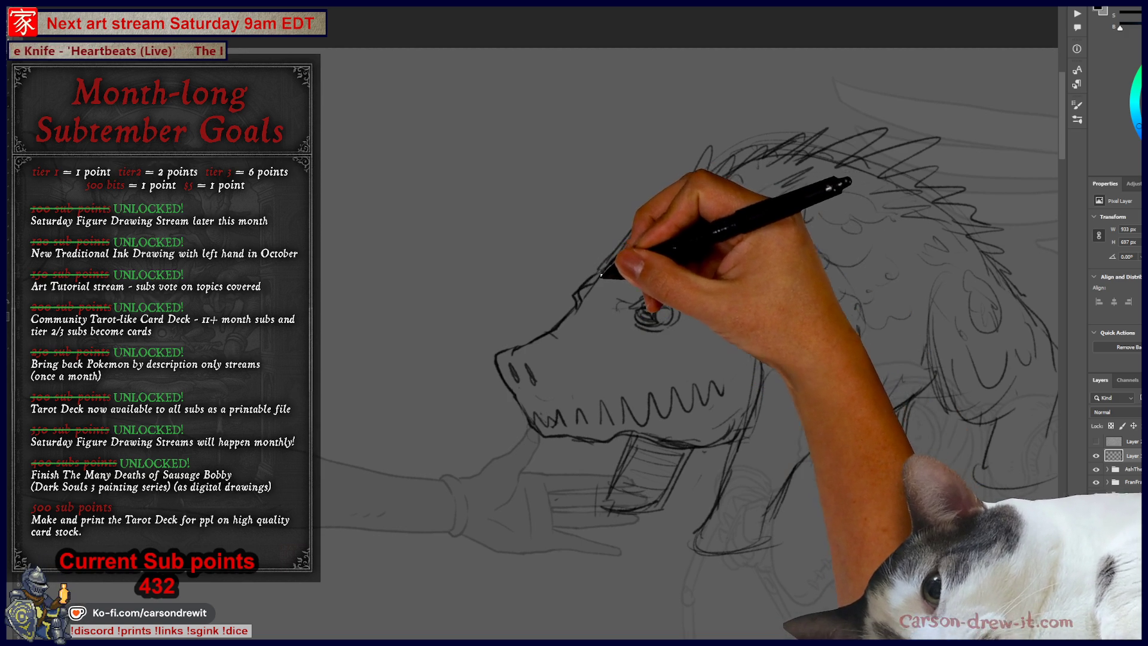
# Redraw the eye with round outlines, add cheek and nostril marks, and begin a small round doodle head
pyautogui.moveTo(625, 301); pyautogui.dragTo(645, 281)
pyautogui.moveTo(667, 338)
pyautogui.mouseDown()
pyautogui.moveTo(697, 318)
pyautogui.moveTo(732, 328)
pyautogui.mouseUp()
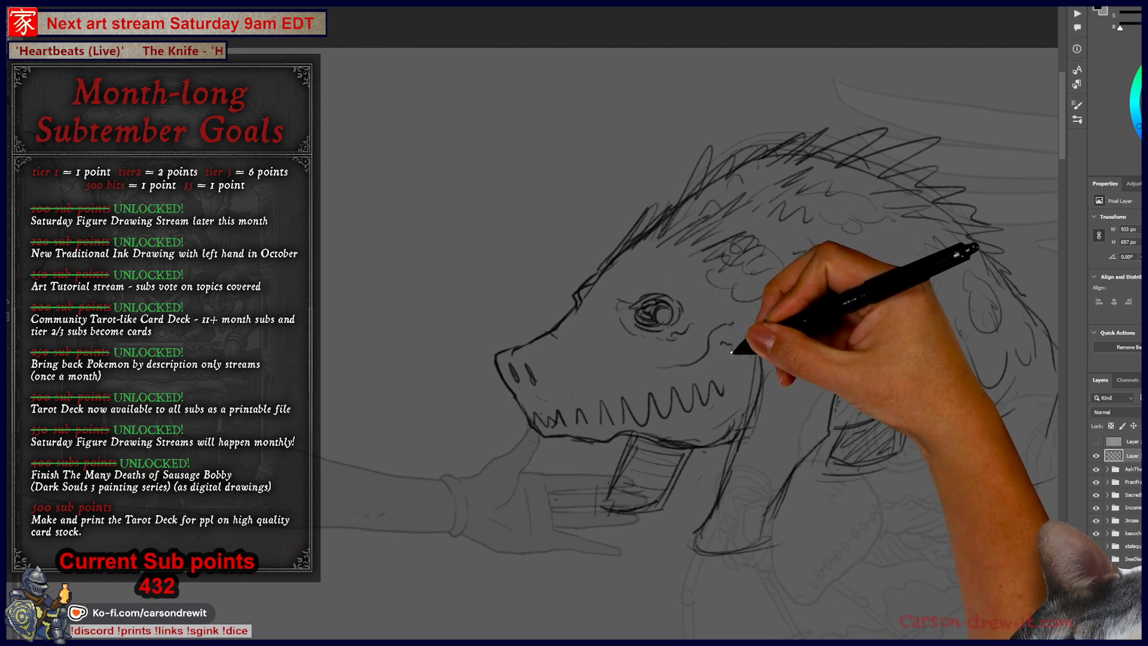
pyautogui.moveTo(560, 342)
pyautogui.mouseDown()
pyautogui.moveTo(568, 335)
pyautogui.moveTo(571, 350)
pyautogui.moveTo(565, 317)
pyautogui.mouseUp()
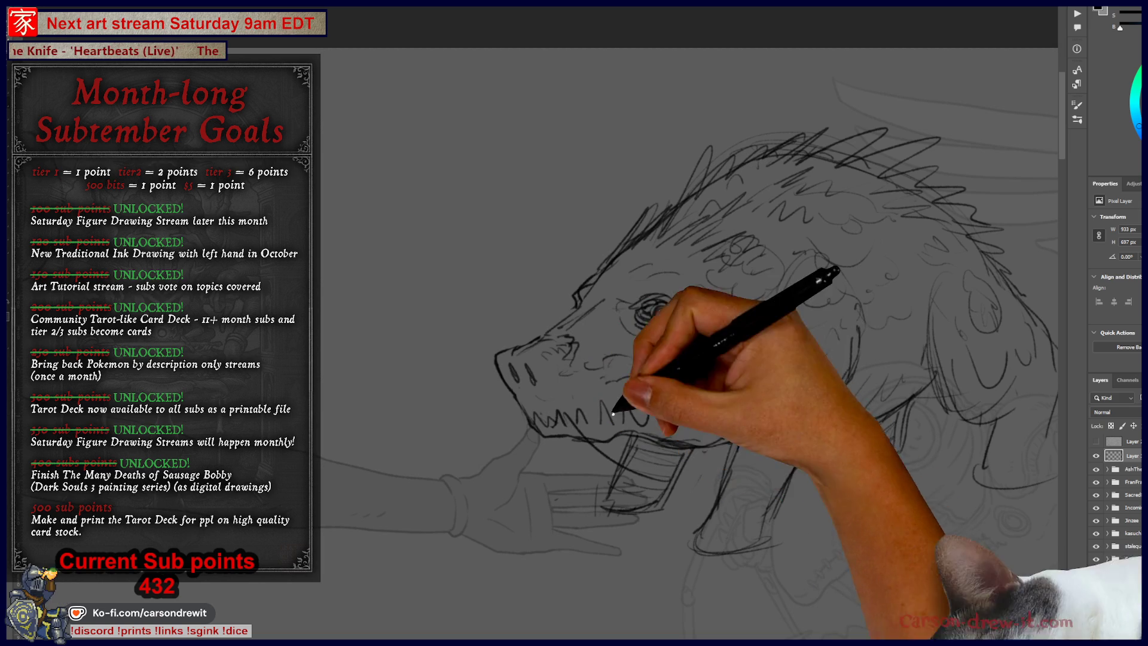
pyautogui.press('ctrl')
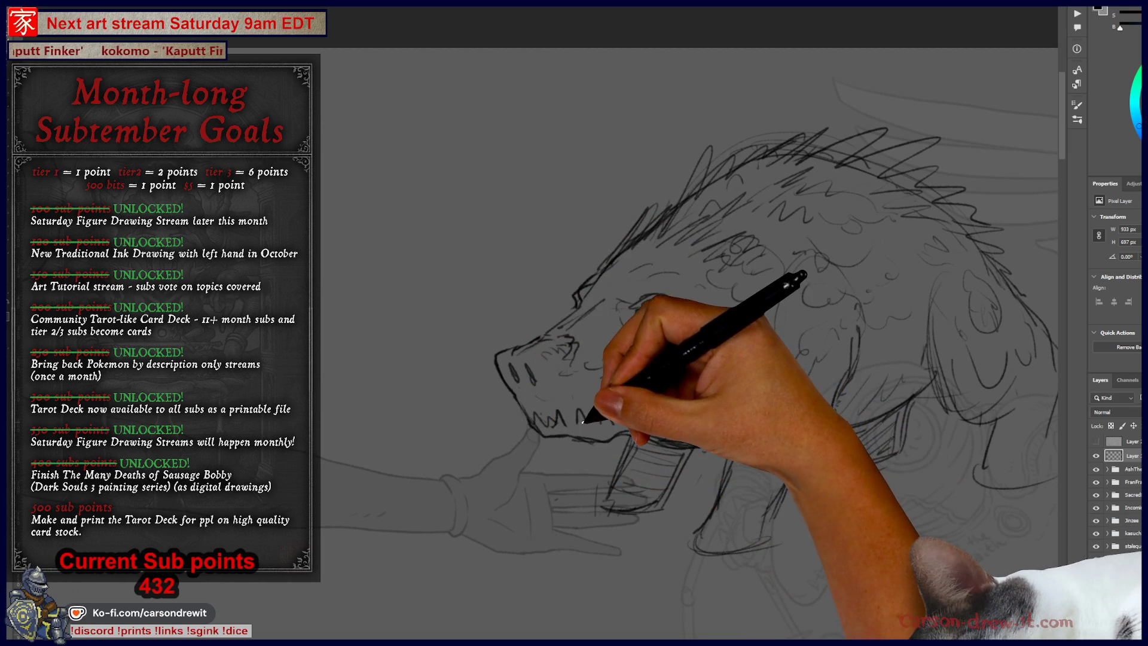
pyautogui.moveTo(501, 139)
pyautogui.mouseDown()
pyautogui.moveTo(458, 256)
pyautogui.moveTo(486, 266)
pyautogui.mouseUp()
# Give the small head eyes, frowning brows and a pointed arm, dropping a horn stroke, then circle it with an oval
pyautogui.moveTo(462, 193); pyautogui.dragTo(484, 202)
pyautogui.moveTo(438, 171)
pyautogui.mouseDown()
pyautogui.moveTo(501, 176)
pyautogui.moveTo(445, 170)
pyautogui.moveTo(501, 167)
pyautogui.mouseUp()
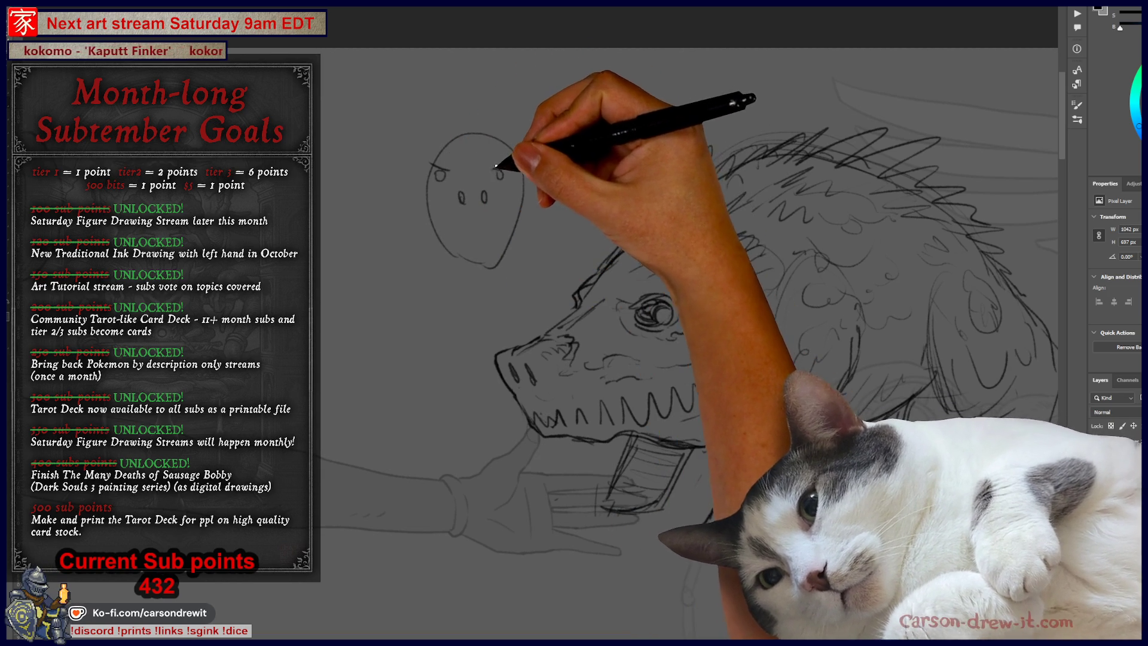
pyautogui.moveTo(431, 218)
pyautogui.mouseDown()
pyautogui.moveTo(418, 267)
pyautogui.moveTo(395, 290)
pyautogui.moveTo(447, 242)
pyautogui.mouseUp()
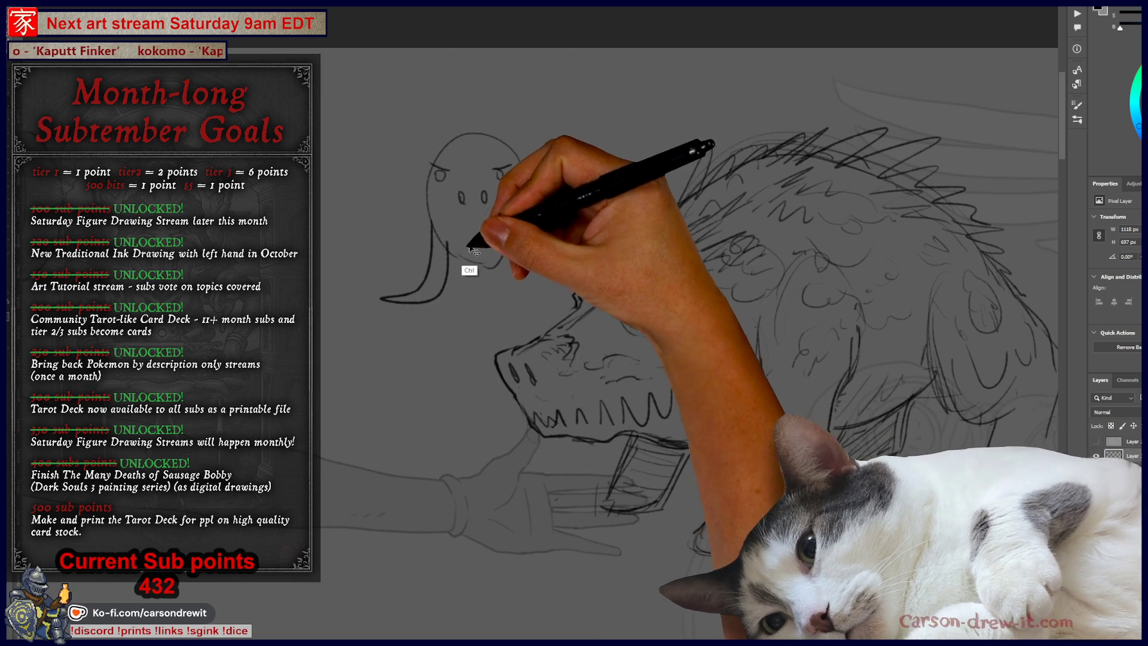
pyautogui.hotkey('ctrl', 'z')
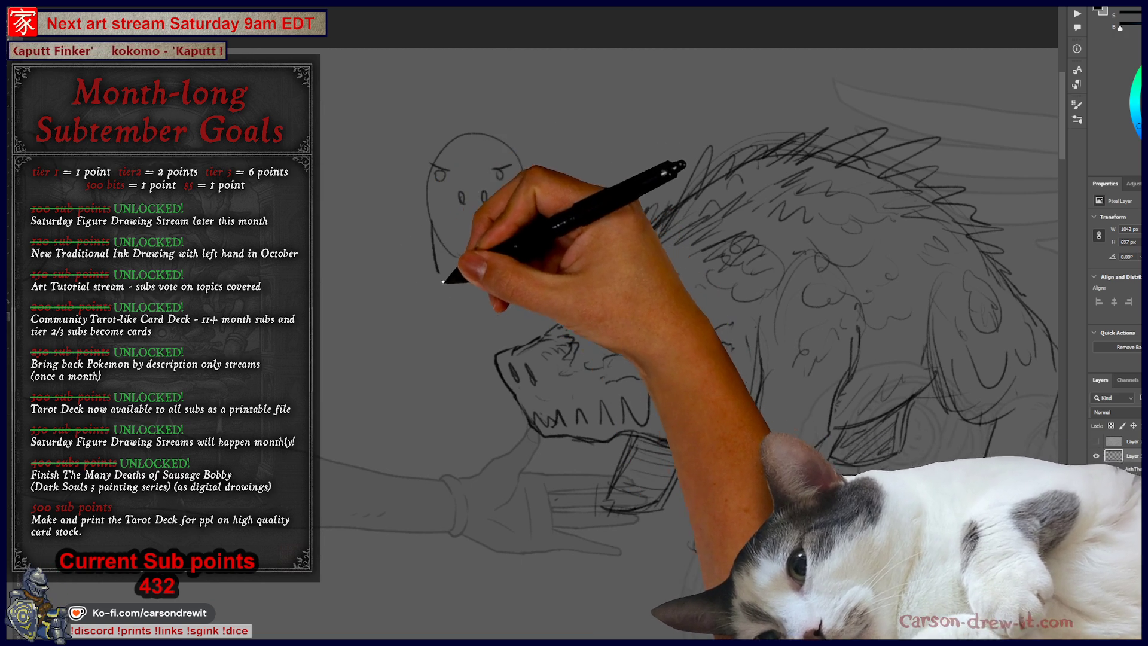
pyautogui.moveTo(436, 210)
pyautogui.mouseDown()
pyautogui.moveTo(400, 245)
pyautogui.moveTo(426, 236)
pyautogui.mouseUp()
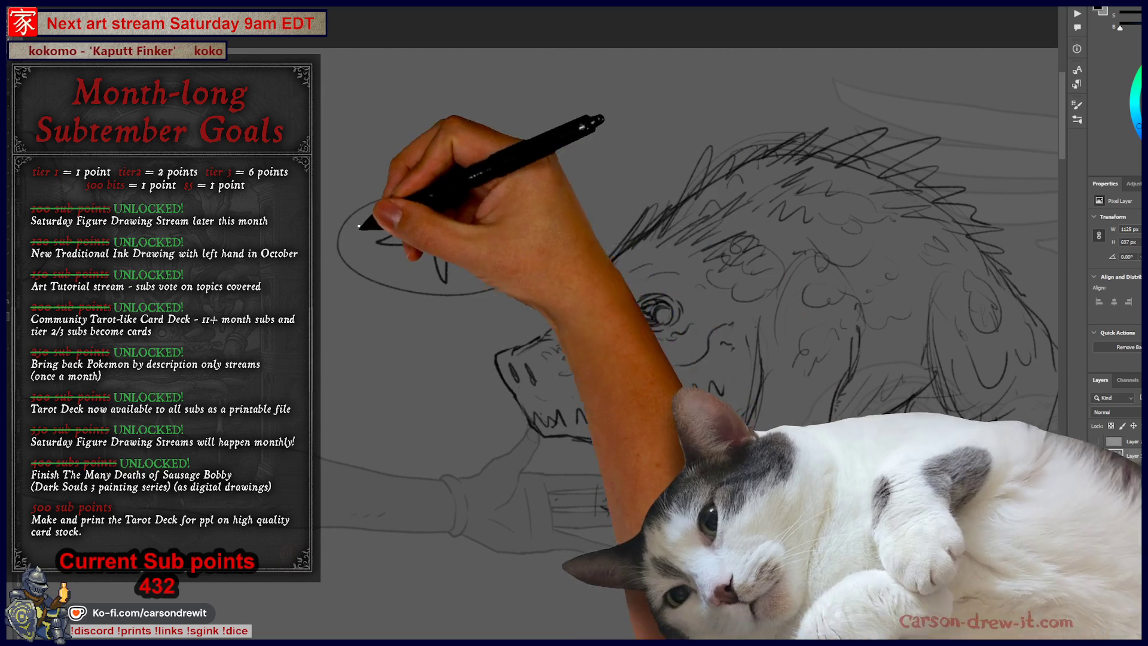
pyautogui.moveTo(411, 193)
pyautogui.mouseDown()
pyautogui.moveTo(366, 285)
pyautogui.moveTo(520, 203)
pyautogui.mouseUp()
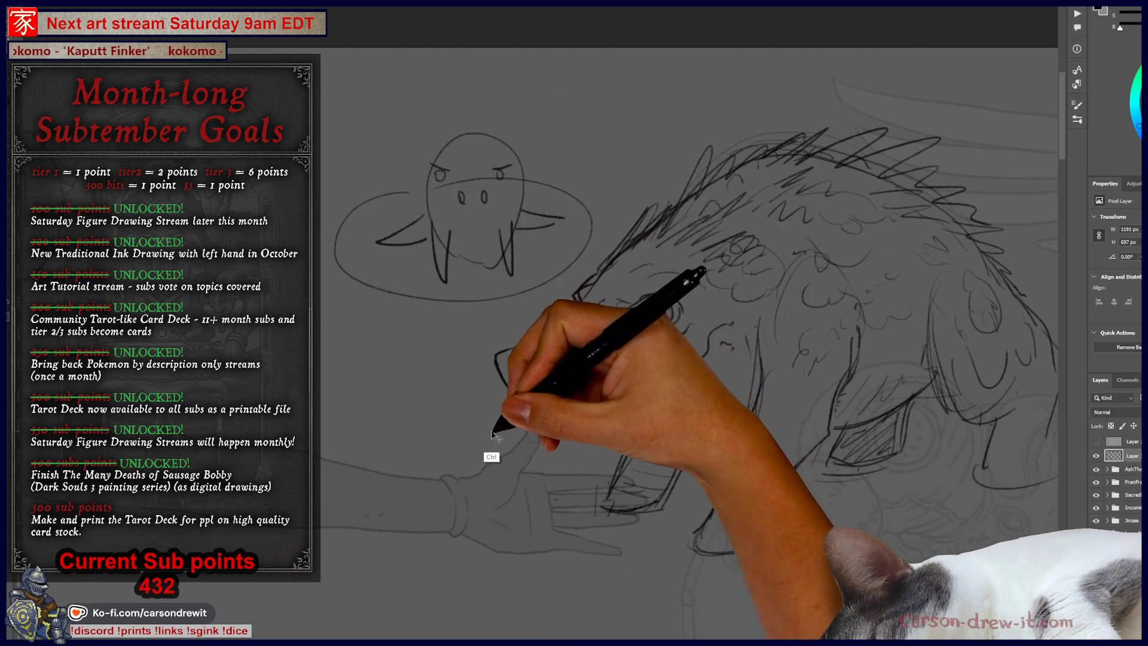
# Remove the ghost's oval and redraw the snout front, teeth and lower jaw with darker hatching
pyautogui.hotkey('ctrl', 'z')
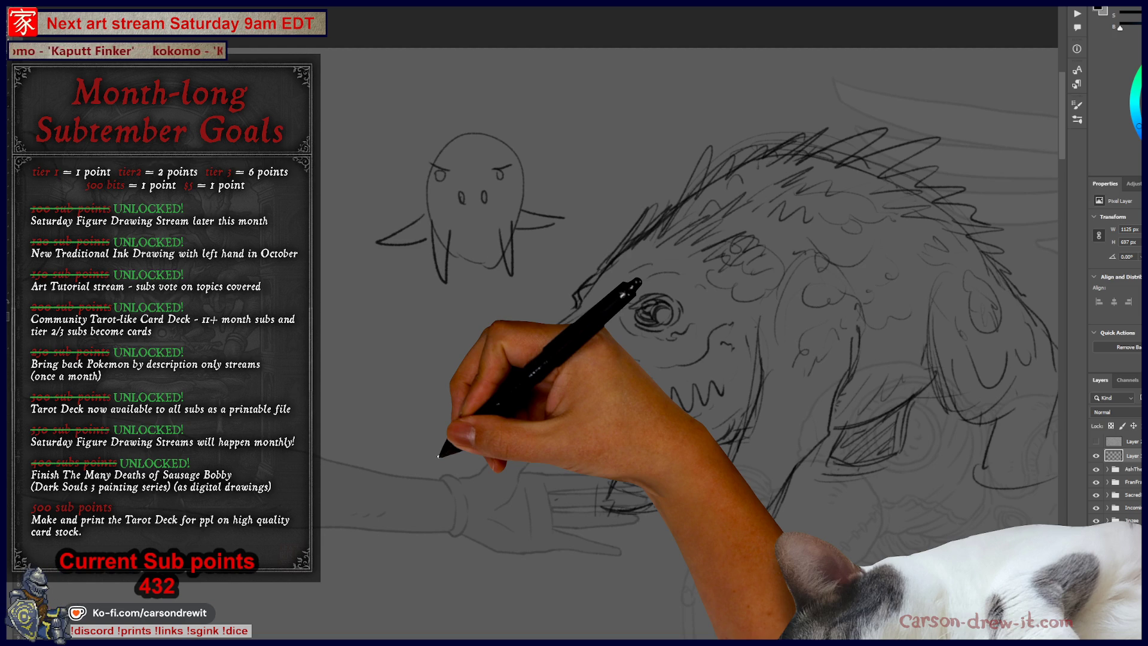
pyautogui.moveTo(439, 456)
pyautogui.mouseDown()
pyautogui.moveTo(469, 417)
pyautogui.moveTo(544, 482)
pyautogui.moveTo(543, 328)
pyautogui.moveTo(584, 341)
pyautogui.moveTo(540, 371)
pyautogui.moveTo(531, 406)
pyautogui.moveTo(628, 233)
pyautogui.mouseUp()
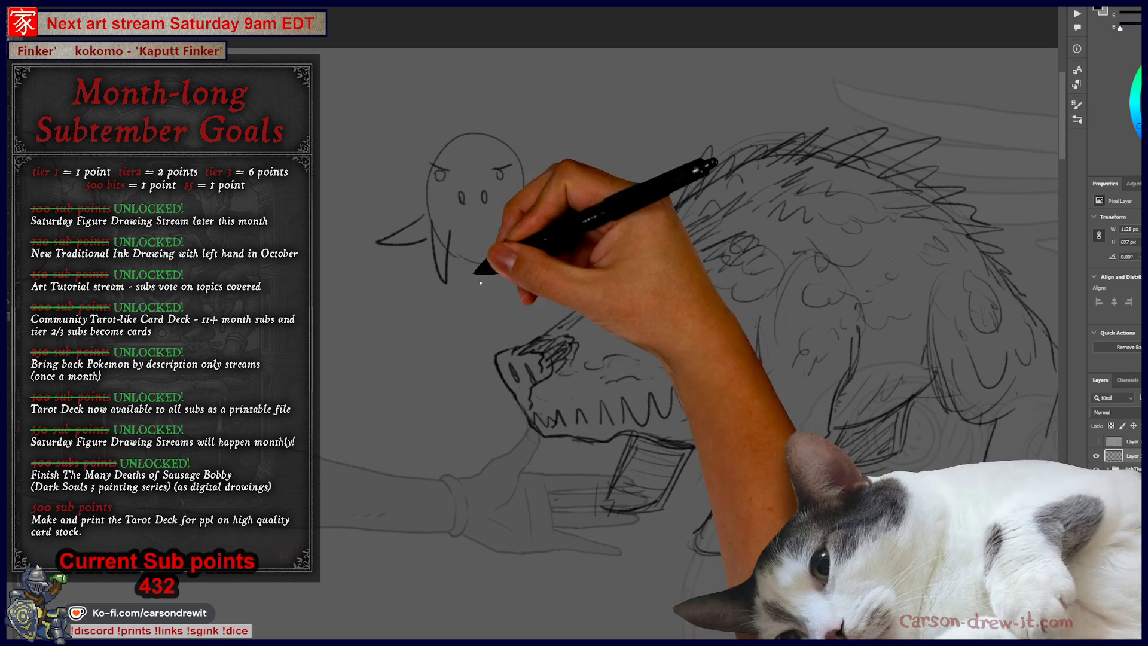
pyautogui.moveTo(501, 368)
pyautogui.mouseDown()
pyautogui.moveTo(549, 382)
pyautogui.moveTo(538, 428)
pyautogui.mouseUp()
pyautogui.moveTo(542, 481)
pyautogui.mouseDown()
pyautogui.moveTo(551, 456)
pyautogui.moveTo(526, 389)
pyautogui.mouseUp()
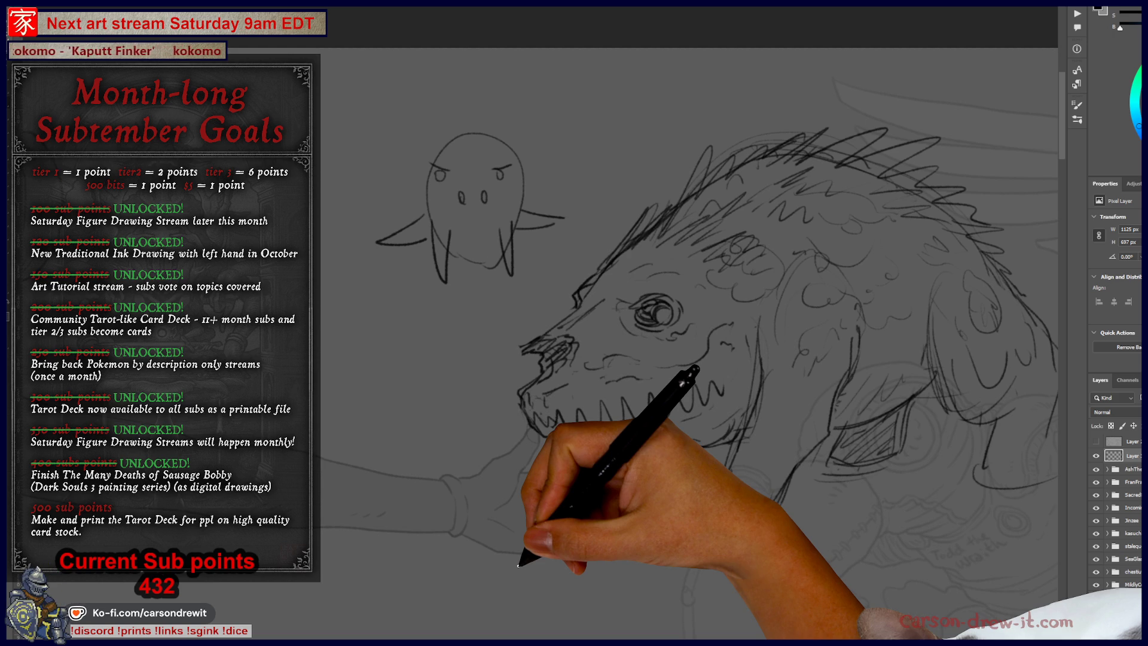
# Add snout details and jagged teeth along the jaw, a long hanging saber fang, and darken the mouth interior
pyautogui.moveTo(530, 410)
pyautogui.mouseDown()
pyautogui.moveTo(526, 389)
pyautogui.moveTo(624, 394)
pyautogui.moveTo(607, 448)
pyautogui.moveTo(587, 457)
pyautogui.moveTo(532, 429)
pyautogui.mouseUp()
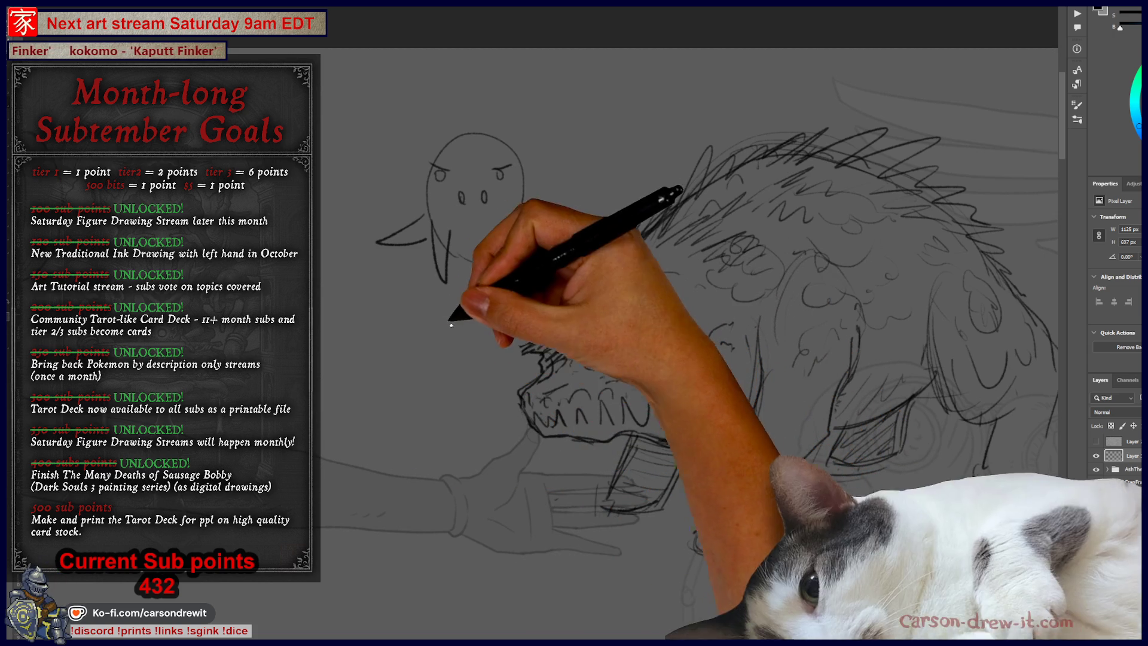
pyautogui.moveTo(520, 386); pyautogui.dragTo(610, 372)
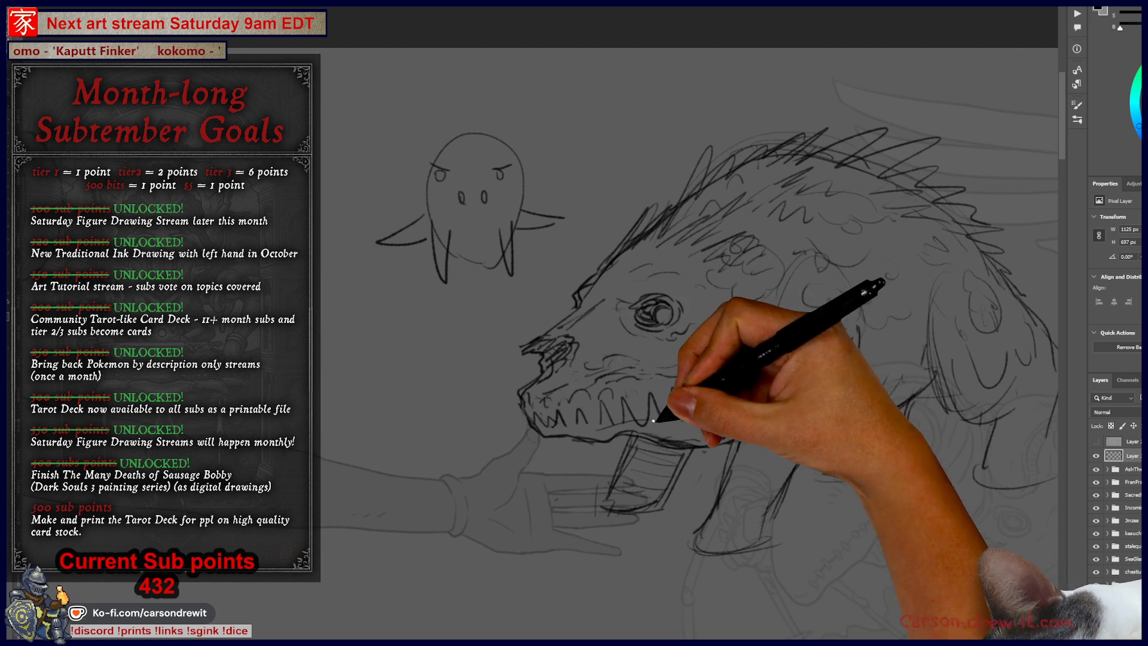
pyautogui.moveTo(671, 410); pyautogui.dragTo(712, 420)
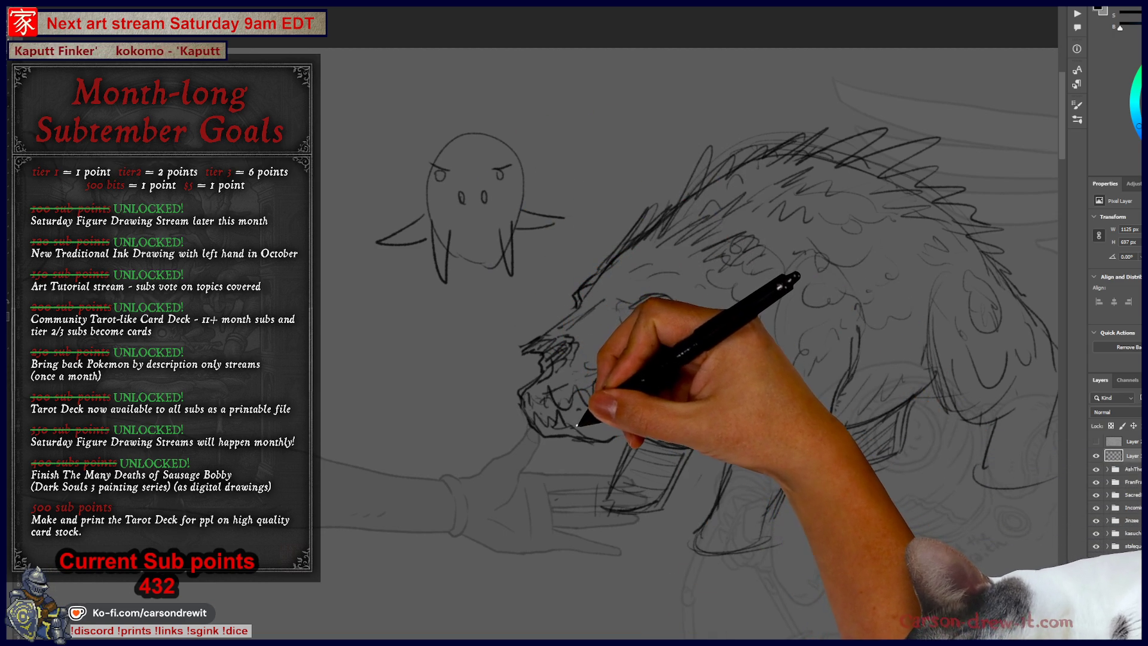
pyautogui.moveTo(583, 429); pyautogui.dragTo(598, 417)
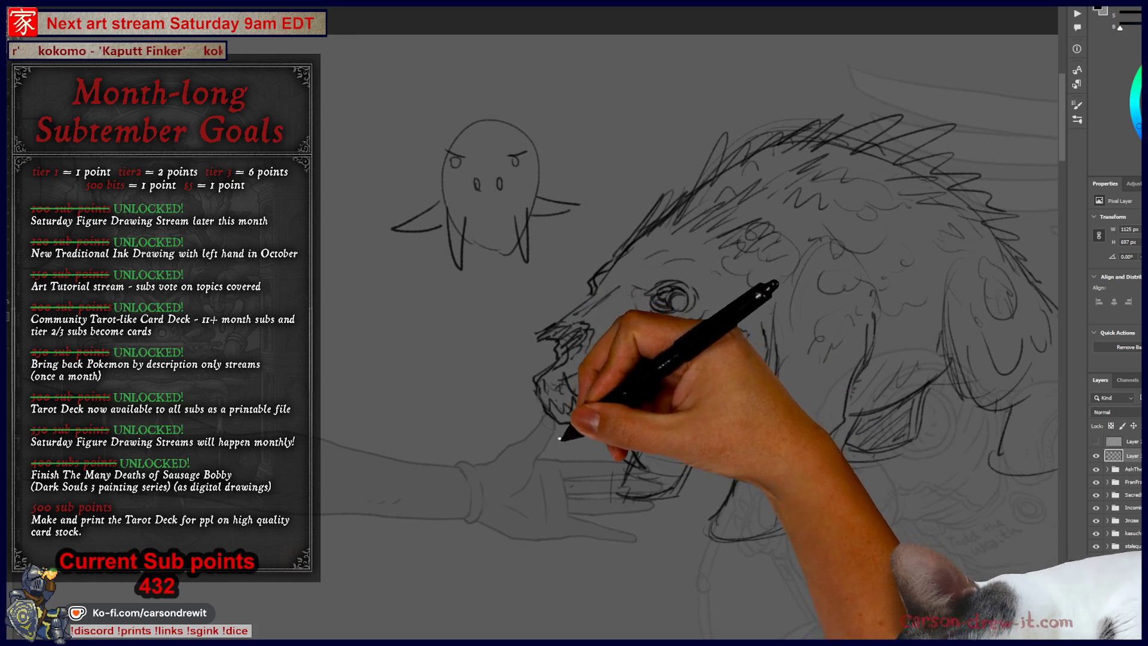
pyautogui.moveTo(576, 429)
pyautogui.mouseDown()
pyautogui.moveTo(589, 466)
pyautogui.moveTo(581, 423)
pyautogui.mouseUp()
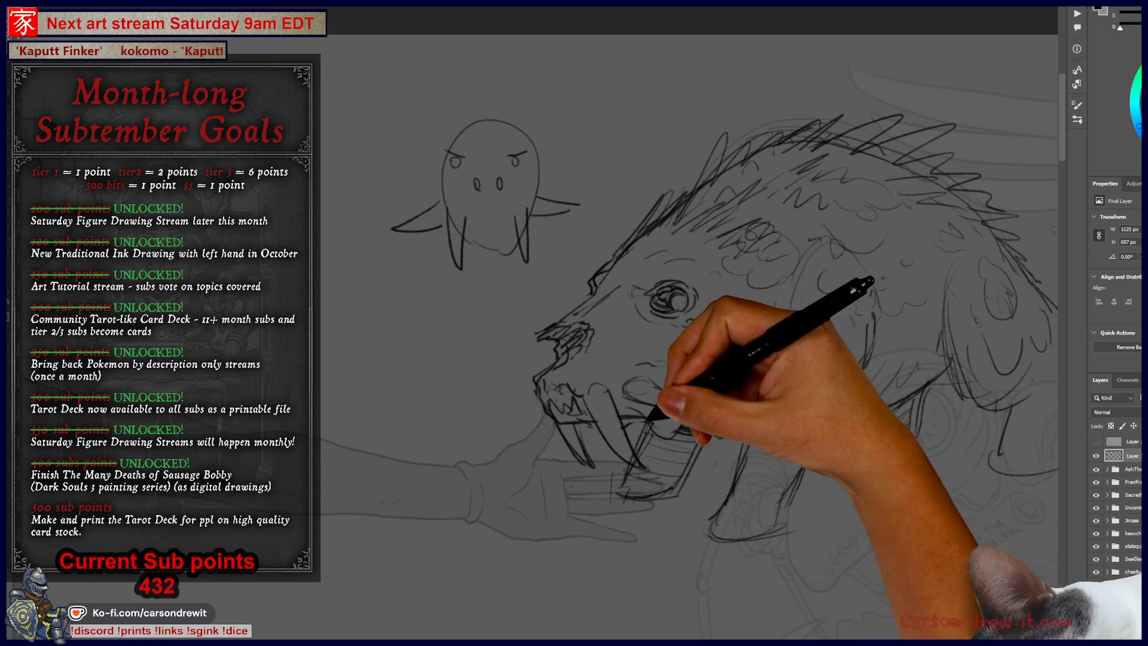
pyautogui.press('ctrl')
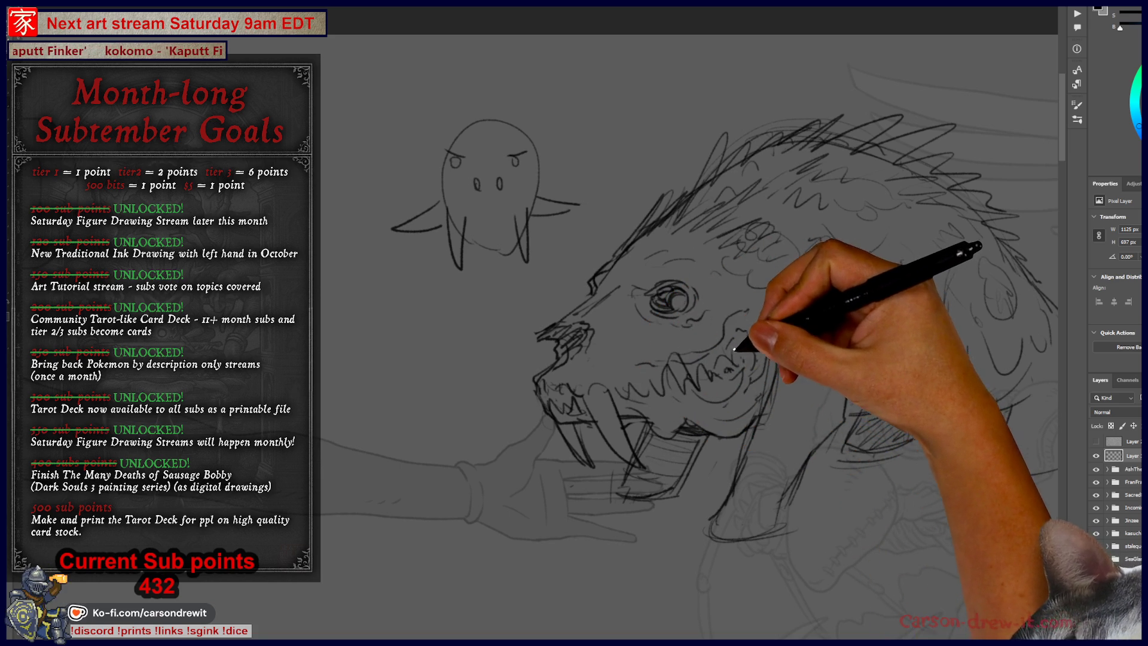
pyautogui.moveTo(763, 351)
pyautogui.mouseDown()
pyautogui.moveTo(758, 340)
pyautogui.moveTo(743, 346)
pyautogui.moveTo(738, 328)
pyautogui.moveTo(758, 313)
pyautogui.mouseUp()
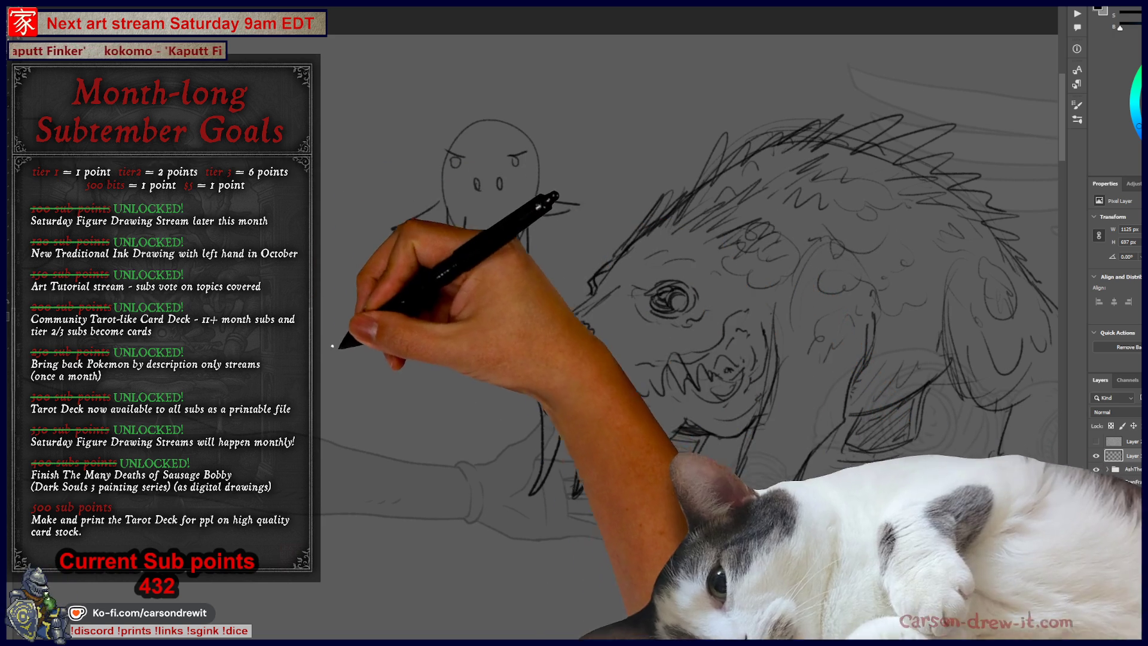
# Sketch an oval fish body left of the boar's head, extending it leftward with arcs and swirls
pyautogui.moveTo(413, 311); pyautogui.dragTo(418, 353)
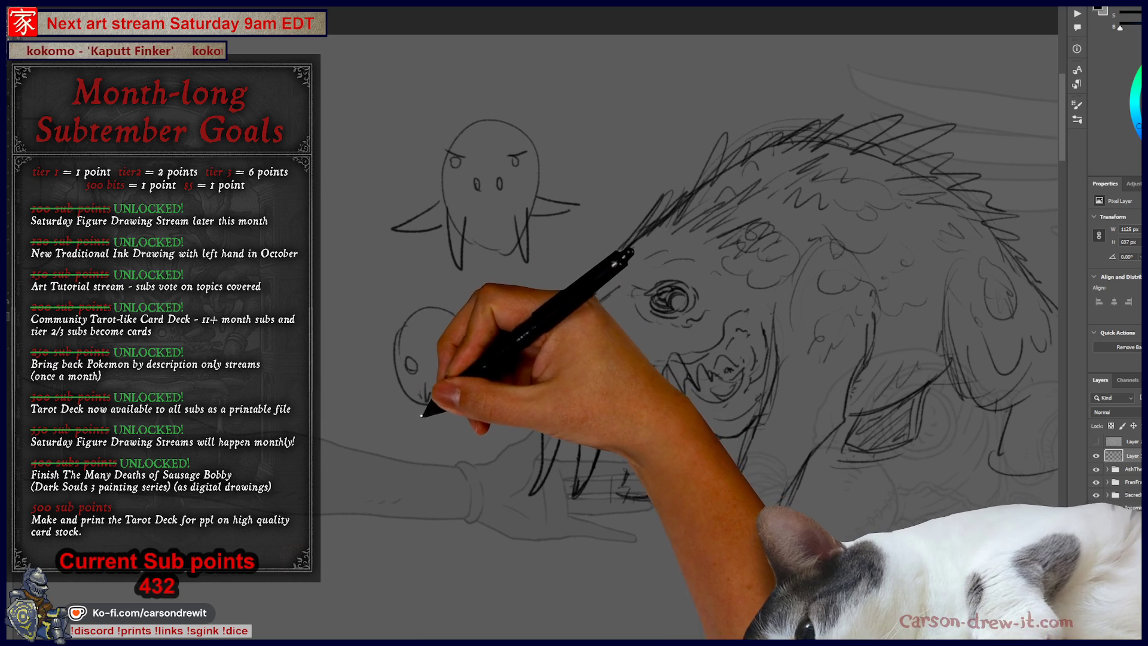
pyautogui.press('ctrl')
pyautogui.moveTo(400, 366); pyautogui.dragTo(401, 382)
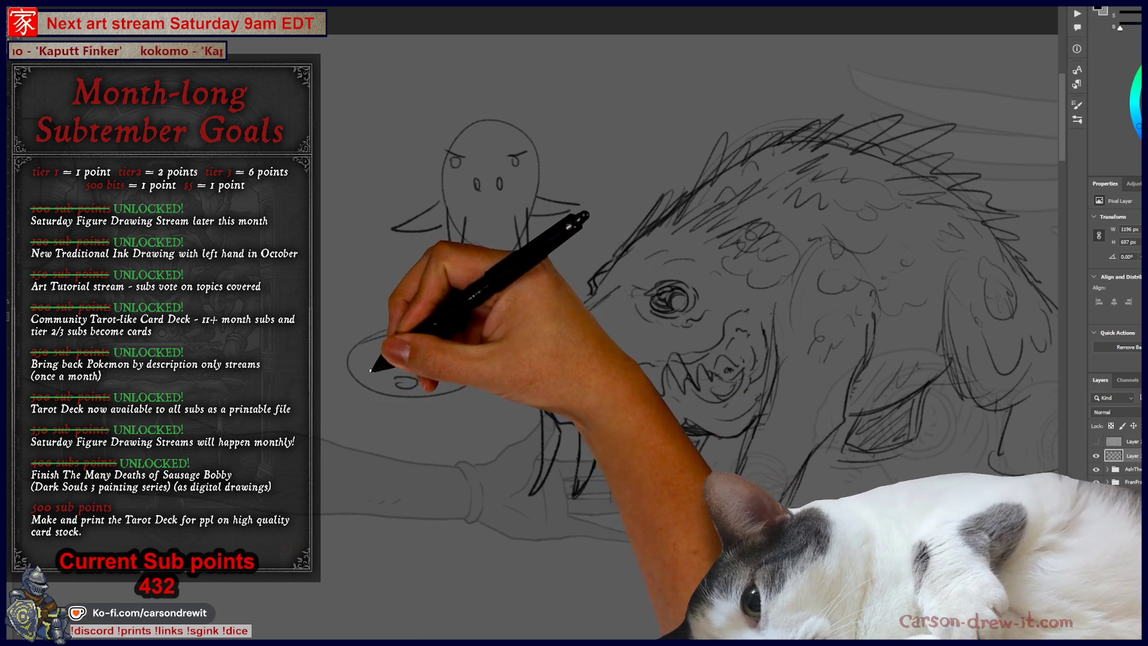
pyautogui.moveTo(396, 342)
pyautogui.mouseDown()
pyautogui.moveTo(363, 382)
pyautogui.moveTo(328, 325)
pyautogui.moveTo(339, 390)
pyautogui.mouseUp()
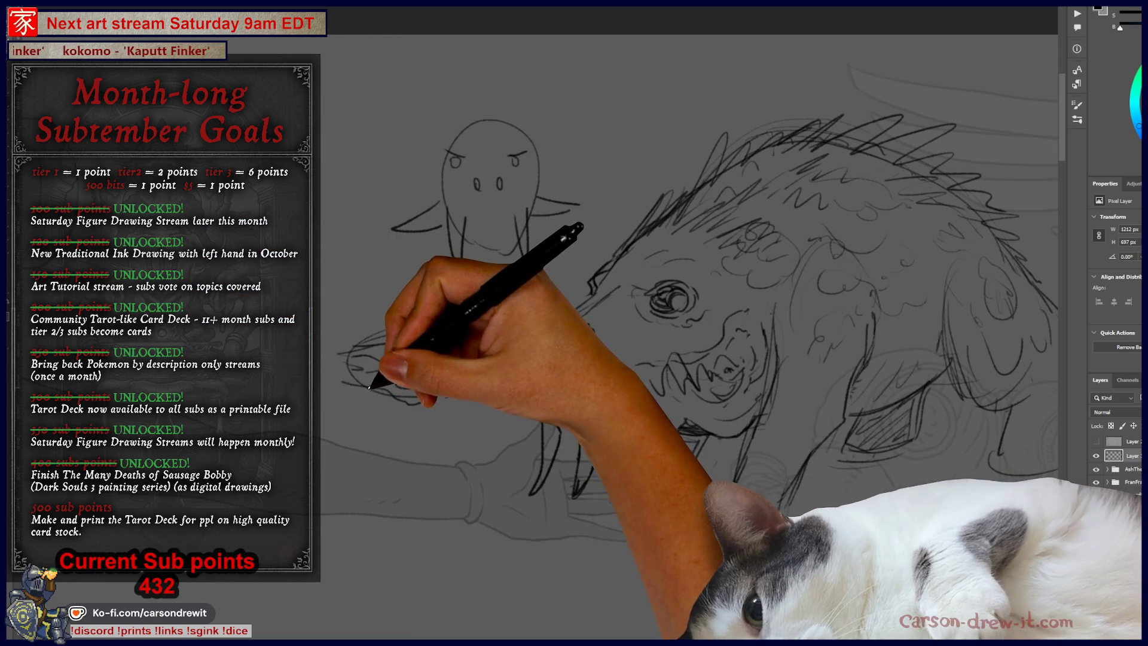
pyautogui.moveTo(367, 403)
pyautogui.mouseDown()
pyautogui.moveTo(349, 328)
pyautogui.moveTo(397, 325)
pyautogui.moveTo(412, 457)
pyautogui.mouseUp()
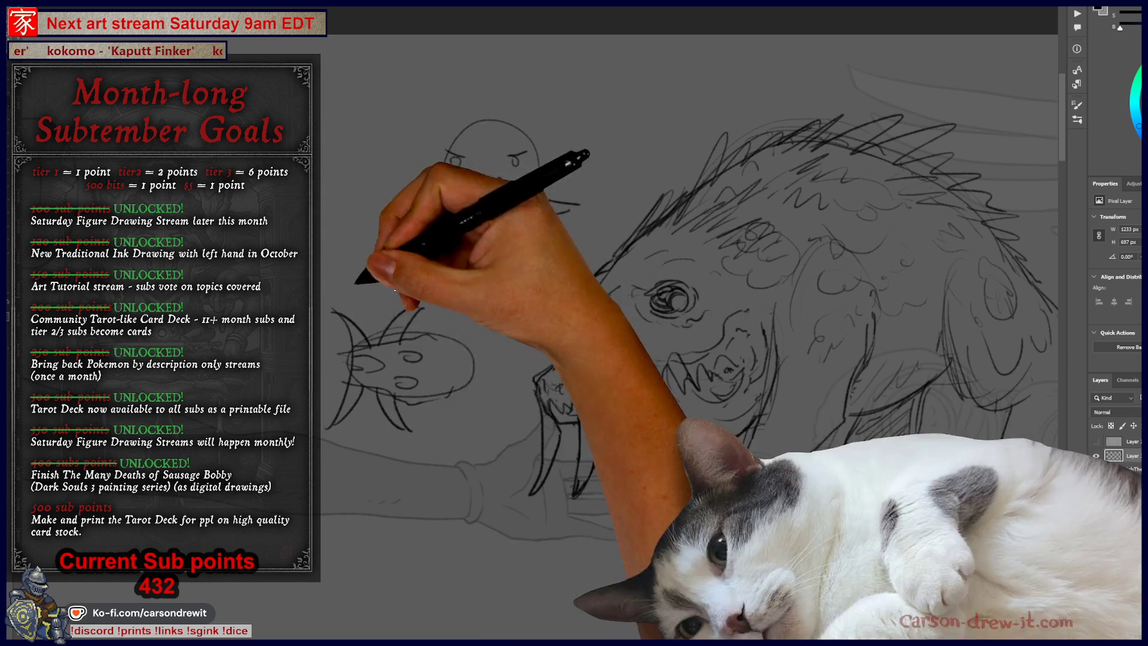
pyautogui.moveTo(419, 394)
pyautogui.mouseDown()
pyautogui.moveTo(458, 419)
pyautogui.moveTo(479, 460)
pyautogui.mouseUp()
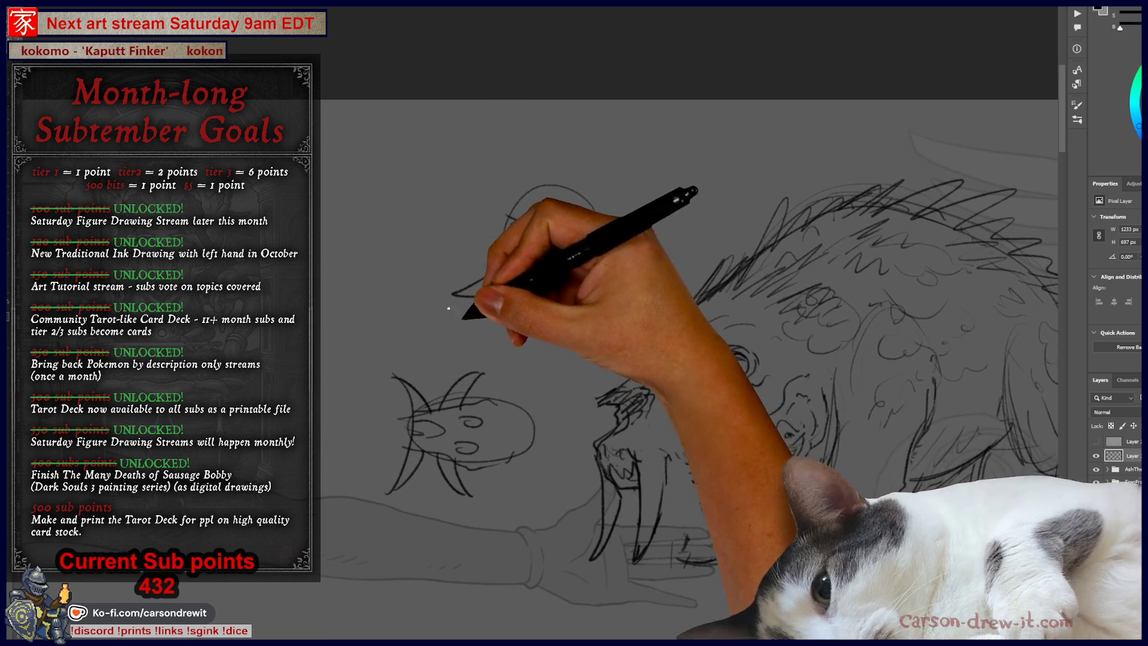
# Add a curved stroke and small curly marks inside the fish doodle
pyautogui.moveTo(528, 375); pyautogui.dragTo(600, 352)
pyautogui.moveTo(417, 229)
pyautogui.mouseDown()
pyautogui.moveTo(408, 280)
pyautogui.moveTo(379, 249)
pyautogui.moveTo(469, 226)
pyautogui.moveTo(389, 256)
pyautogui.moveTo(444, 261)
pyautogui.moveTo(440, 250)
pyautogui.mouseUp()
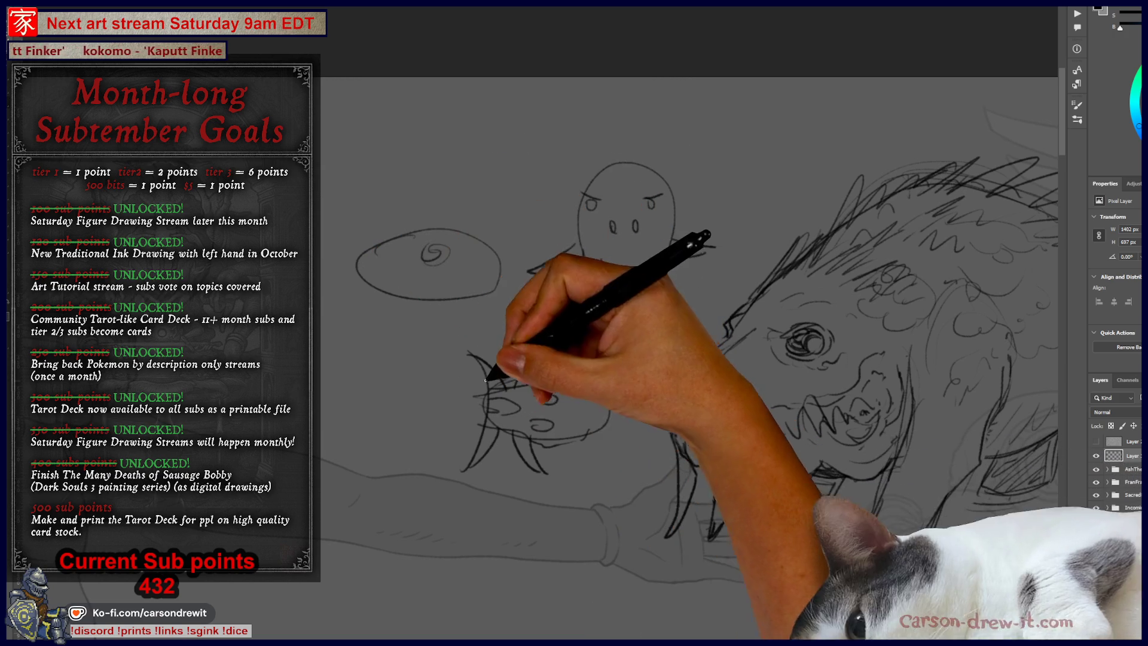
pyautogui.moveTo(526, 400); pyautogui.dragTo(544, 422)
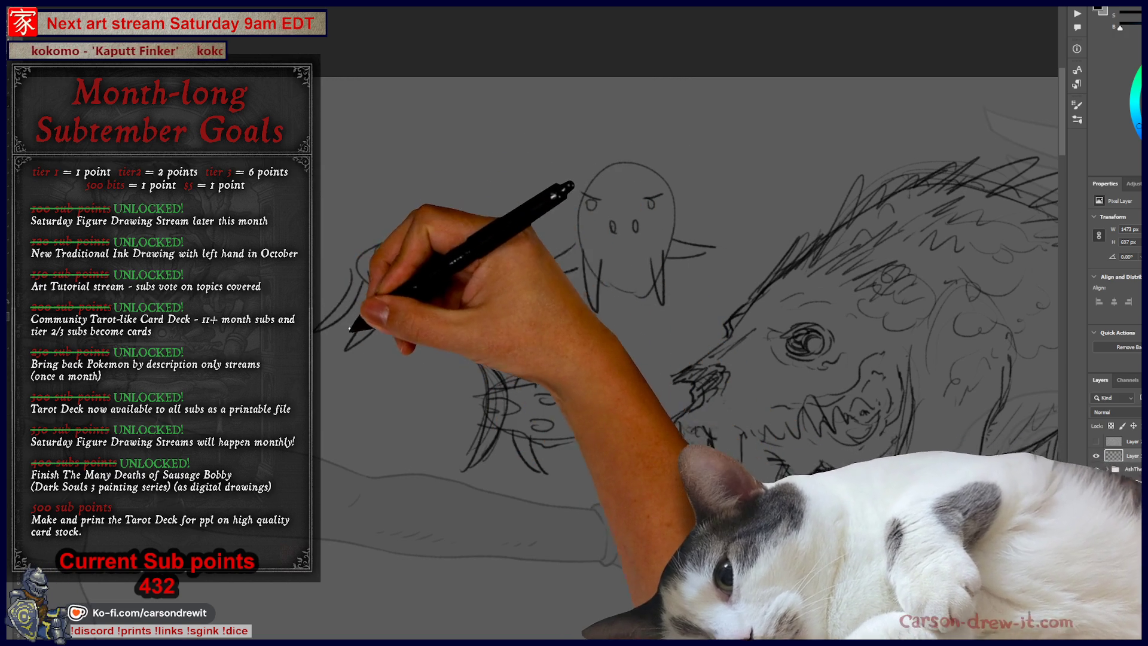
# Try and undo horn-like strokes near the left oval, then draw an oval with a long horizontal line
pyautogui.hotkey('ctrl', 'z')
pyautogui.hotkey('ctrl', 'z')
pyautogui.moveTo(397, 300); pyautogui.dragTo(387, 354)
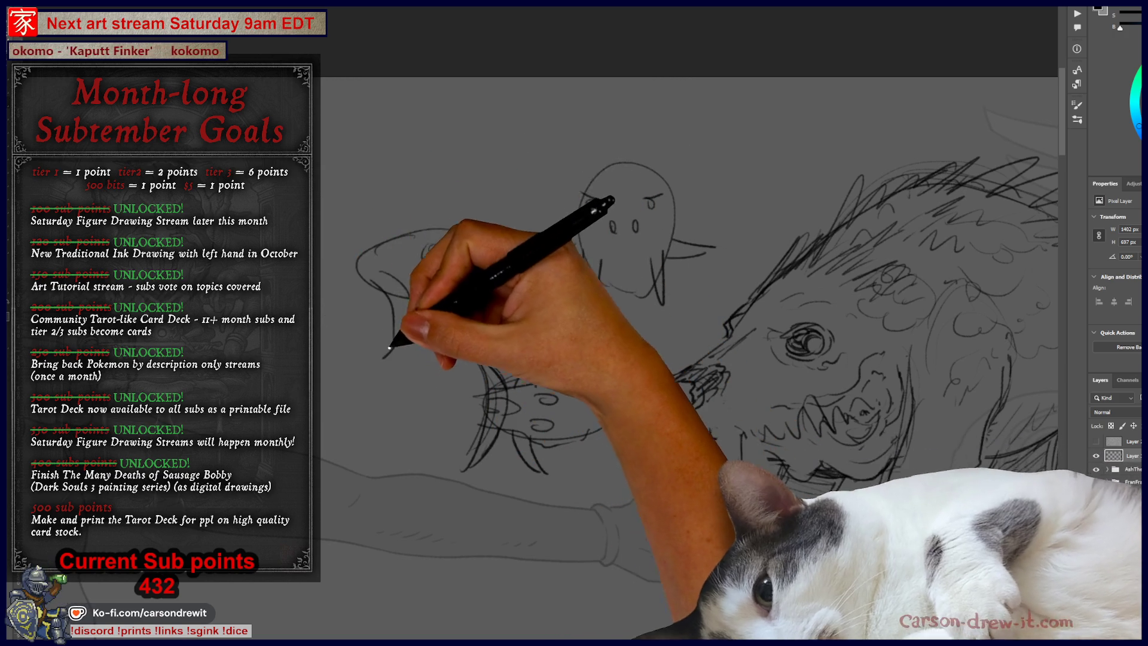
pyautogui.moveTo(357, 274)
pyautogui.mouseDown()
pyautogui.moveTo(333, 320)
pyautogui.moveTo(336, 272)
pyautogui.moveTo(322, 279)
pyautogui.mouseUp()
pyautogui.hotkey('ctrl', 'z')
pyautogui.moveTo(397, 296); pyautogui.dragTo(378, 353)
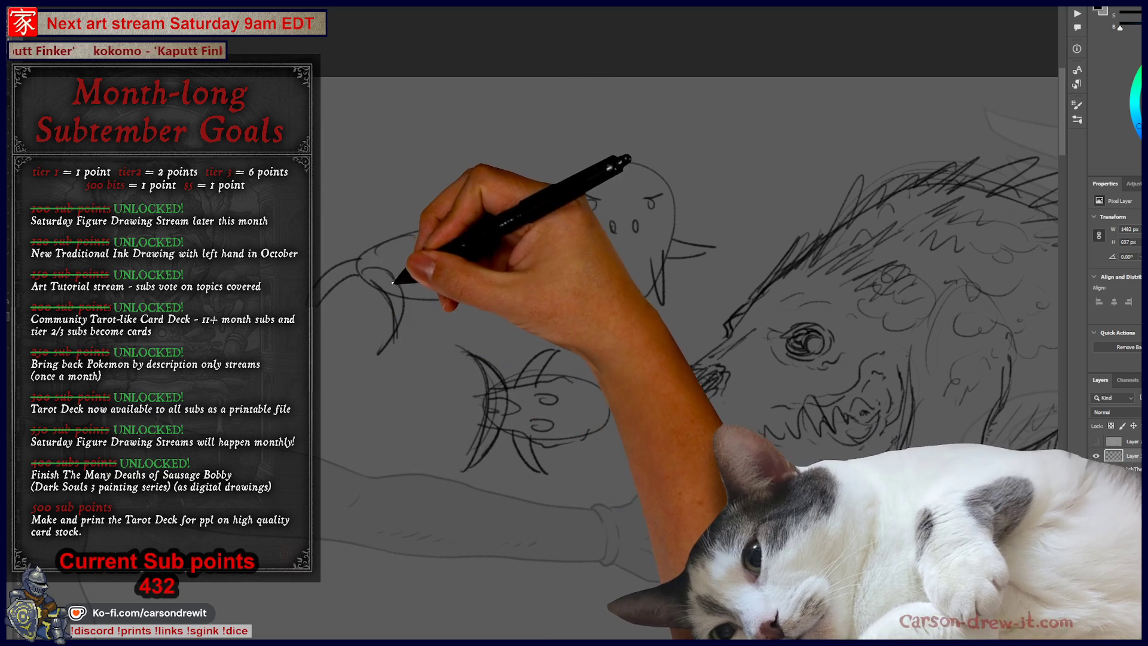
pyautogui.hotkey('ctrl', 'z')
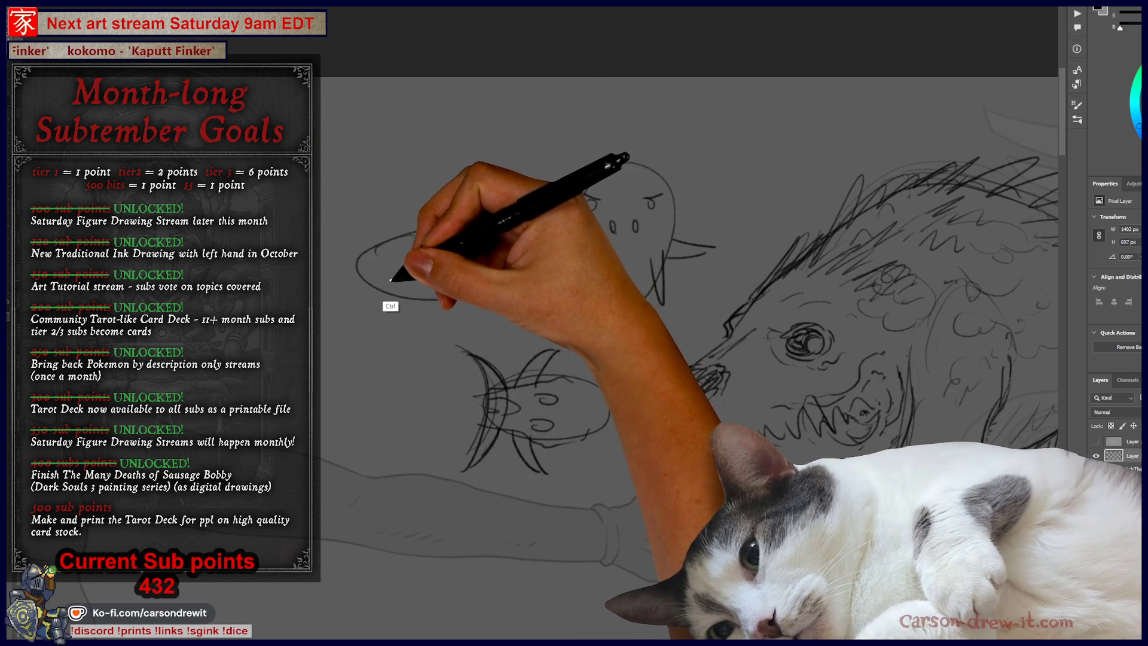
pyautogui.moveTo(297, 275); pyautogui.dragTo(525, 287)
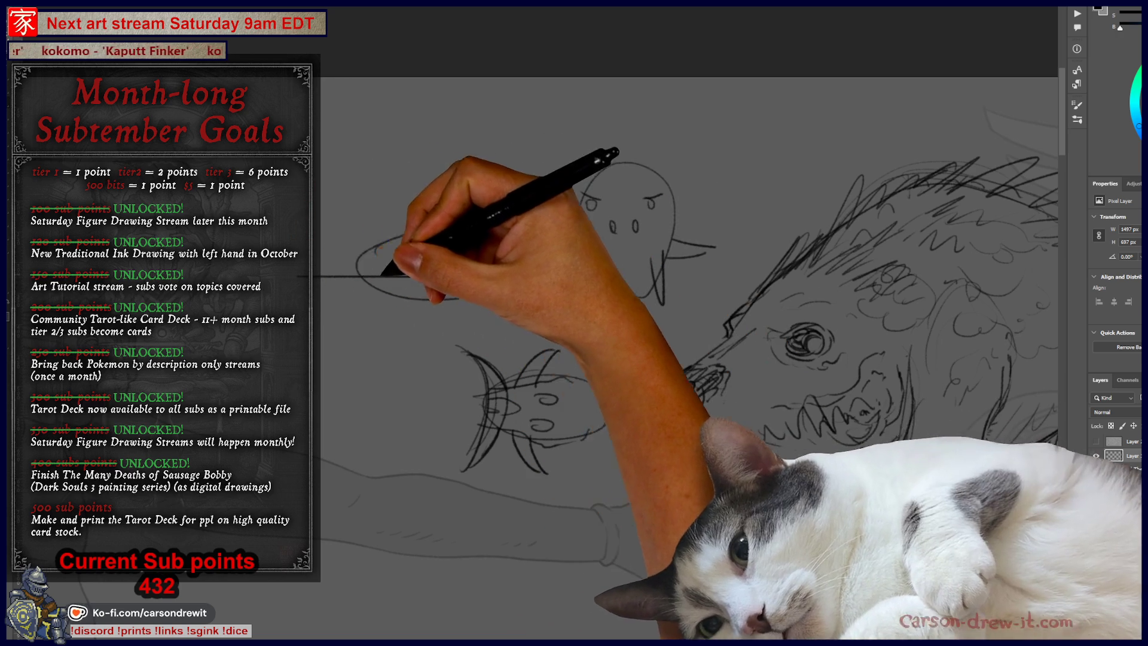
# Reshape the left oval into a fish head with a spiral eye, arrowhead, pointed tail and fins
pyautogui.moveTo(359, 257); pyautogui.dragTo(386, 287)
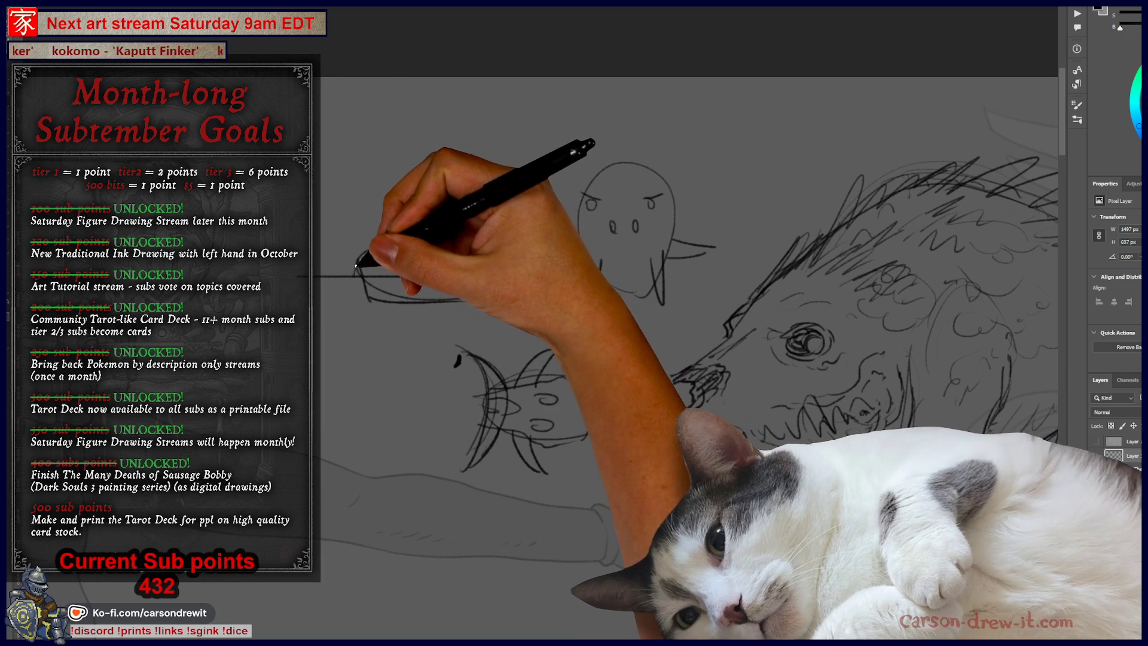
pyautogui.moveTo(332, 236)
pyautogui.mouseDown()
pyautogui.moveTo(349, 235)
pyautogui.moveTo(362, 321)
pyautogui.mouseUp()
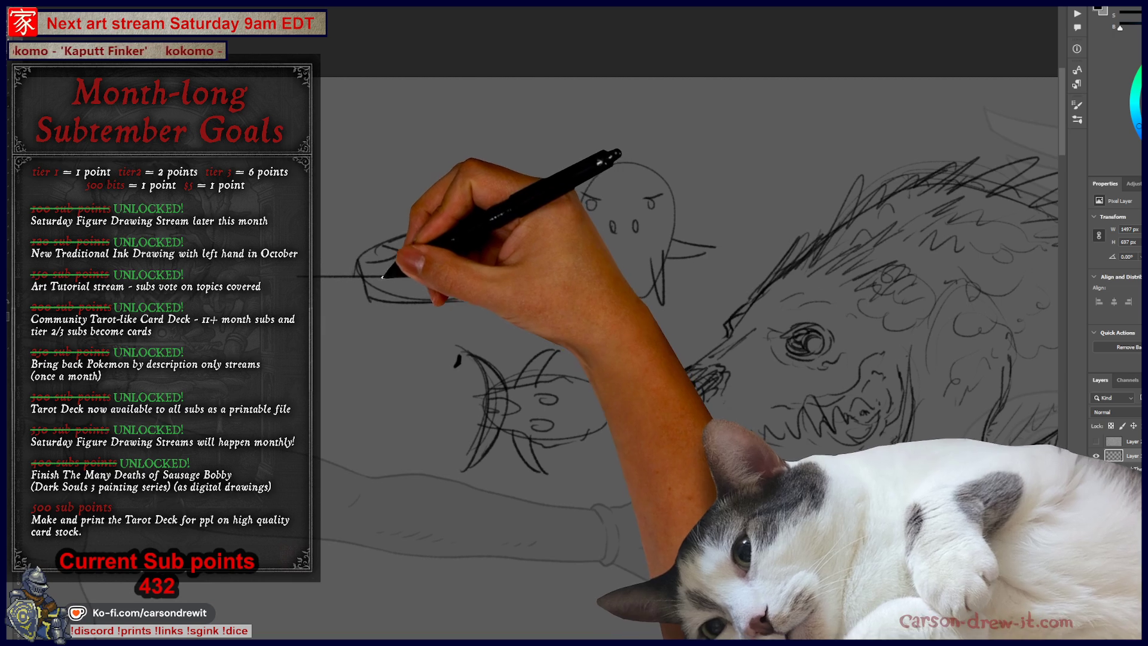
pyautogui.moveTo(421, 251)
pyautogui.mouseDown()
pyautogui.moveTo(448, 279)
pyautogui.moveTo(421, 276)
pyautogui.mouseUp()
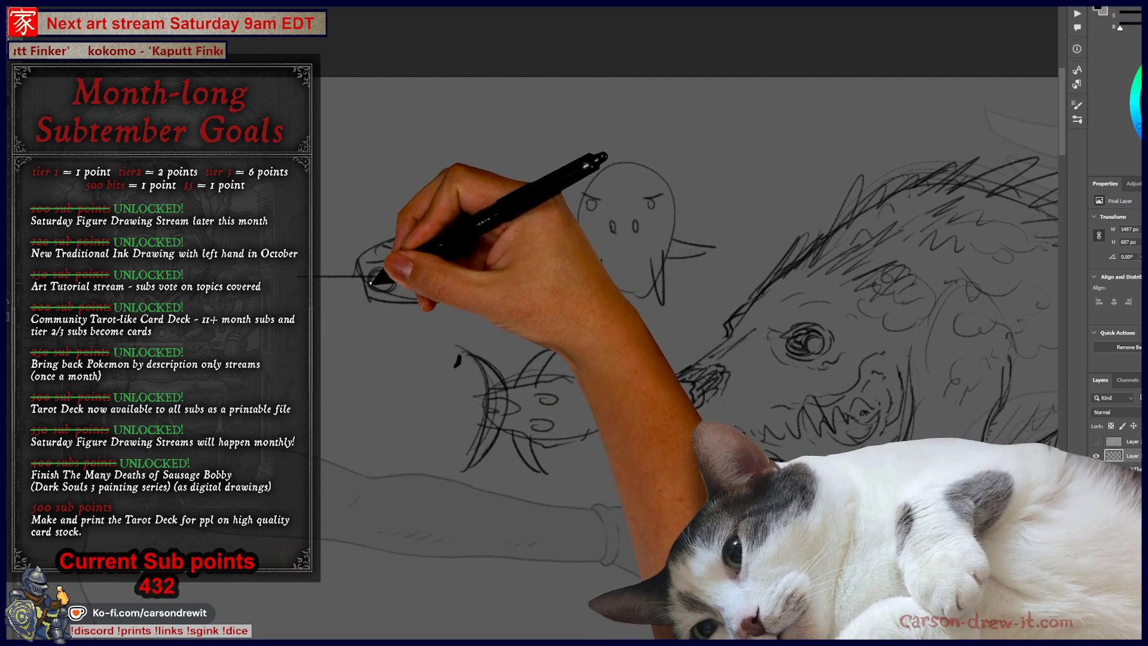
pyautogui.moveTo(394, 299); pyautogui.dragTo(361, 314)
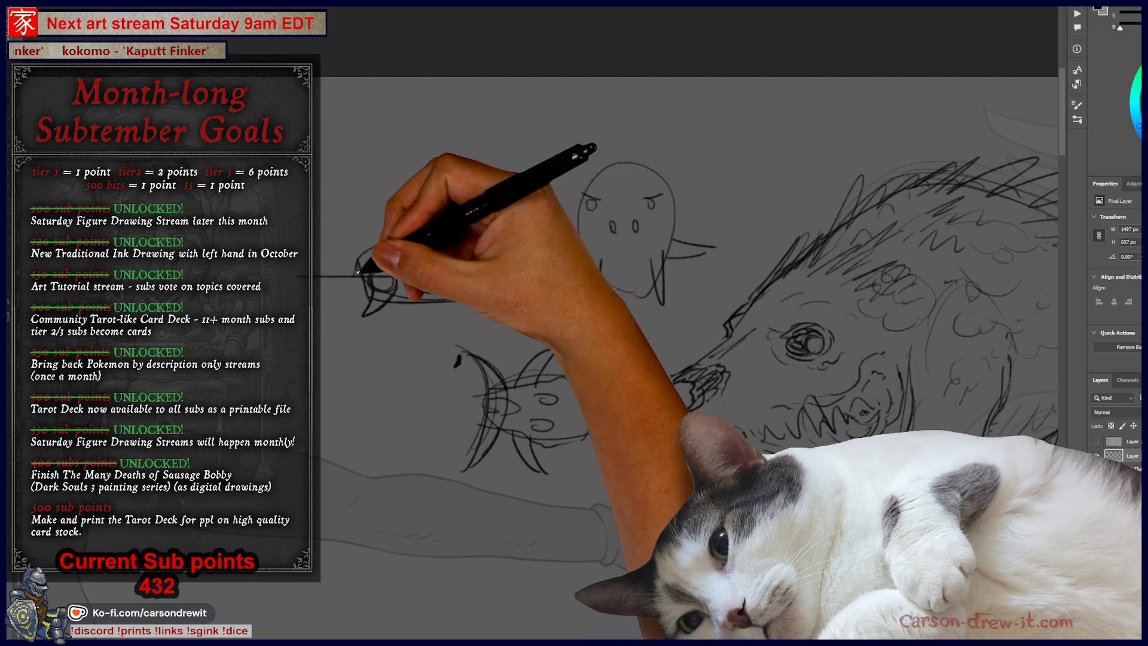
pyautogui.moveTo(356, 274)
pyautogui.mouseDown()
pyautogui.moveTo(351, 287)
pyautogui.moveTo(371, 266)
pyautogui.moveTo(358, 298)
pyautogui.moveTo(384, 274)
pyautogui.mouseUp()
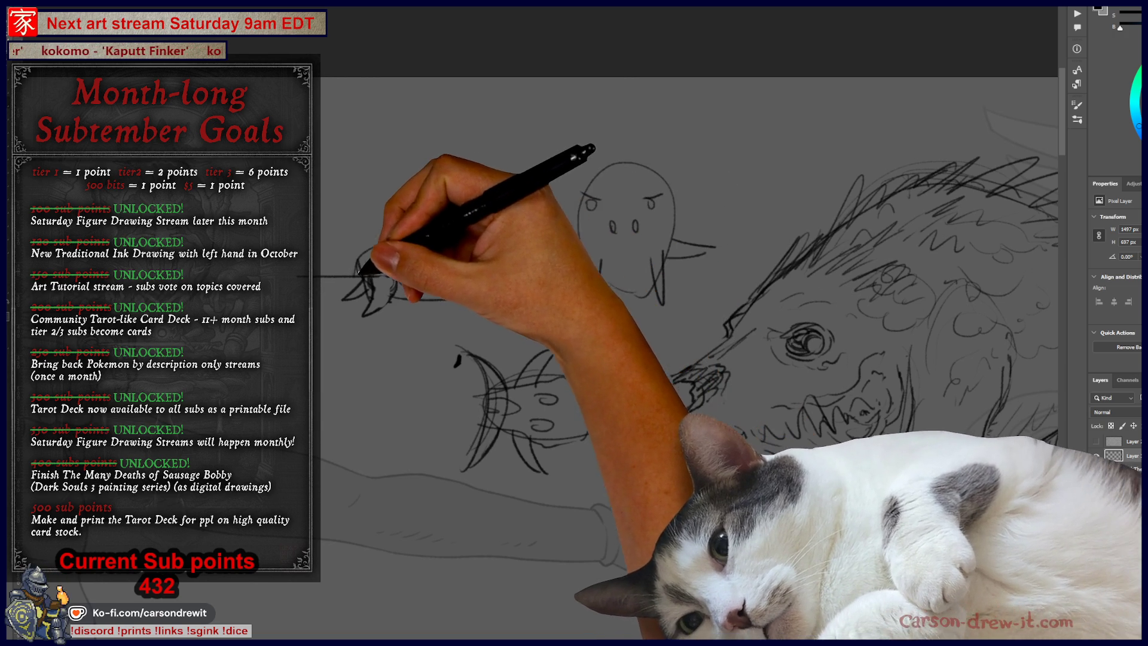
pyautogui.moveTo(450, 278)
pyautogui.mouseDown()
pyautogui.moveTo(486, 277)
pyautogui.moveTo(500, 244)
pyautogui.moveTo(493, 253)
pyautogui.mouseUp()
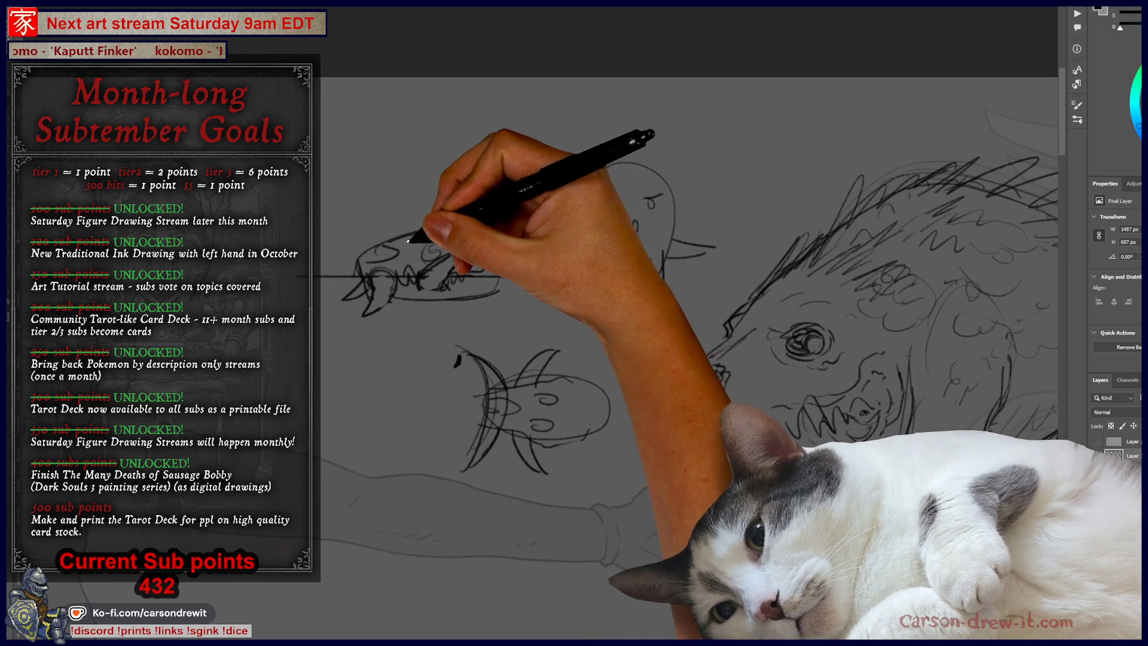
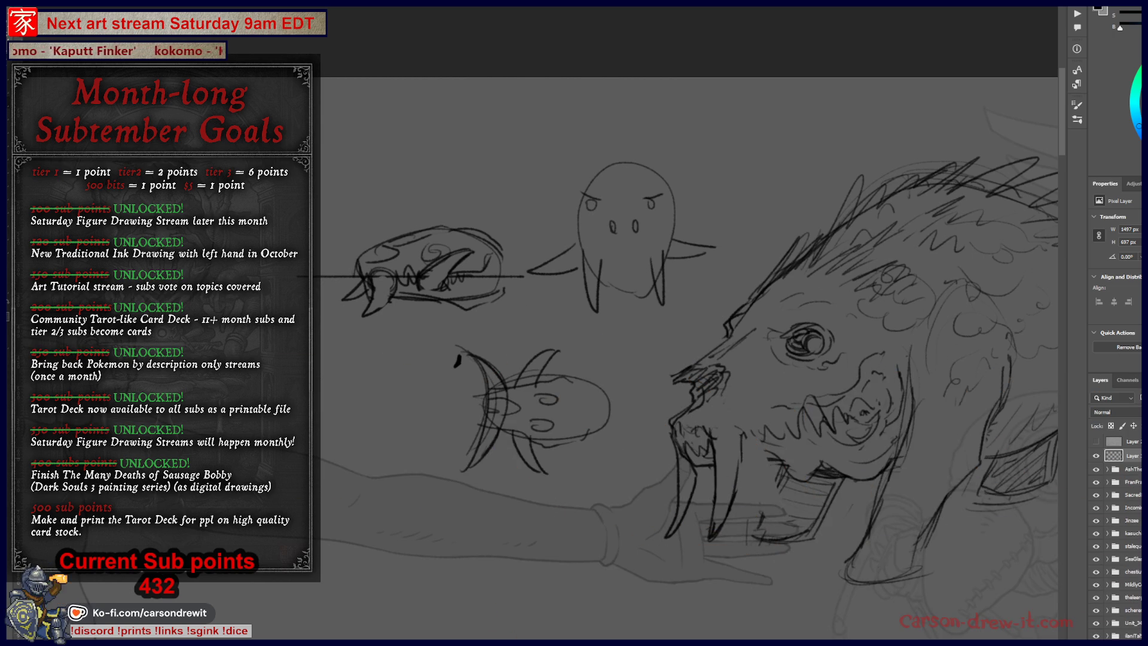
# Ink jagged teeth and the open-mouth outline on the beast's head over the grey sketch
pyautogui.moveTo(581, 546); pyautogui.dragTo(472, 520)
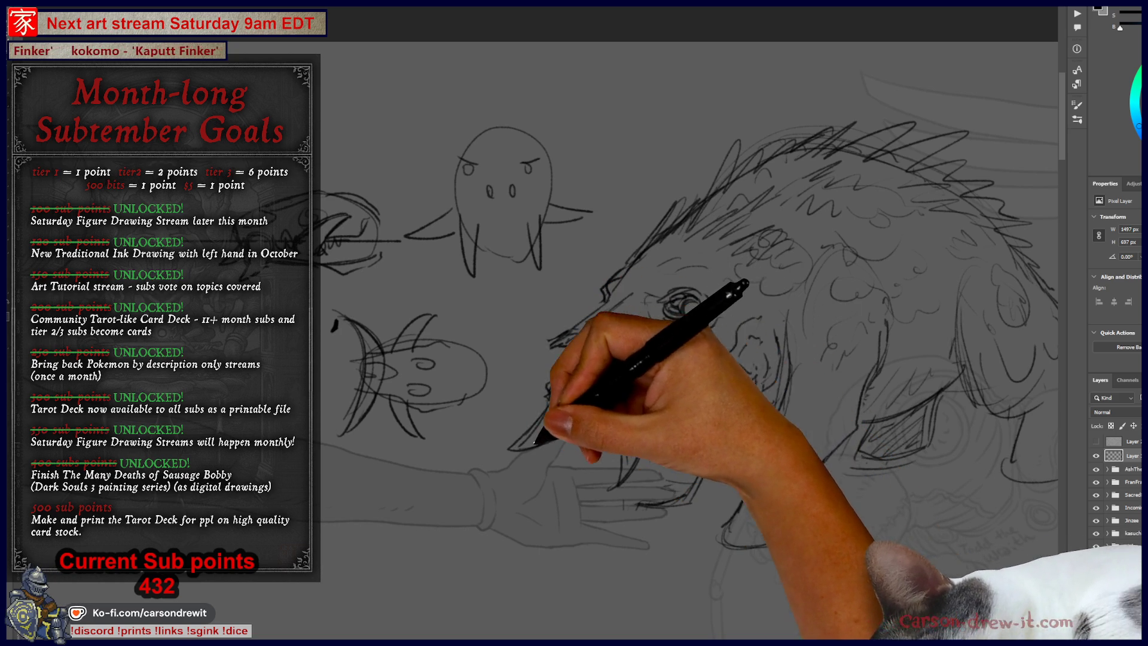
pyautogui.moveTo(546, 397); pyautogui.dragTo(559, 392)
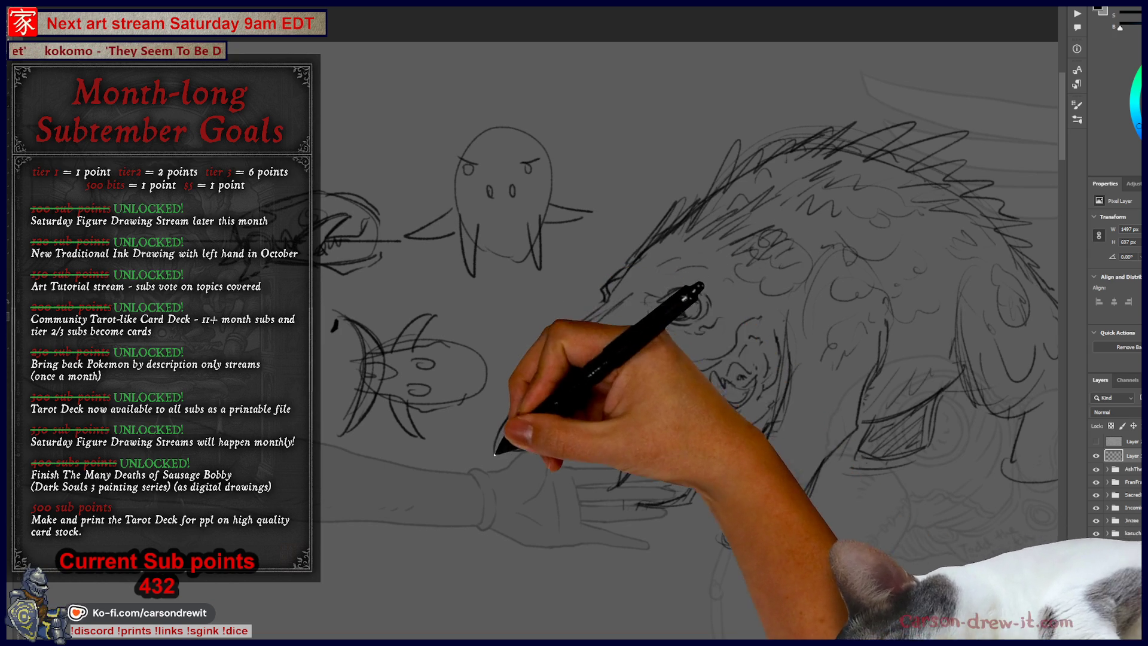
pyautogui.press('ctrl')
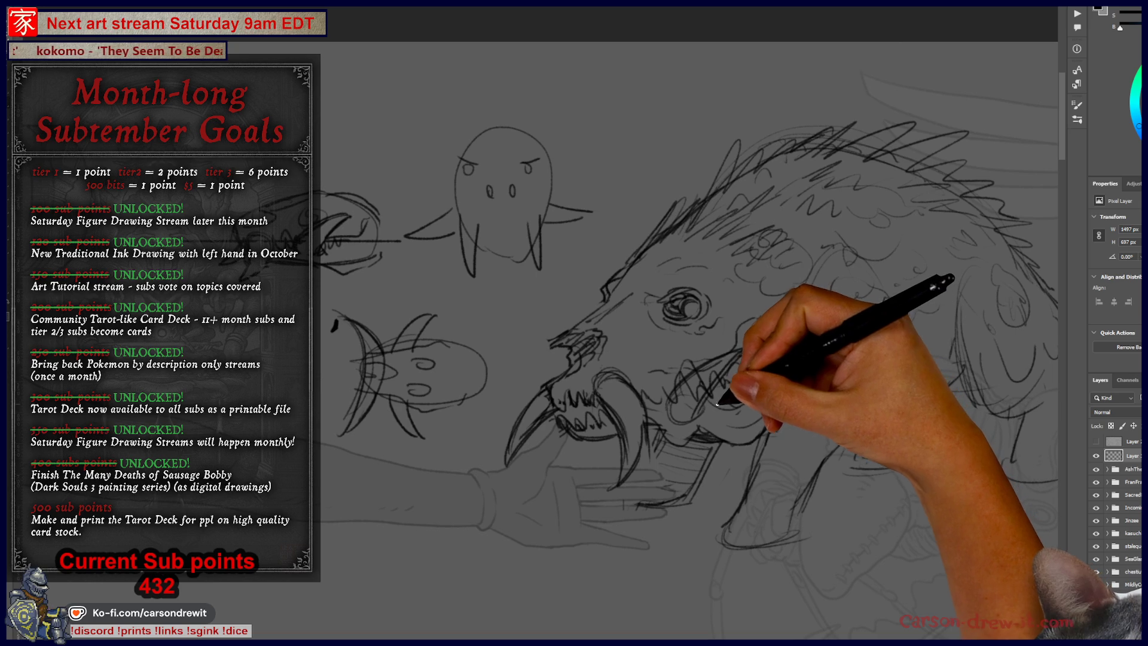
# Ink the beast's teeth, lower jaw and curving tusks in black lines
pyautogui.press('ctrl')
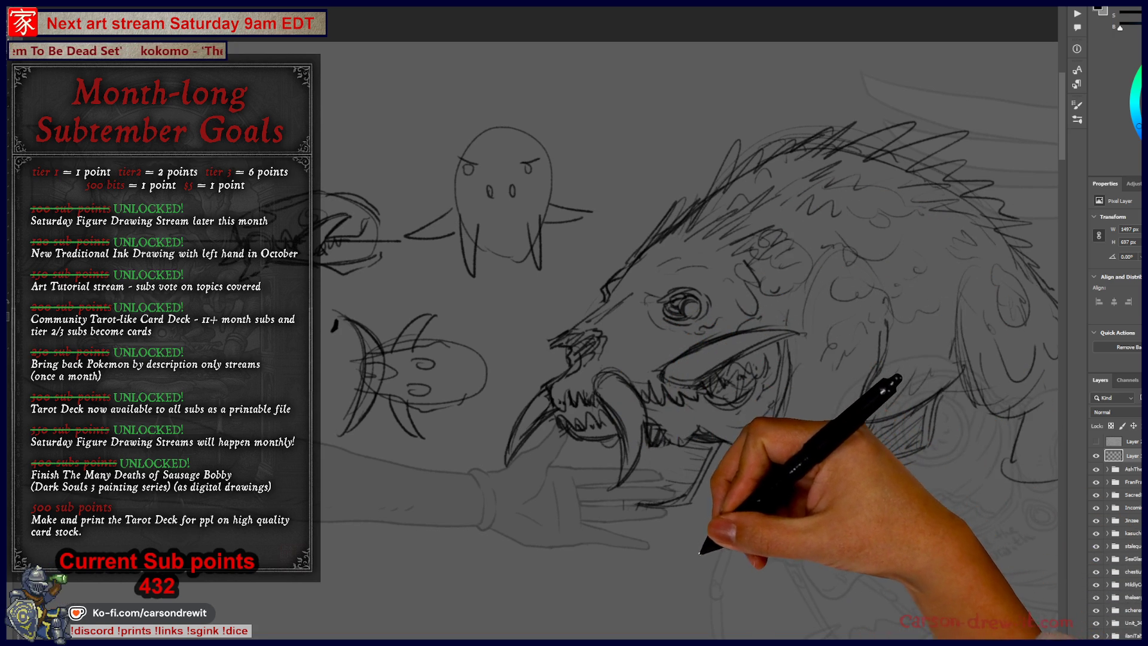
pyautogui.moveTo(697, 502); pyautogui.dragTo(607, 529)
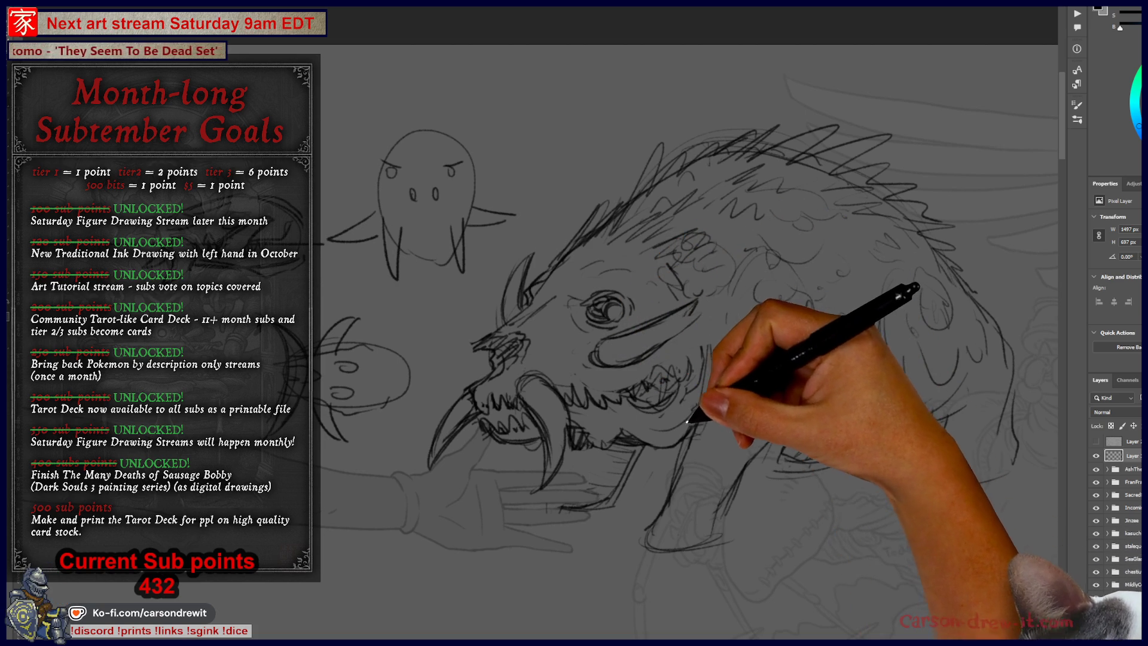
# Ink the horn, eye, spiky neck bristles and the front legs with clawed feet
pyautogui.moveTo(688, 413); pyautogui.dragTo(628, 419)
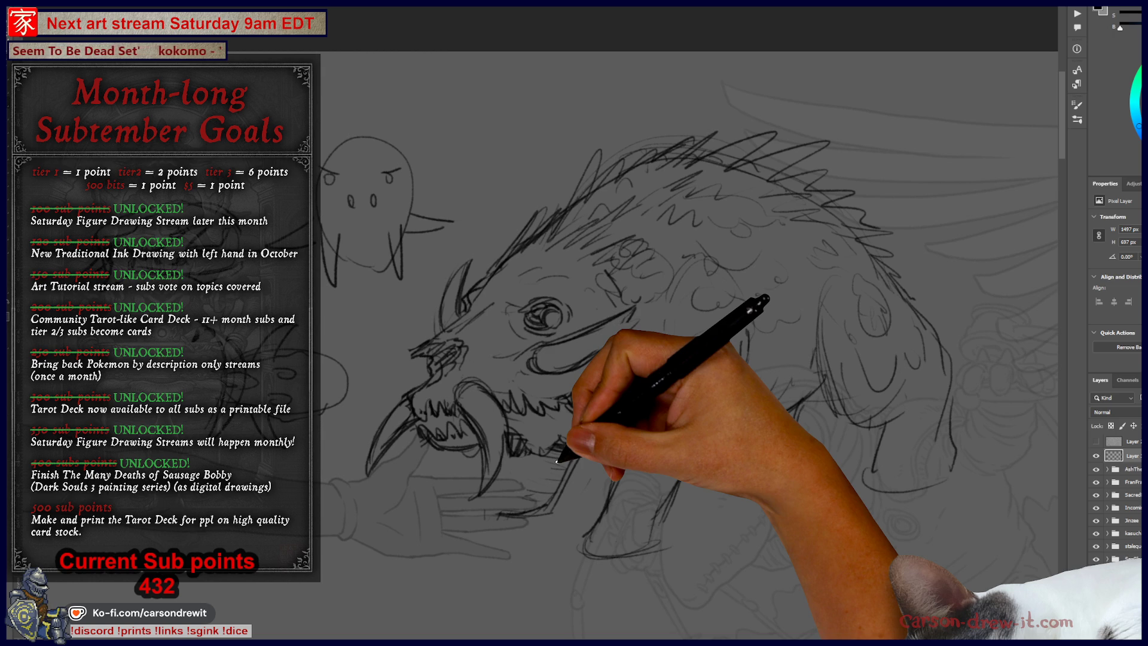
pyautogui.moveTo(623, 467); pyautogui.dragTo(653, 498)
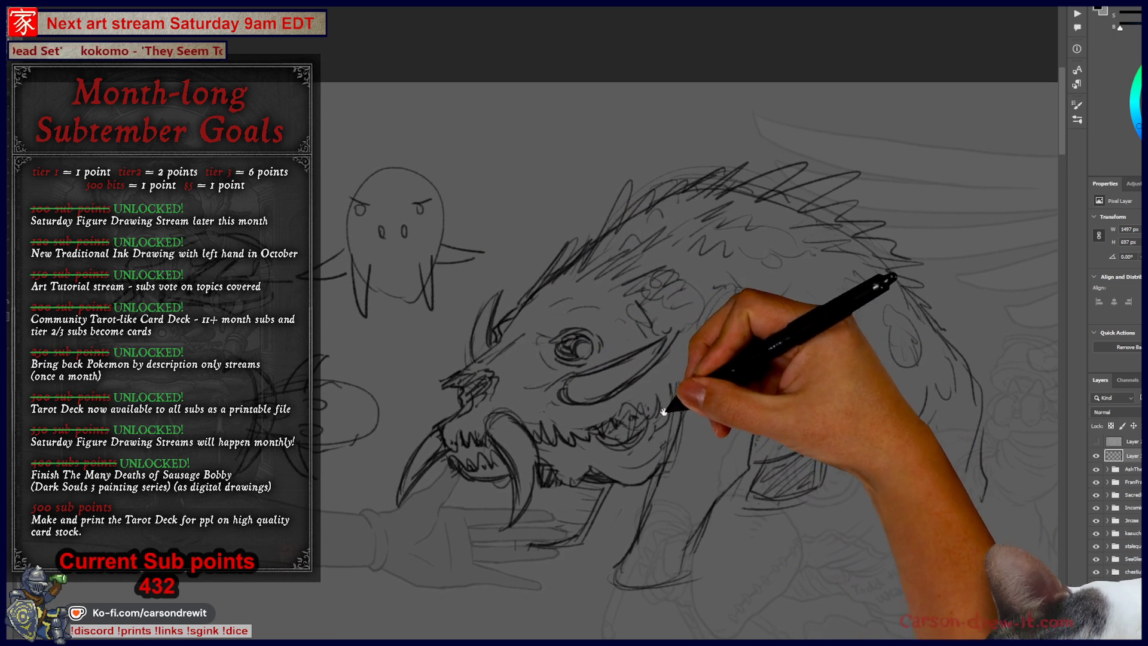
pyautogui.moveTo(668, 361); pyautogui.dragTo(634, 299)
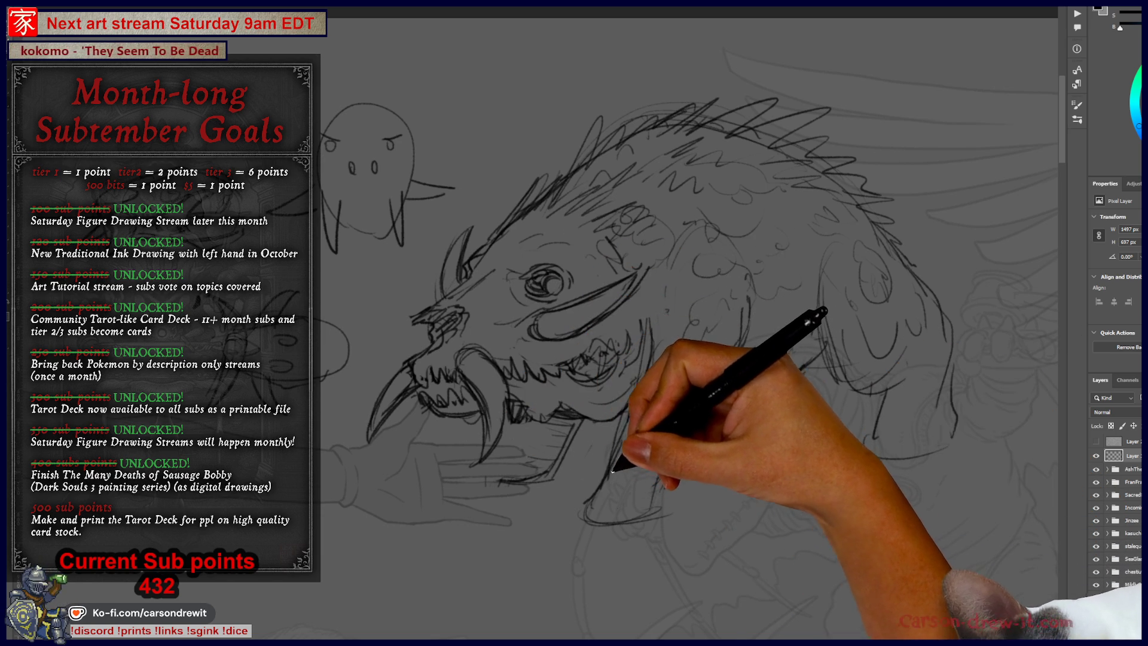
pyautogui.moveTo(532, 521)
pyautogui.mouseDown()
pyautogui.moveTo(563, 541)
pyautogui.moveTo(658, 556)
pyautogui.mouseUp()
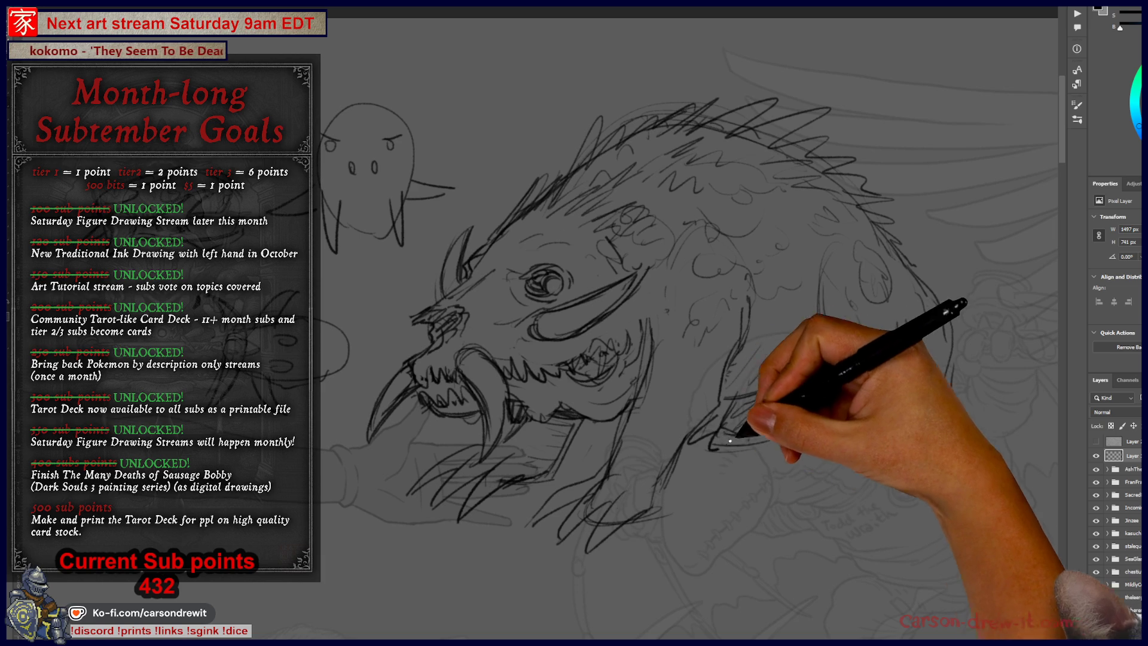
pyautogui.scroll(2, 810, 423)
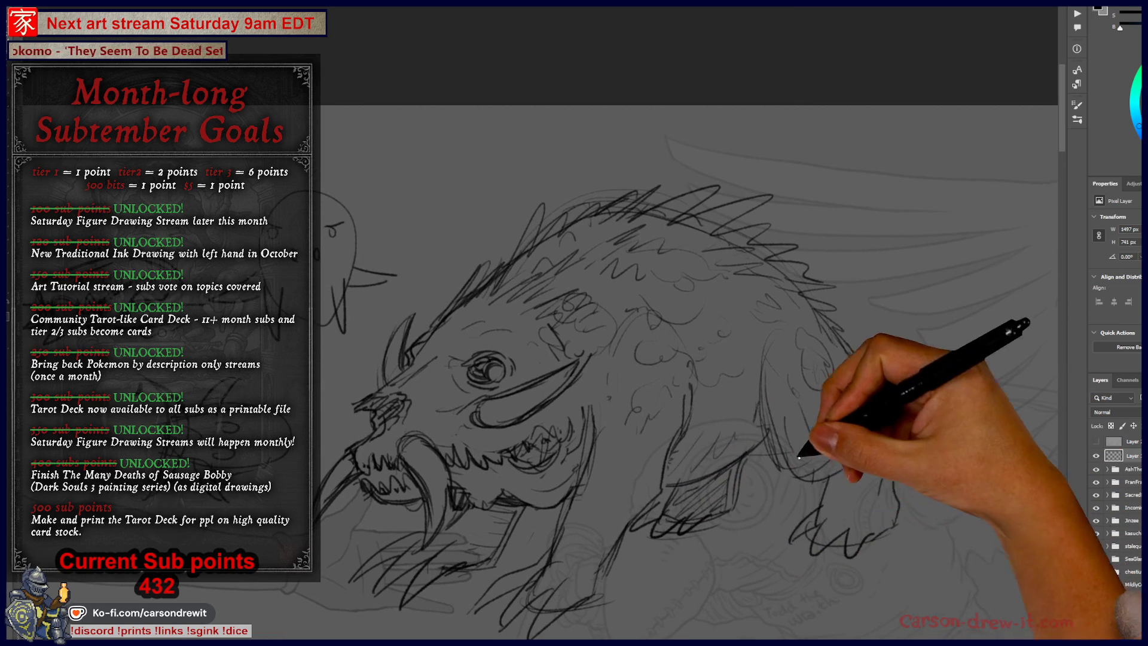
# Add inked strokes along the beast's back
pyautogui.moveTo(643, 553); pyautogui.dragTo(690, 493)
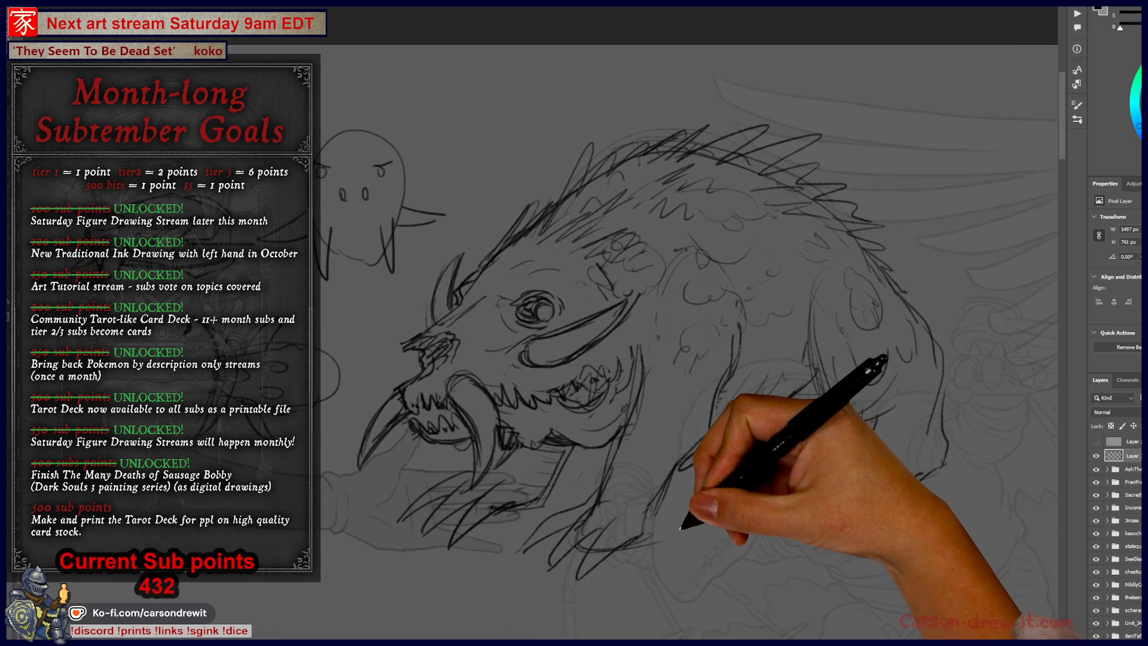
pyautogui.scroll(-2, 681, 538)
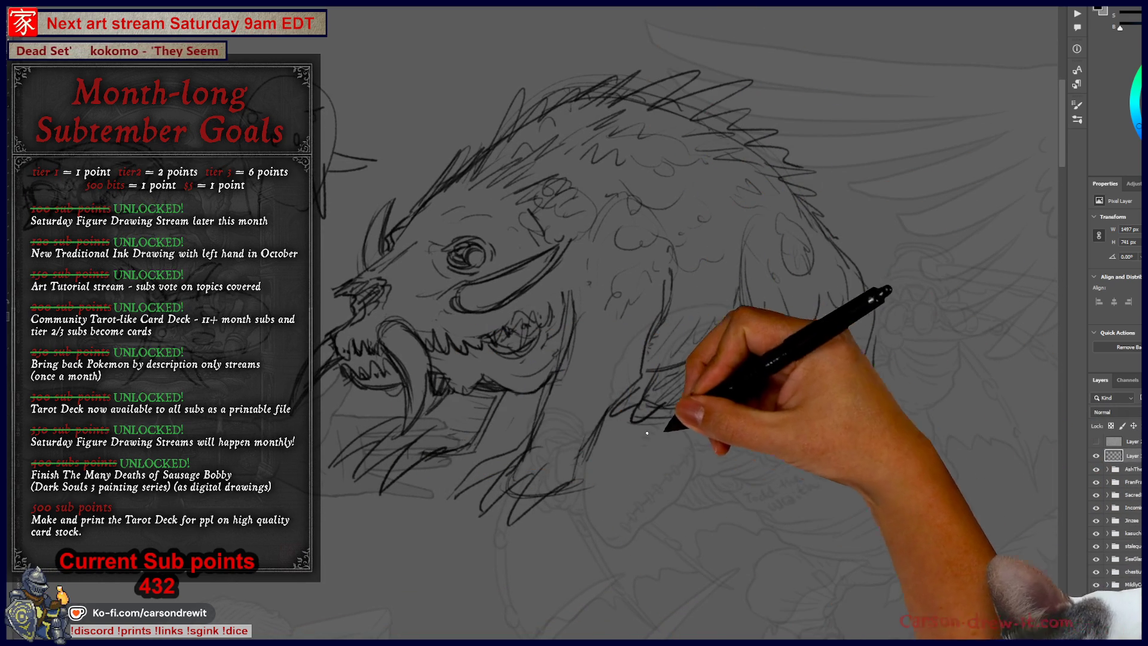
pyautogui.scroll(2, 574, 466)
pyautogui.scroll(1, 573, 494)
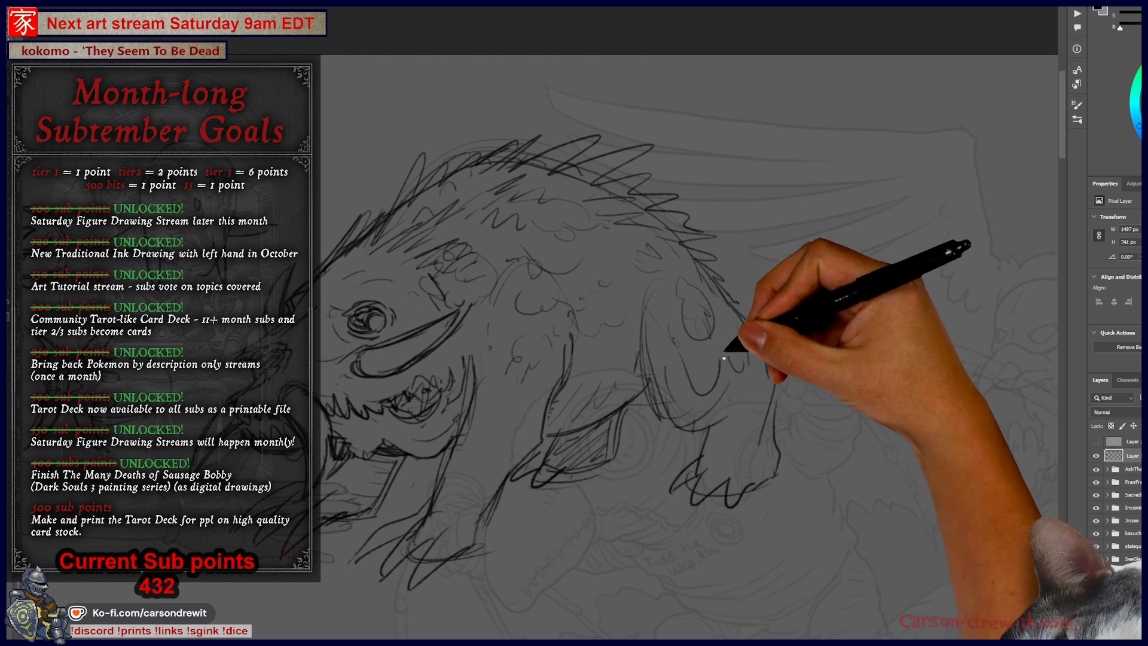
pyautogui.moveTo(747, 306); pyautogui.dragTo(807, 266)
# Hatch shading under the beast's lower jaw and start free-transforming the inked beast
pyautogui.moveTo(659, 422); pyautogui.dragTo(791, 372)
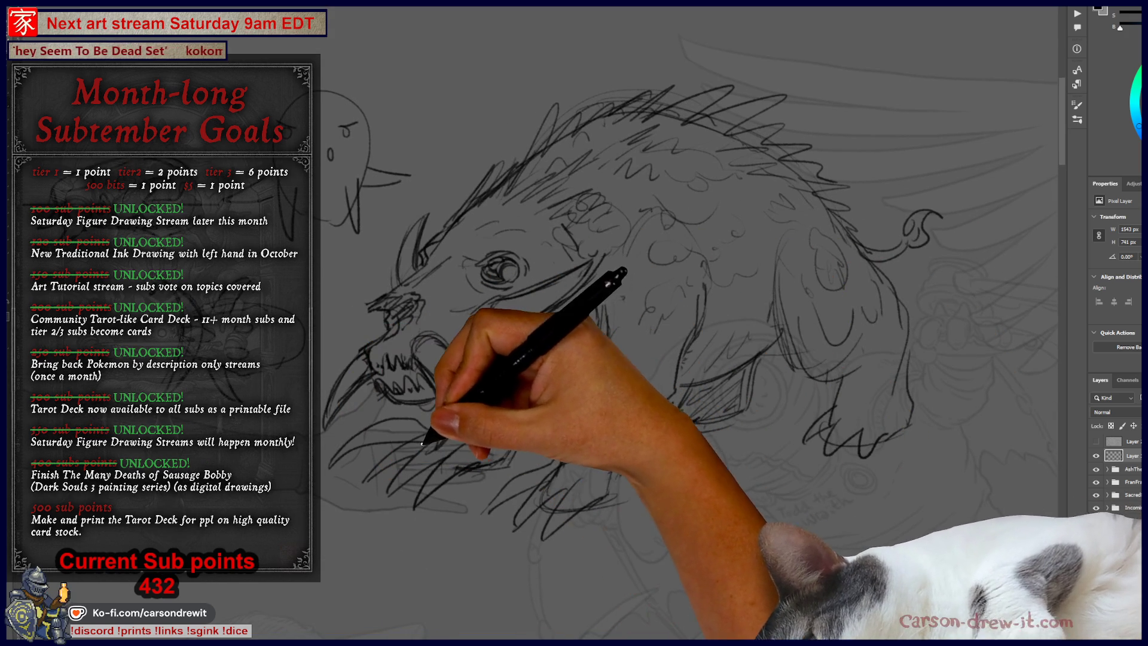
pyautogui.moveTo(364, 497)
pyautogui.mouseDown()
pyautogui.moveTo(397, 500)
pyautogui.moveTo(359, 479)
pyautogui.moveTo(435, 482)
pyautogui.moveTo(439, 442)
pyautogui.moveTo(410, 499)
pyautogui.moveTo(365, 479)
pyautogui.moveTo(384, 486)
pyautogui.moveTo(422, 461)
pyautogui.moveTo(495, 469)
pyautogui.moveTo(479, 484)
pyautogui.moveTo(536, 471)
pyautogui.moveTo(512, 486)
pyautogui.moveTo(543, 477)
pyautogui.moveTo(528, 494)
pyautogui.moveTo(550, 500)
pyautogui.moveTo(610, 478)
pyautogui.moveTo(688, 408)
pyautogui.mouseUp()
pyautogui.scroll(3, 688, 409)
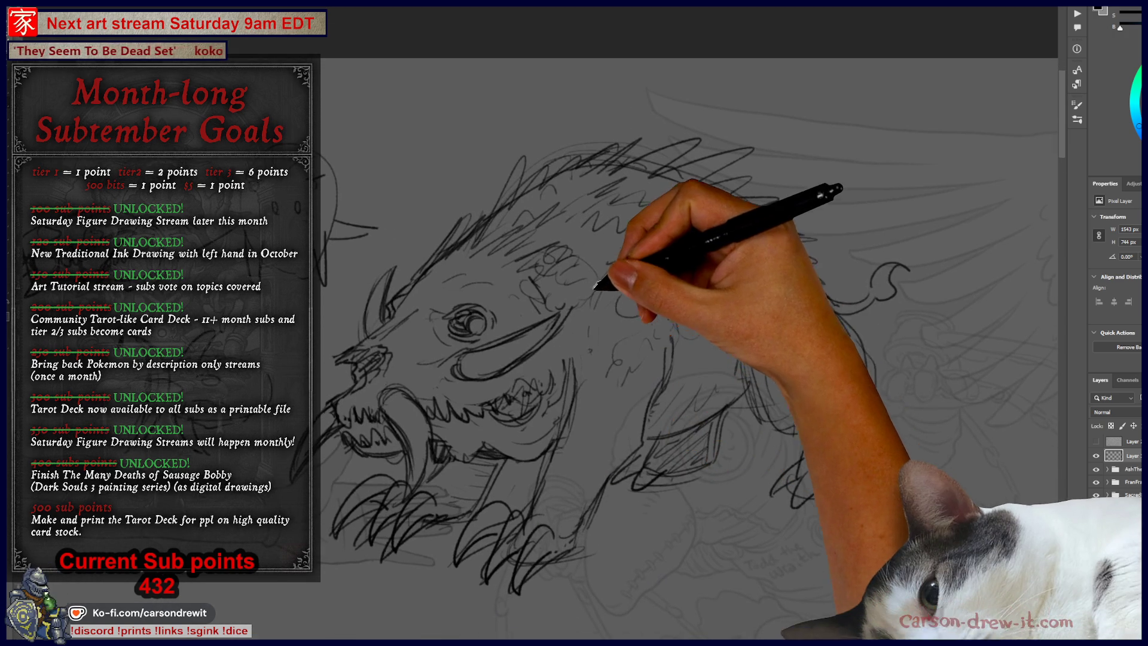
pyautogui.scroll(-3, 616, 304)
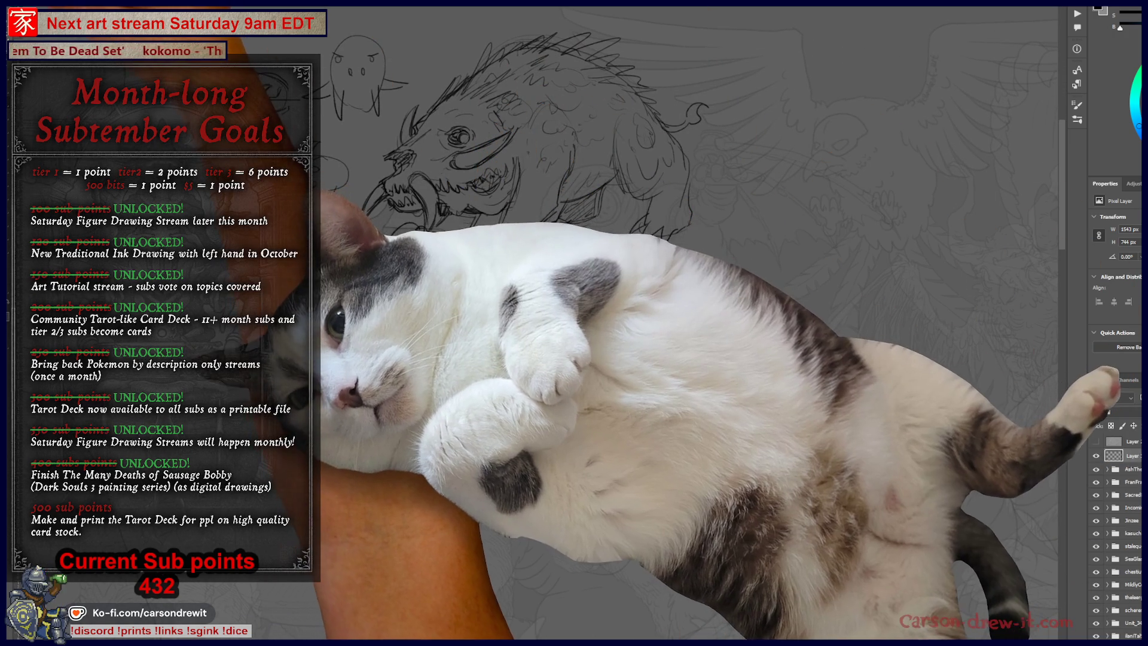
pyautogui.hotkey('ctrl', 't')
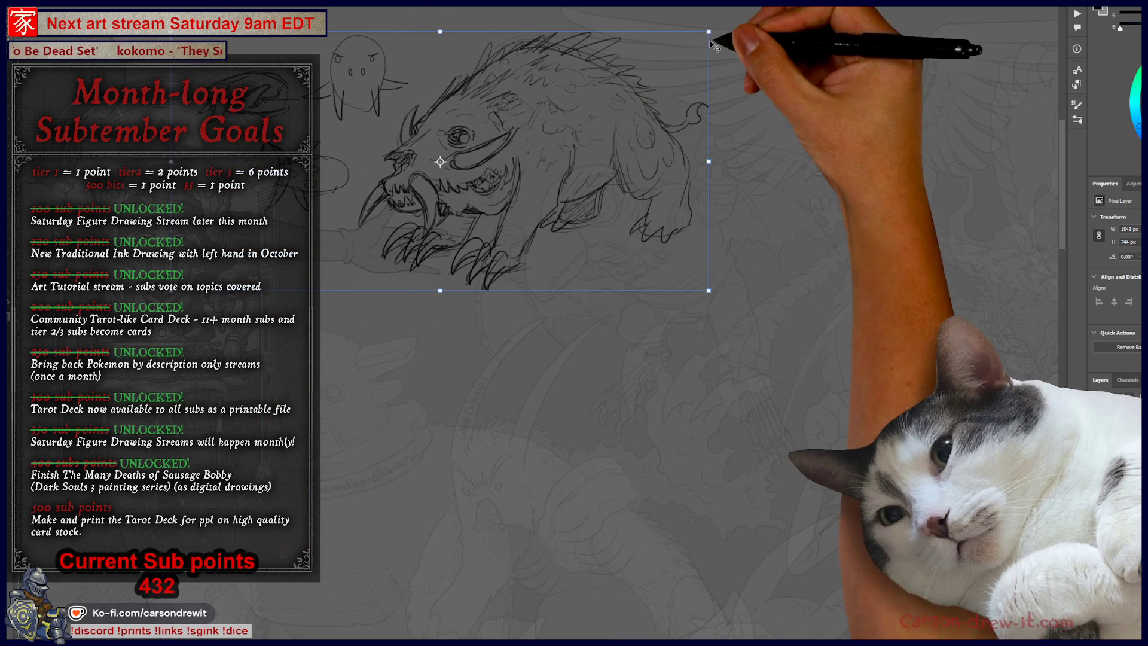
# Shrink the inked beast and place it near the top of the card
pyautogui.moveTo(730, 31)
pyautogui.mouseDown()
pyautogui.moveTo(578, 94)
pyautogui.moveTo(538, 174)
pyautogui.moveTo(1065, 192)
pyautogui.moveTo(902, 137)
pyautogui.moveTo(916, 127)
pyautogui.moveTo(333, 461)
pyautogui.moveTo(314, 110)
pyautogui.moveTo(456, 290)
pyautogui.moveTo(568, 339)
pyautogui.moveTo(679, 168)
pyautogui.mouseUp()
pyautogui.scroll(5, 684, 185)
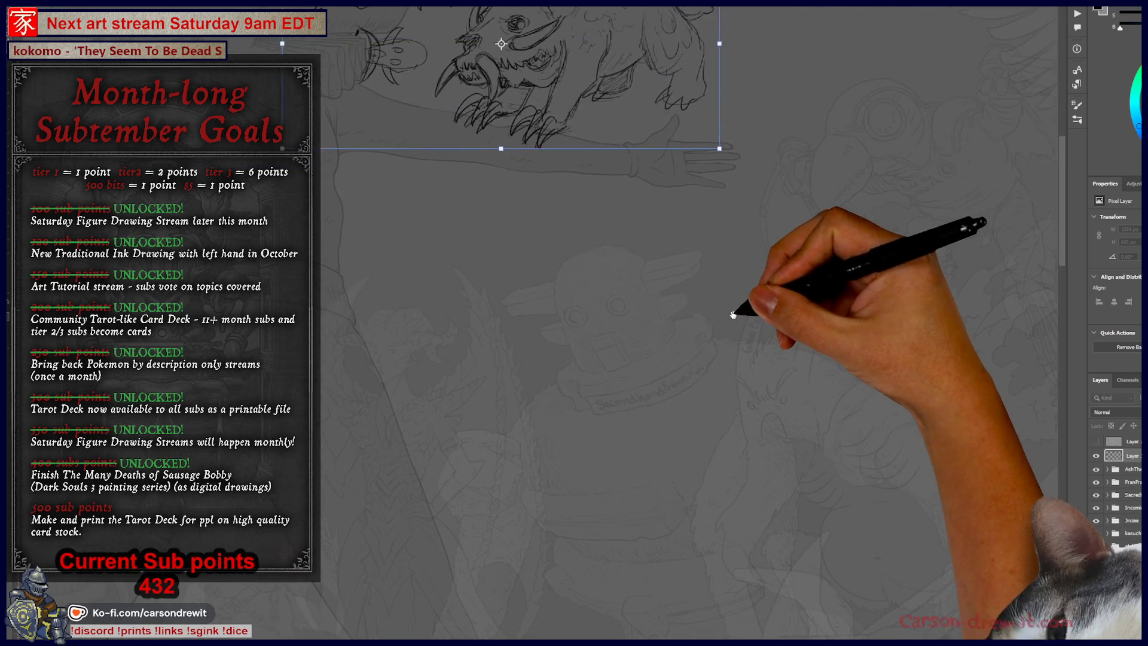
pyautogui.scroll(-5, 662, 264)
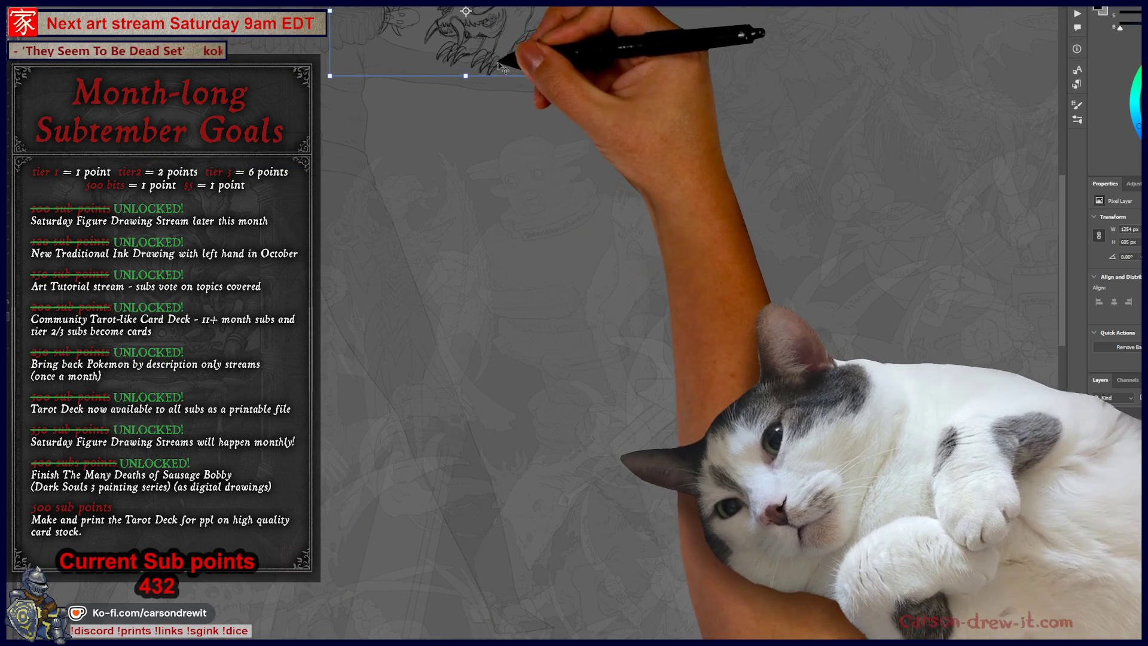
pyautogui.moveTo(500, 97)
pyautogui.mouseDown()
pyautogui.moveTo(422, 302)
pyautogui.moveTo(574, 272)
pyautogui.moveTo(515, 421)
pyautogui.mouseUp()
pyautogui.scroll(1, 517, 437)
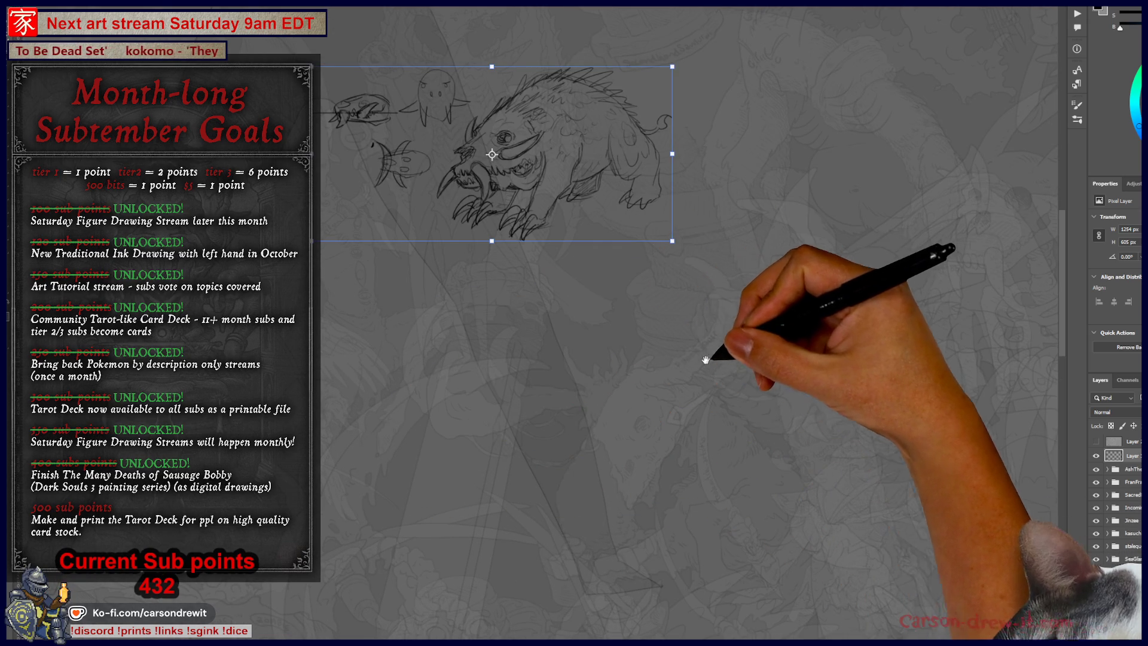
pyautogui.moveTo(692, 359); pyautogui.dragTo(568, 519)
pyautogui.moveTo(466, 352); pyautogui.dragTo(851, 300)
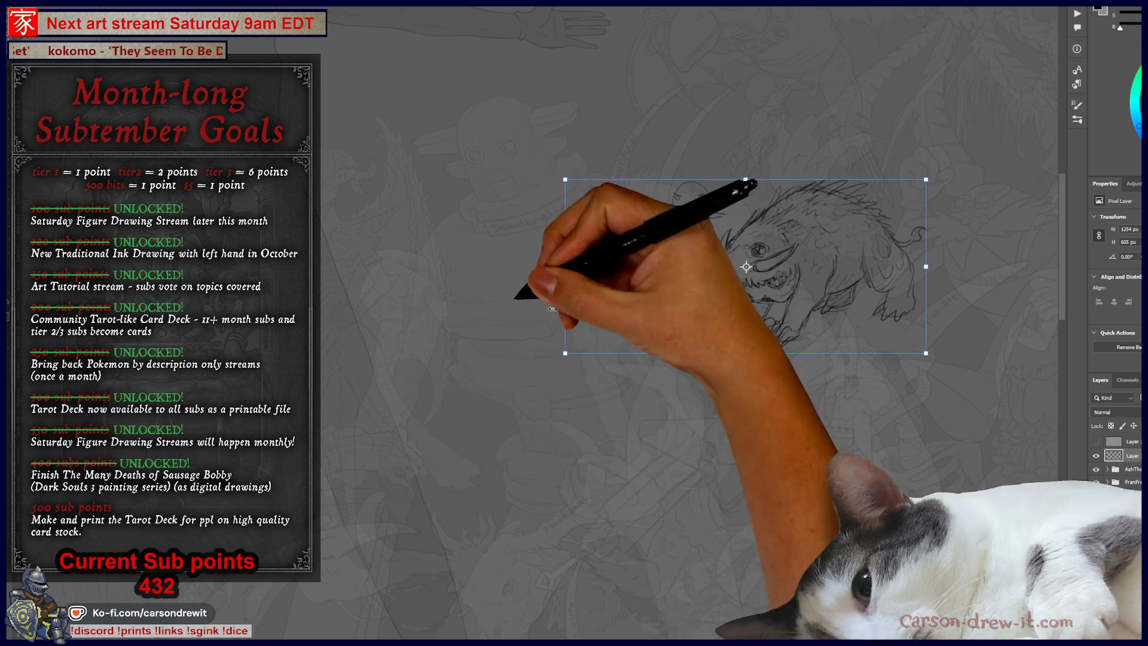
pyautogui.moveTo(767, 265)
pyautogui.mouseDown()
pyautogui.moveTo(628, 98)
pyautogui.moveTo(608, 192)
pyautogui.mouseUp()
pyautogui.scroll(2, 526, 411)
pyautogui.moveTo(683, 375); pyautogui.dragTo(692, 373)
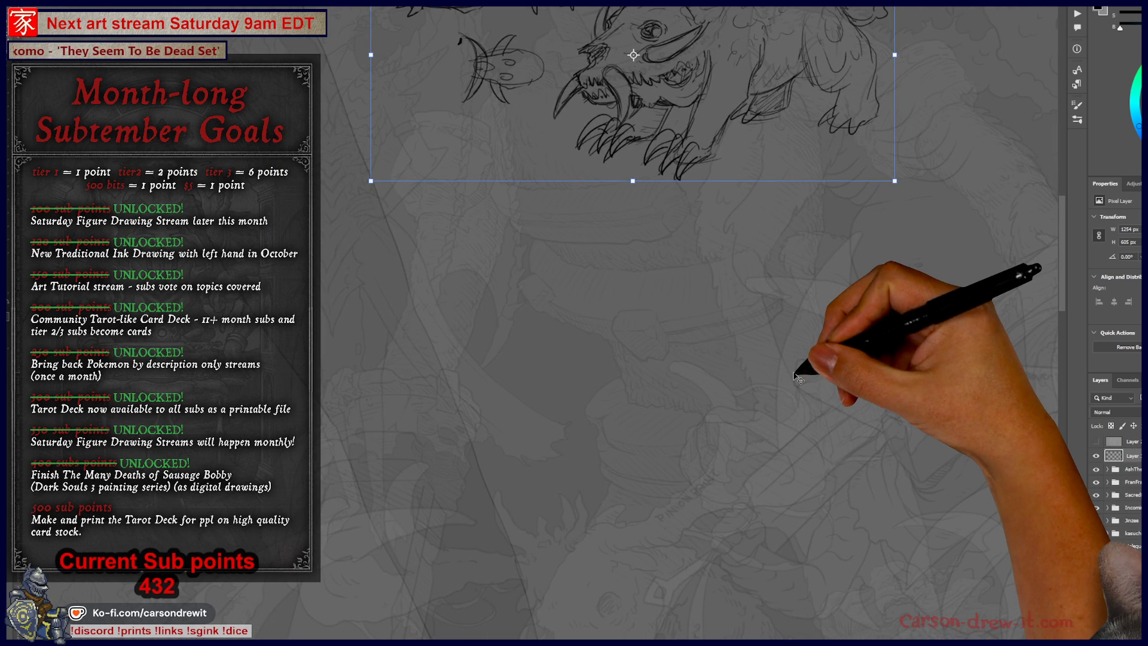
pyautogui.press('Return')
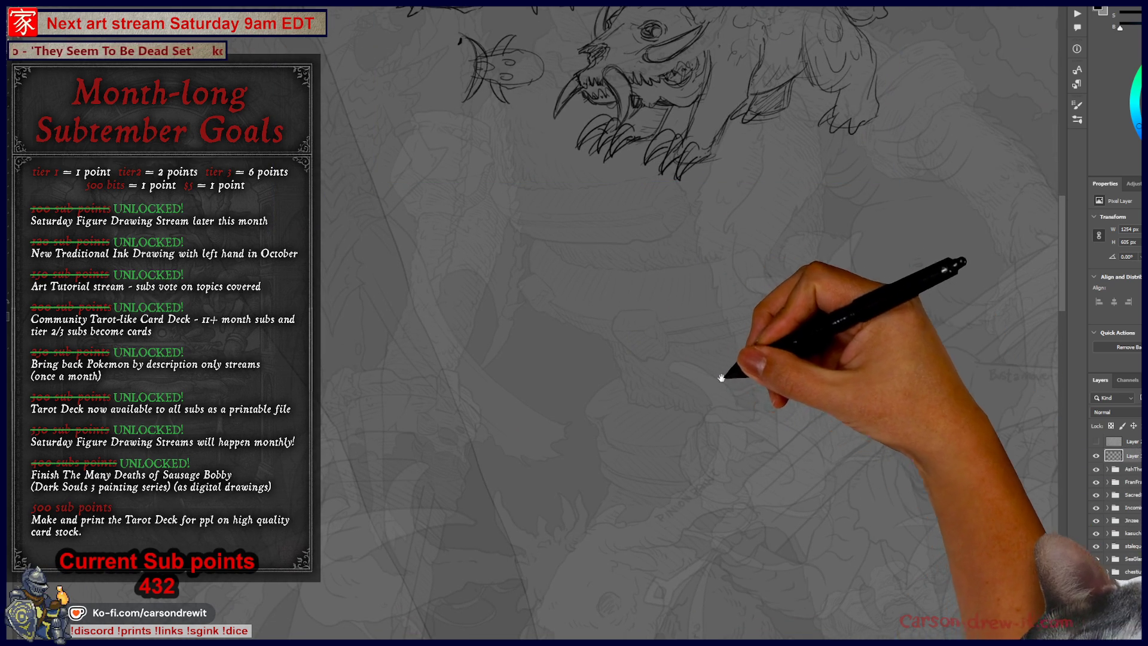
# Sketch faint curved and zigzag lines for a new figure in the empty lower area
pyautogui.moveTo(730, 379); pyautogui.dragTo(678, 414)
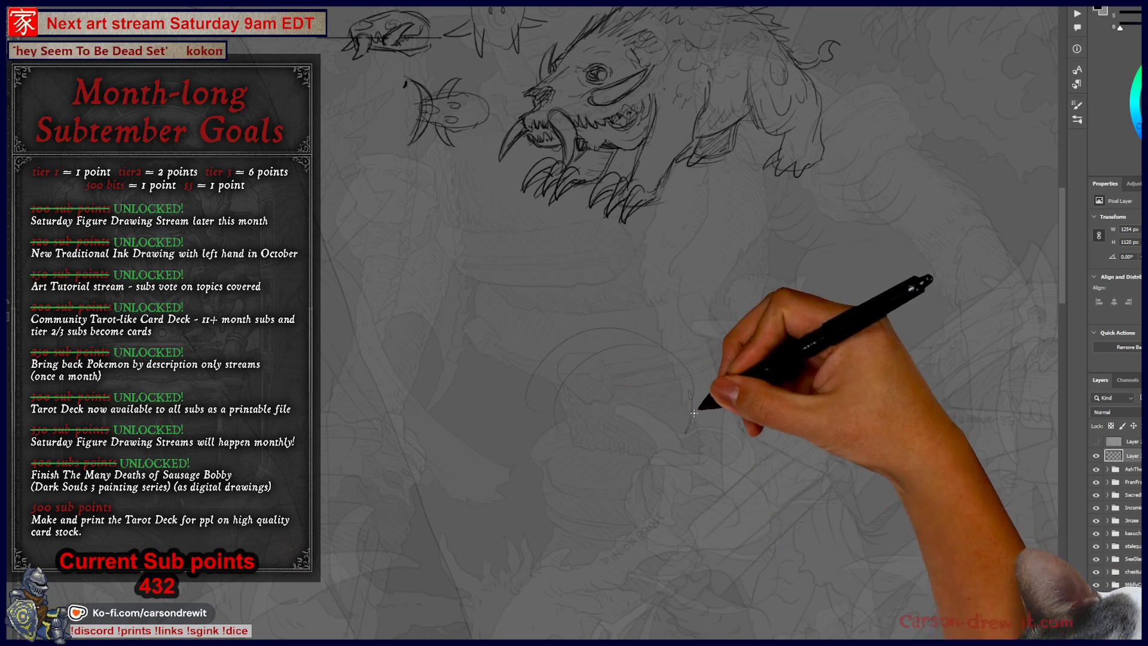
pyautogui.moveTo(542, 413); pyautogui.dragTo(569, 352)
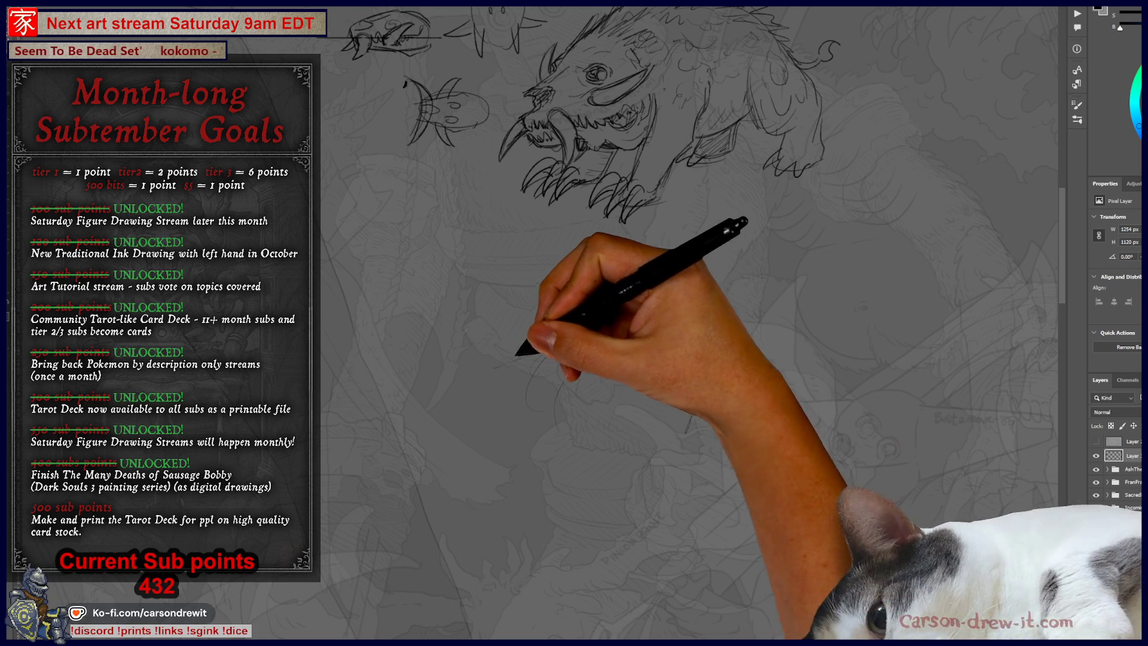
pyautogui.moveTo(494, 387)
pyautogui.mouseDown()
pyautogui.moveTo(474, 371)
pyautogui.moveTo(464, 423)
pyautogui.moveTo(515, 433)
pyautogui.mouseUp()
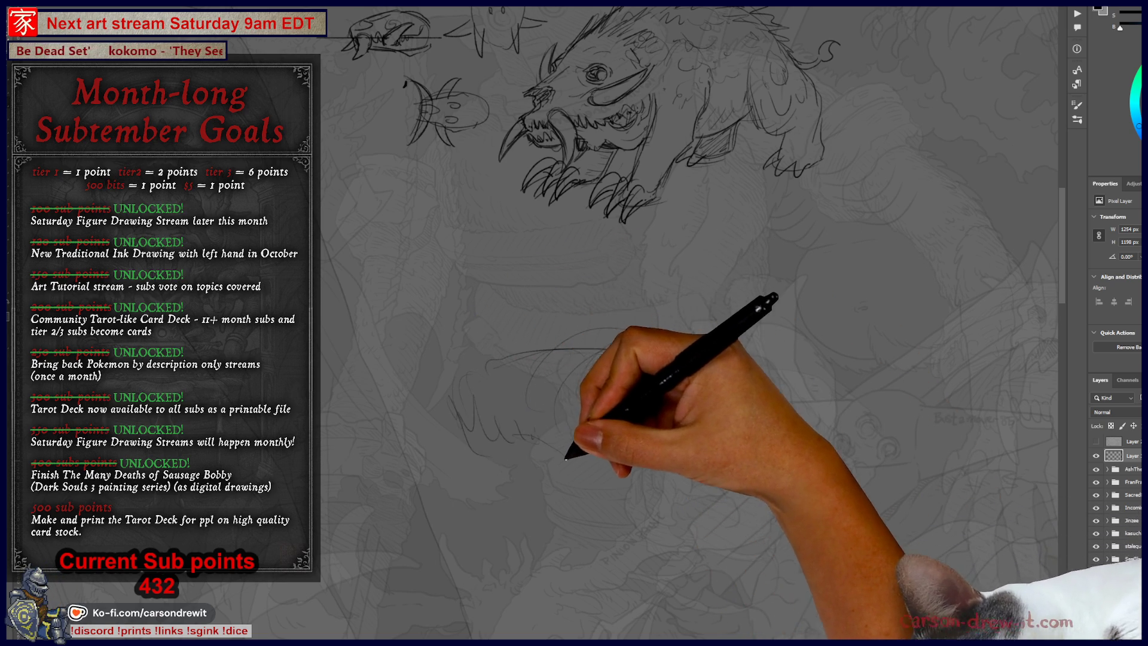
pyautogui.moveTo(588, 455)
pyautogui.mouseDown()
pyautogui.moveTo(525, 469)
pyautogui.moveTo(538, 487)
pyautogui.moveTo(489, 487)
pyautogui.moveTo(525, 500)
pyautogui.moveTo(679, 486)
pyautogui.moveTo(687, 442)
pyautogui.mouseUp()
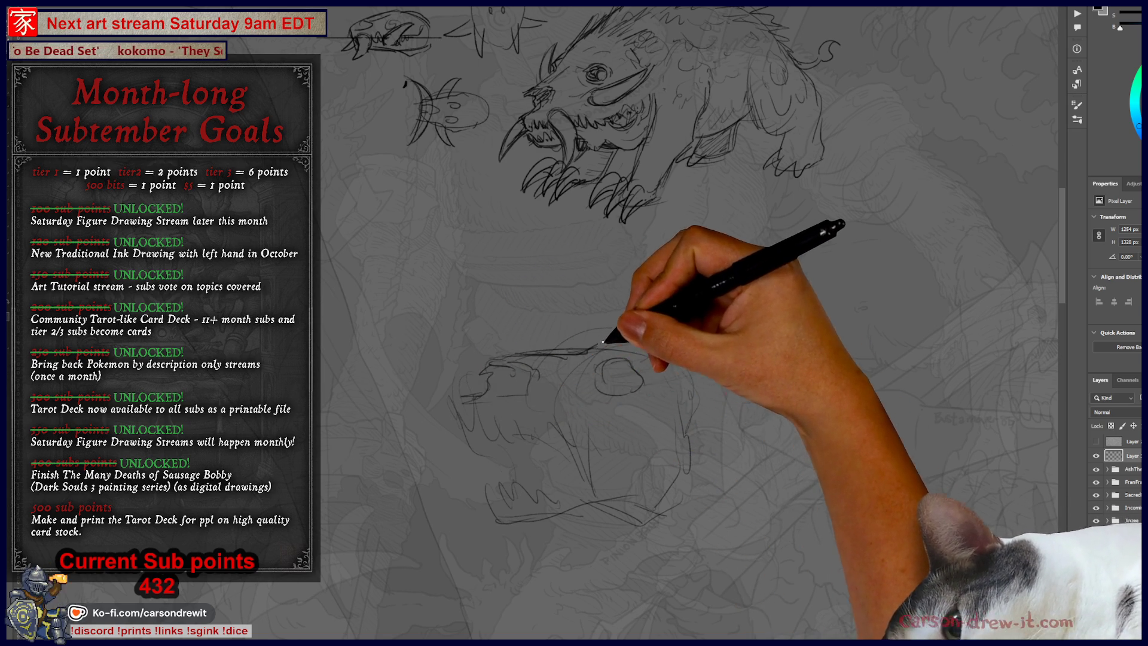
# Sketch a jaw arc, jagged lower teeth and a redrawn lower jaw line on the new creature
pyautogui.moveTo(615, 343); pyautogui.dragTo(697, 365)
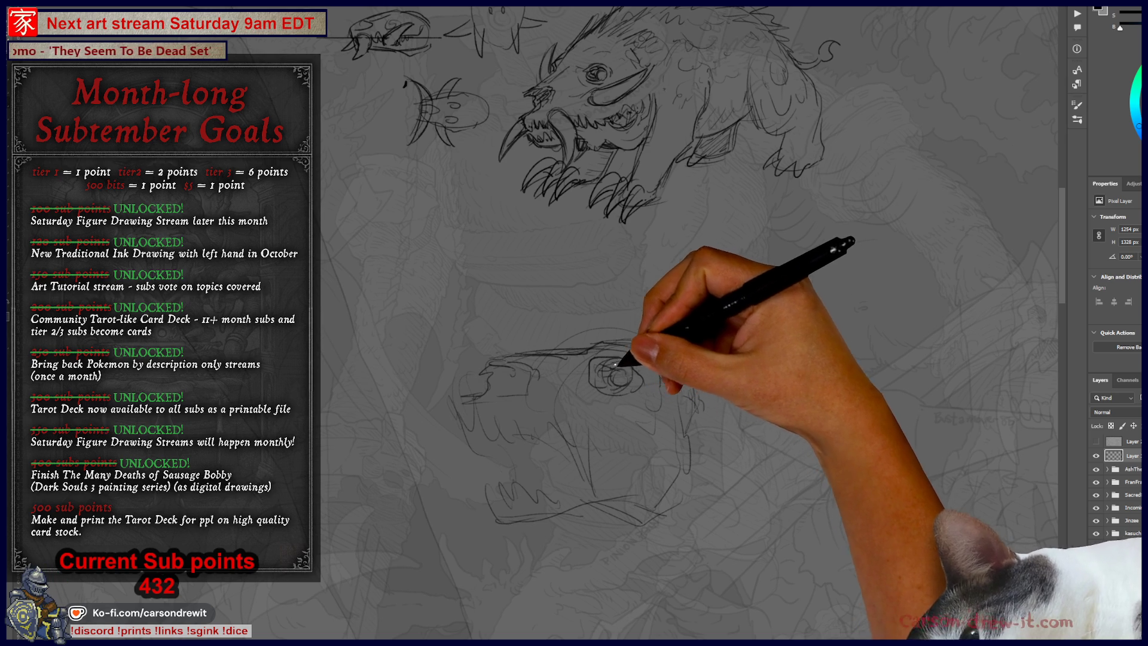
pyautogui.moveTo(500, 430)
pyautogui.mouseDown()
pyautogui.moveTo(531, 418)
pyautogui.moveTo(548, 438)
pyautogui.moveTo(543, 474)
pyautogui.moveTo(566, 482)
pyautogui.moveTo(597, 469)
pyautogui.moveTo(639, 477)
pyautogui.mouseUp()
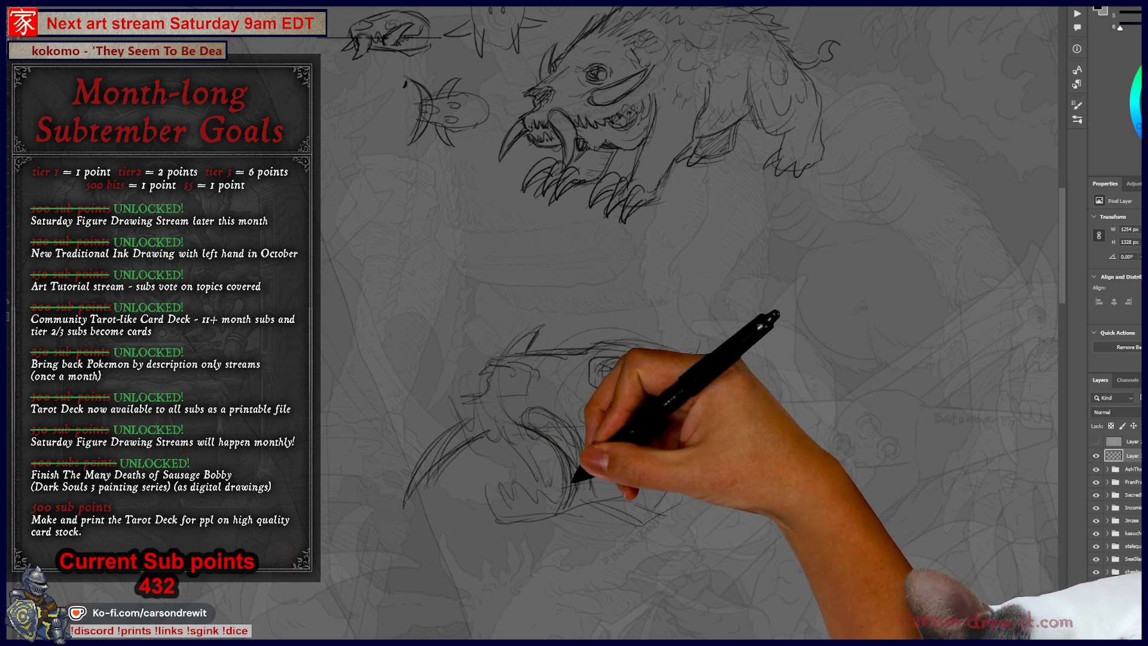
pyautogui.moveTo(500, 507); pyautogui.dragTo(615, 507)
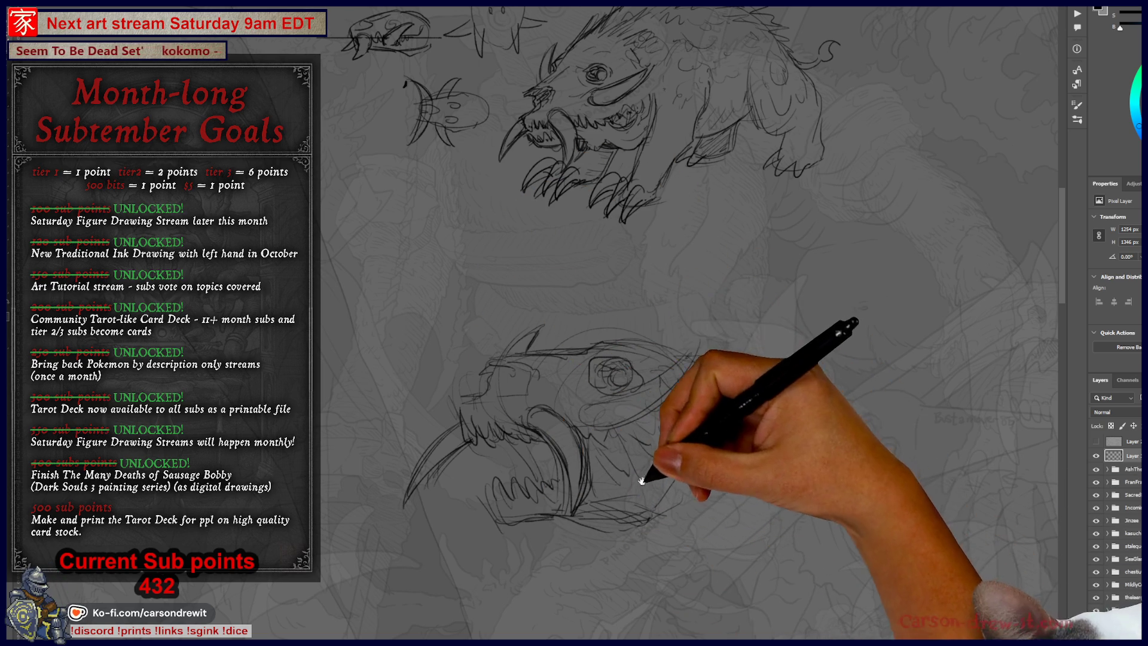
# Pan across the lower creature's jaw and tusk sketch
pyautogui.moveTo(648, 456); pyautogui.dragTo(612, 406)
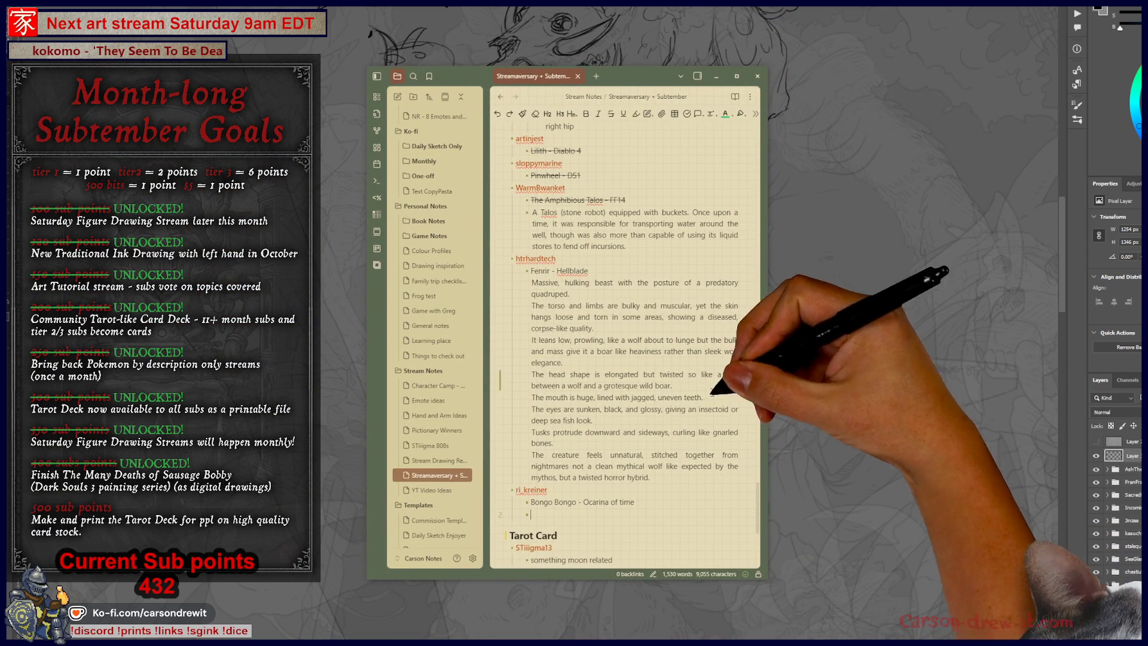
# Paste the Bongo Bongo description into the Obsidian notes, then sketch the creature's head and eye circles
pyautogui.hotkey('ctrl', 'v')
pyautogui.scroll(-3, 624, 346)
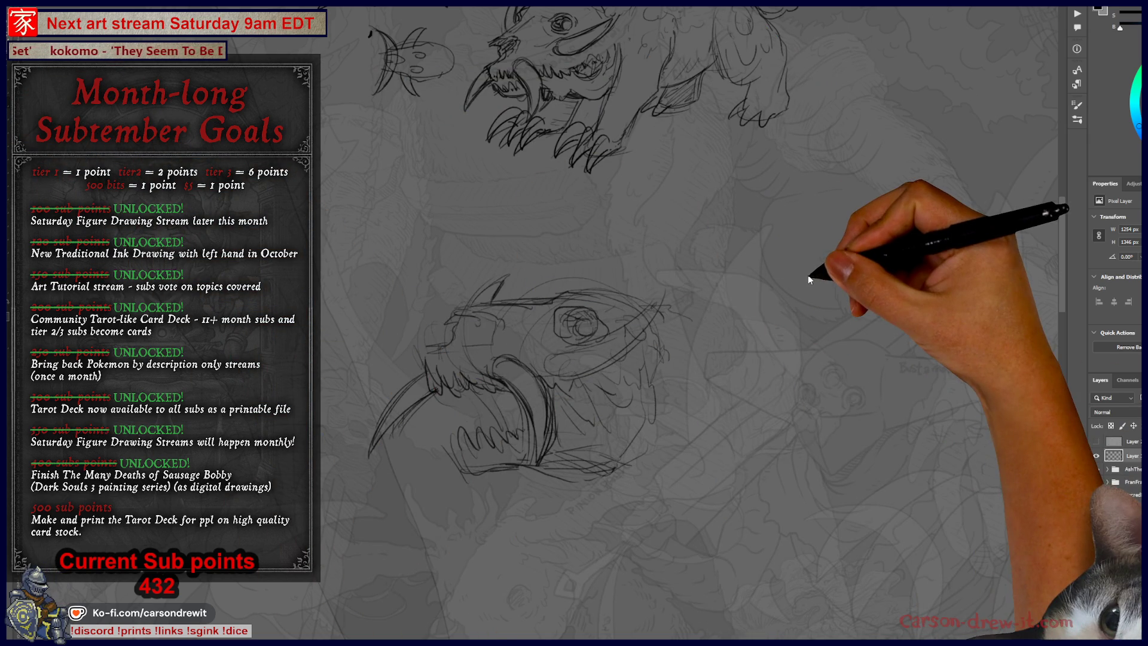
pyautogui.moveTo(491, 329)
pyautogui.mouseDown()
pyautogui.moveTo(598, 281)
pyautogui.moveTo(562, 317)
pyautogui.moveTo(603, 344)
pyautogui.moveTo(628, 325)
pyautogui.moveTo(653, 333)
pyautogui.moveTo(679, 302)
pyautogui.moveTo(668, 290)
pyautogui.moveTo(598, 320)
pyautogui.moveTo(662, 310)
pyautogui.moveTo(746, 343)
pyautogui.moveTo(827, 323)
pyautogui.moveTo(884, 333)
pyautogui.moveTo(952, 491)
pyautogui.mouseUp()
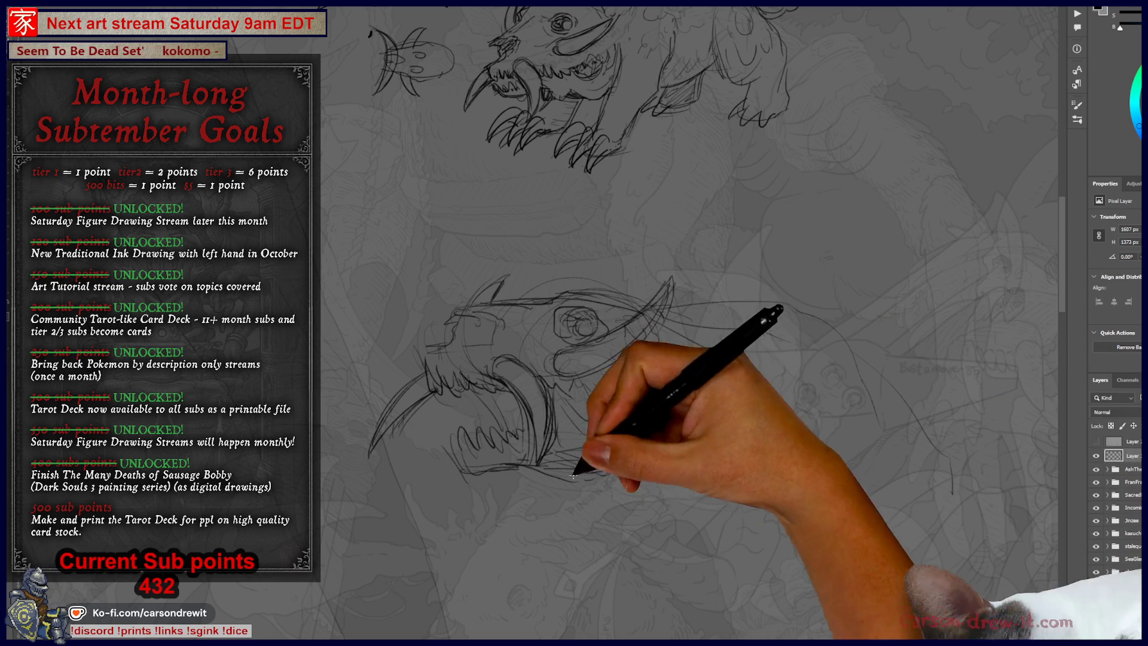
# Sketch short strokes along the lower jaw and the long arched back curve of the body
pyautogui.moveTo(661, 487)
pyautogui.mouseDown()
pyautogui.moveTo(707, 546)
pyautogui.moveTo(725, 533)
pyautogui.moveTo(722, 557)
pyautogui.moveTo(641, 500)
pyautogui.moveTo(661, 487)
pyautogui.moveTo(669, 542)
pyautogui.mouseUp()
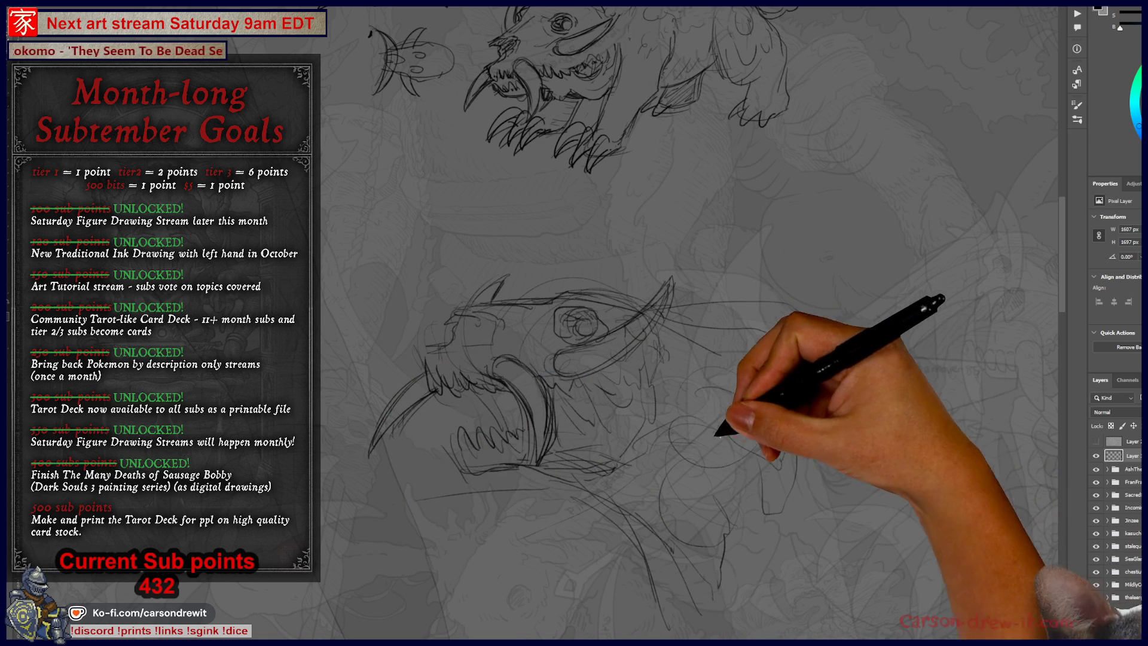
pyautogui.moveTo(564, 474)
pyautogui.mouseDown()
pyautogui.moveTo(602, 518)
pyautogui.moveTo(628, 500)
pyautogui.moveTo(692, 501)
pyautogui.mouseUp()
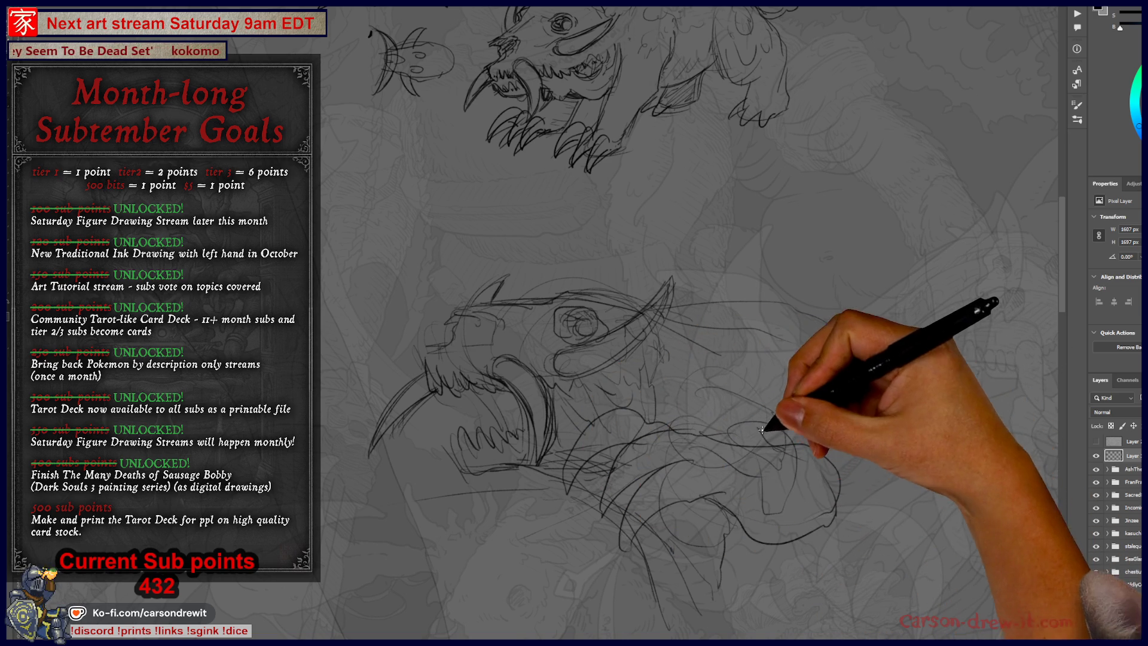
pyautogui.moveTo(734, 534); pyautogui.dragTo(662, 513)
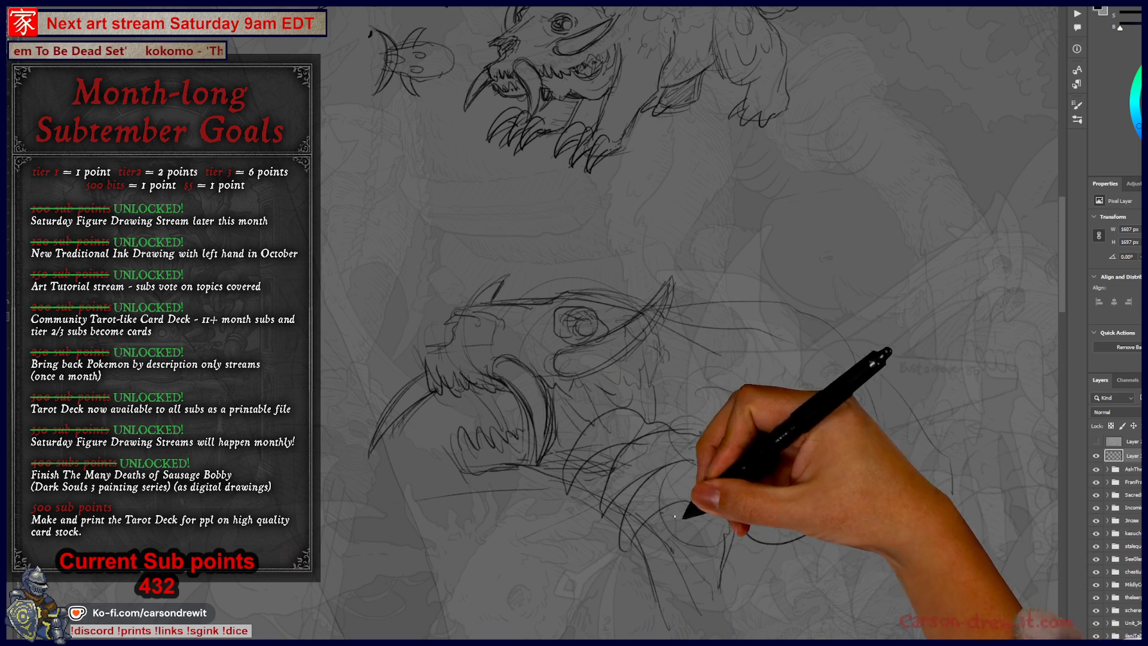
pyautogui.moveTo(679, 313)
pyautogui.mouseDown()
pyautogui.moveTo(948, 461)
pyautogui.moveTo(930, 443)
pyautogui.mouseUp()
pyautogui.moveTo(846, 469)
pyautogui.mouseDown()
pyautogui.moveTo(744, 423)
pyautogui.moveTo(812, 443)
pyautogui.mouseUp()
pyautogui.moveTo(798, 299); pyautogui.dragTo(839, 422)
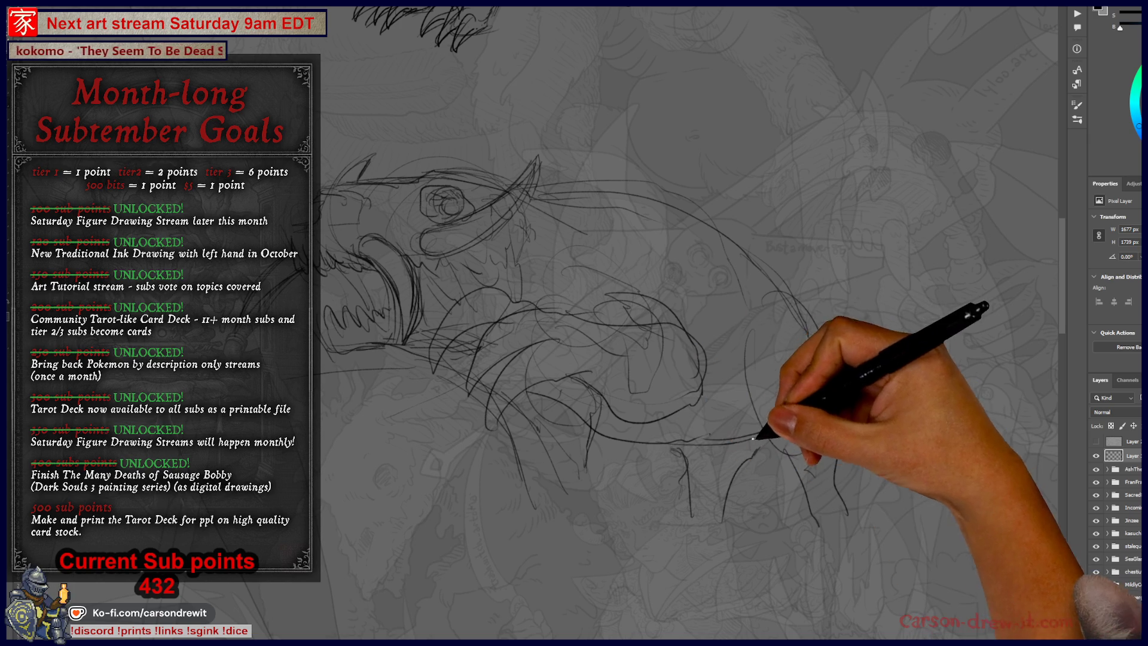
pyautogui.moveTo(564, 397); pyautogui.dragTo(657, 447)
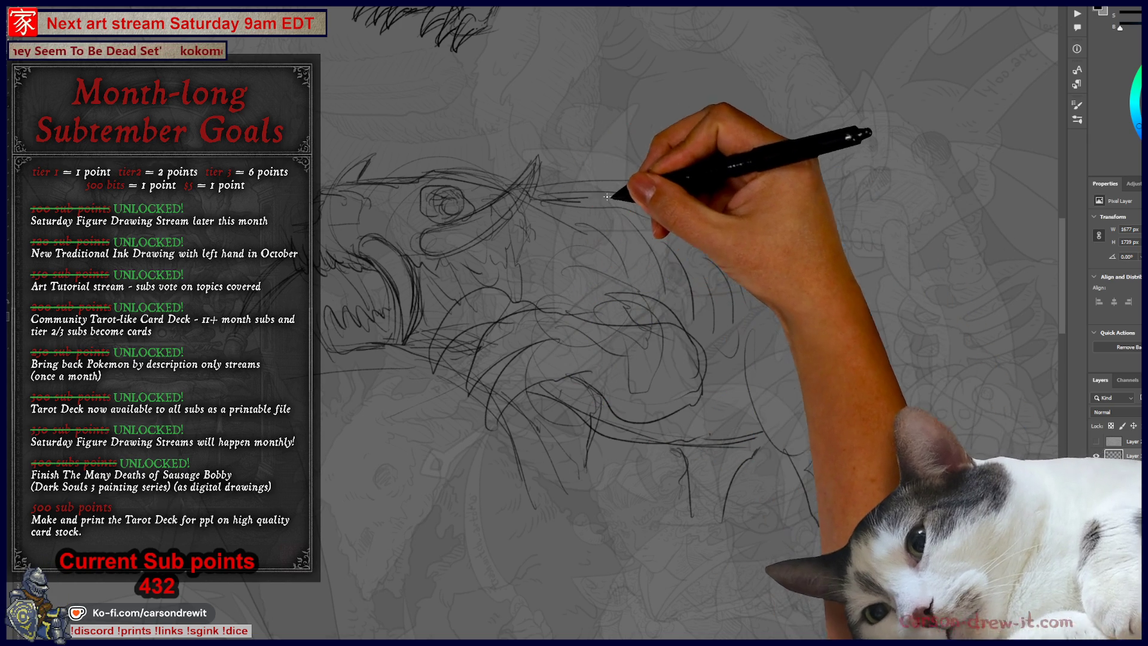
# Add a small curve below the jaw, rough in the legs, and start Free Transform
pyautogui.moveTo(736, 258); pyautogui.dragTo(914, 290)
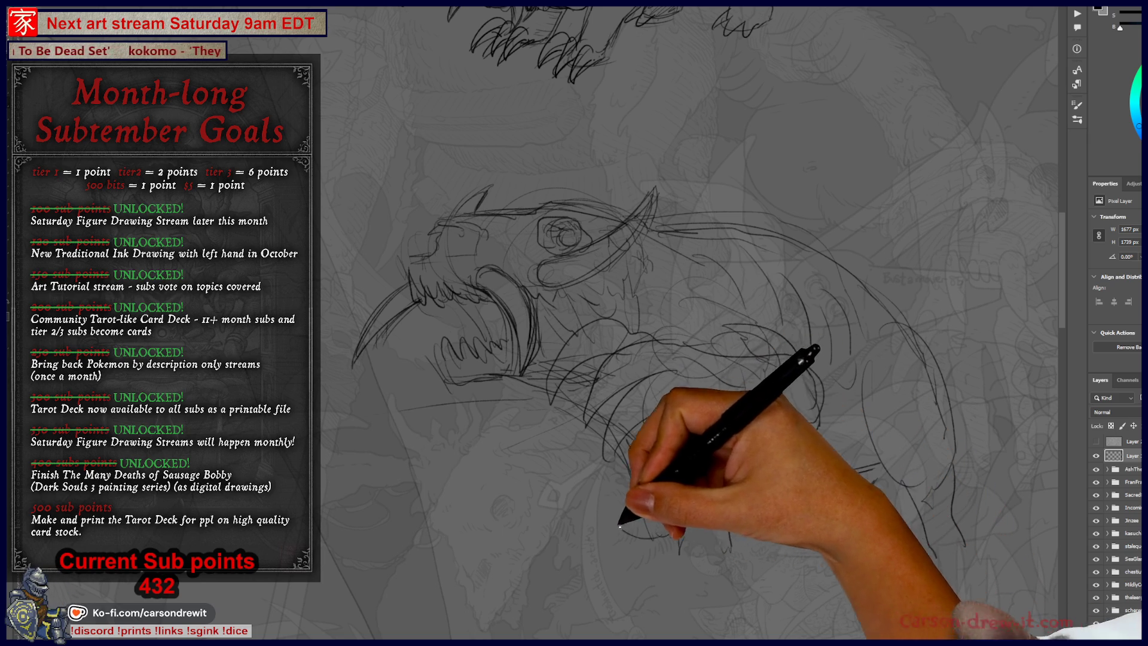
pyautogui.moveTo(598, 525)
pyautogui.mouseDown()
pyautogui.moveTo(616, 562)
pyautogui.moveTo(641, 551)
pyautogui.moveTo(604, 558)
pyautogui.moveTo(625, 521)
pyautogui.mouseUp()
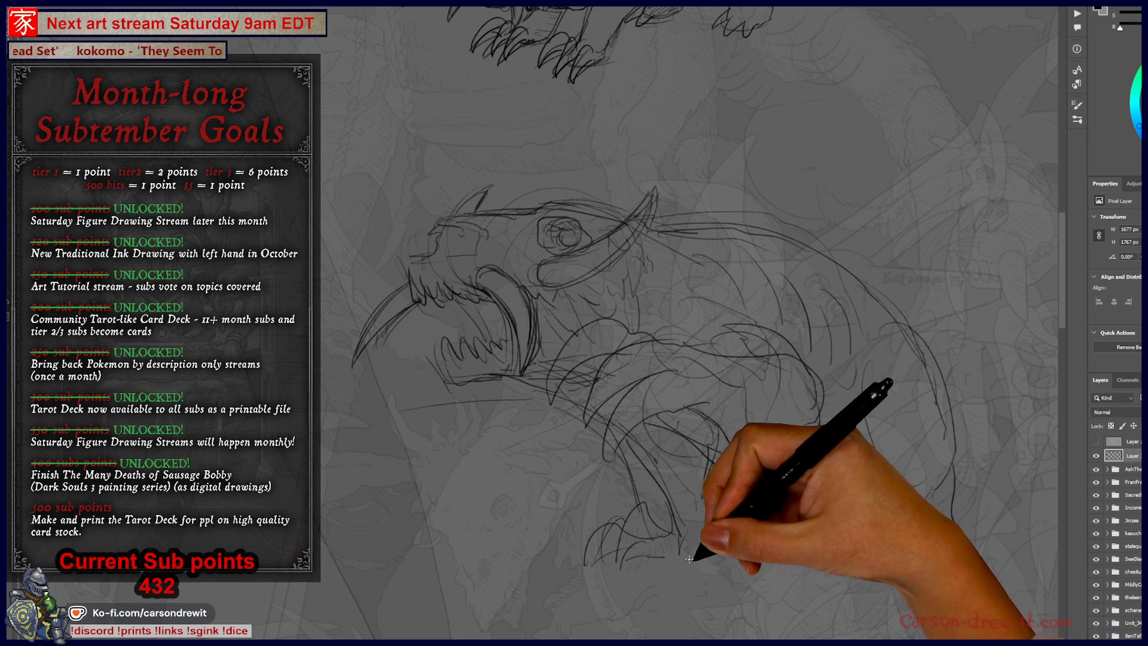
pyautogui.moveTo(743, 482)
pyautogui.mouseDown()
pyautogui.moveTo(751, 545)
pyautogui.moveTo(802, 563)
pyautogui.mouseUp()
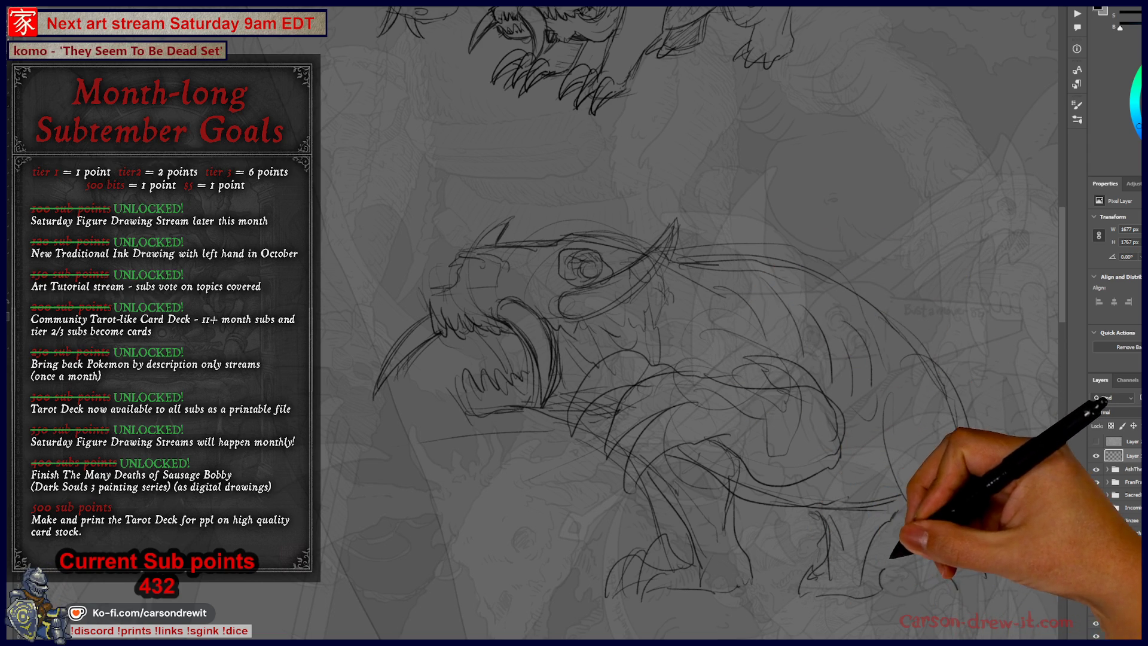
pyautogui.moveTo(843, 559); pyautogui.dragTo(754, 526)
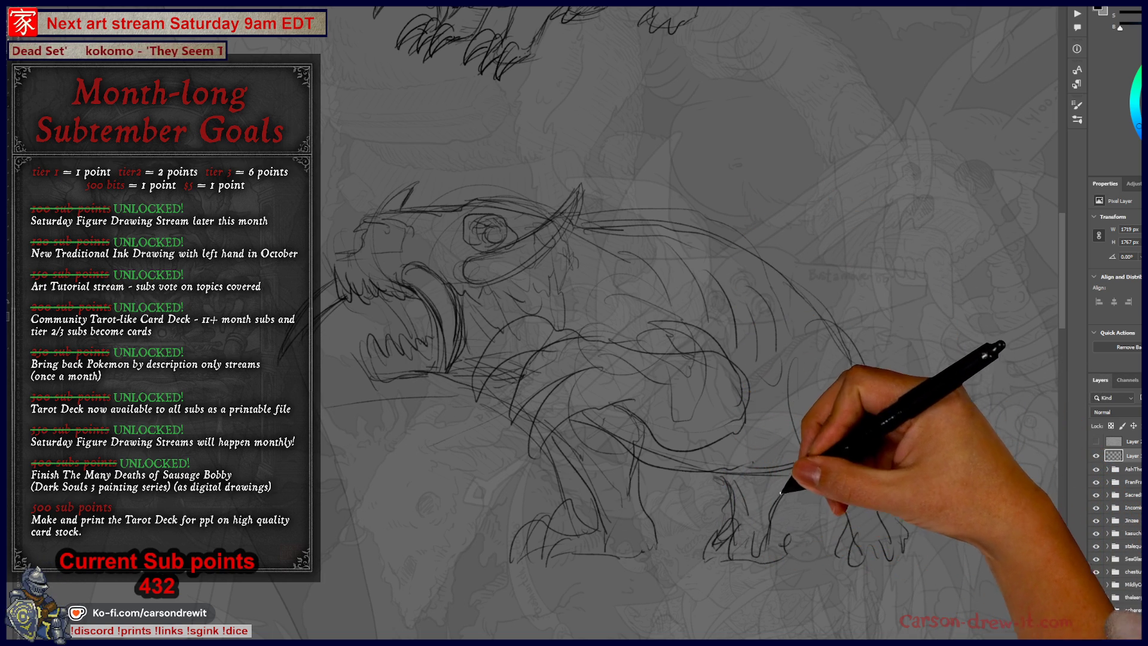
pyautogui.moveTo(822, 465); pyautogui.dragTo(876, 522)
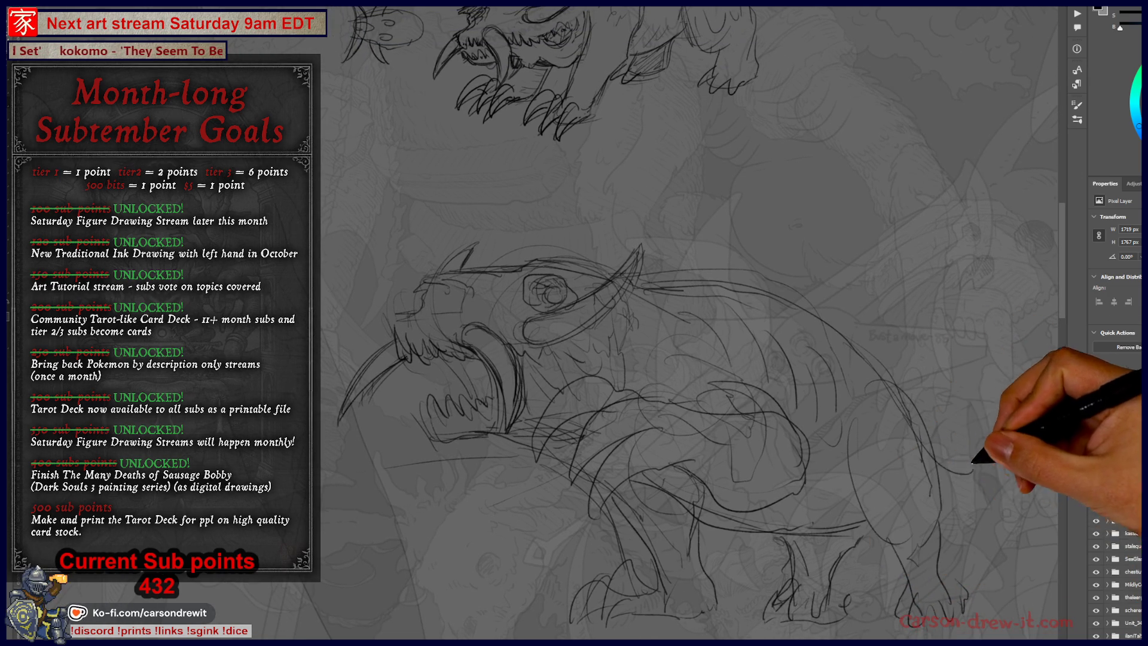
pyautogui.hscroll(-2, 867, 406)
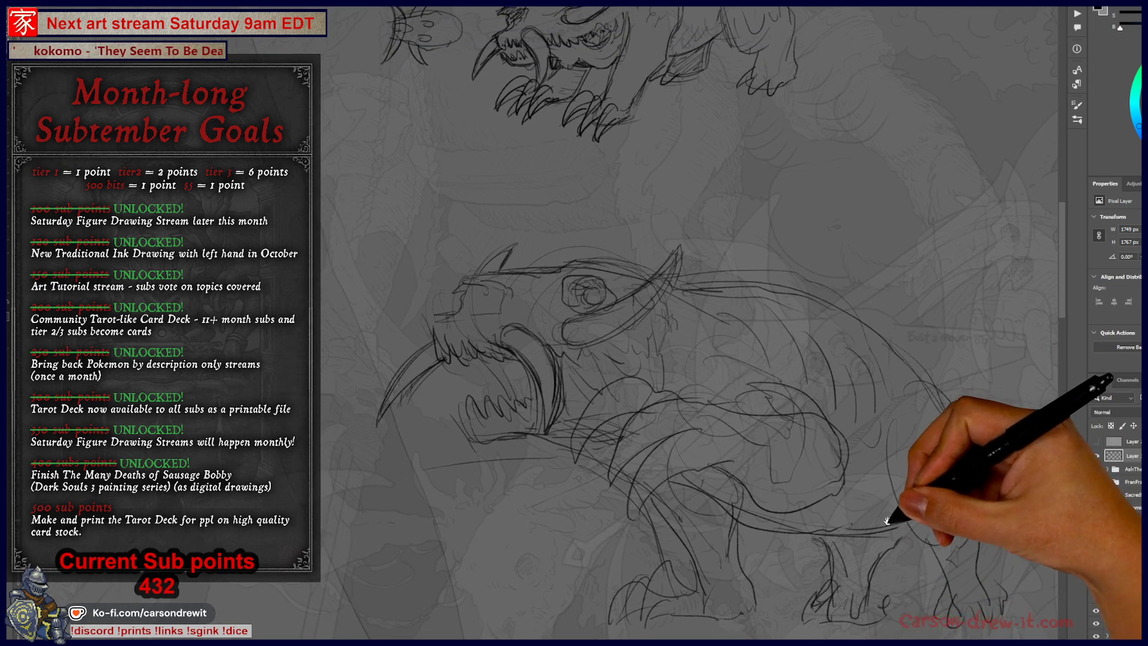
pyautogui.scroll(-3, 874, 383)
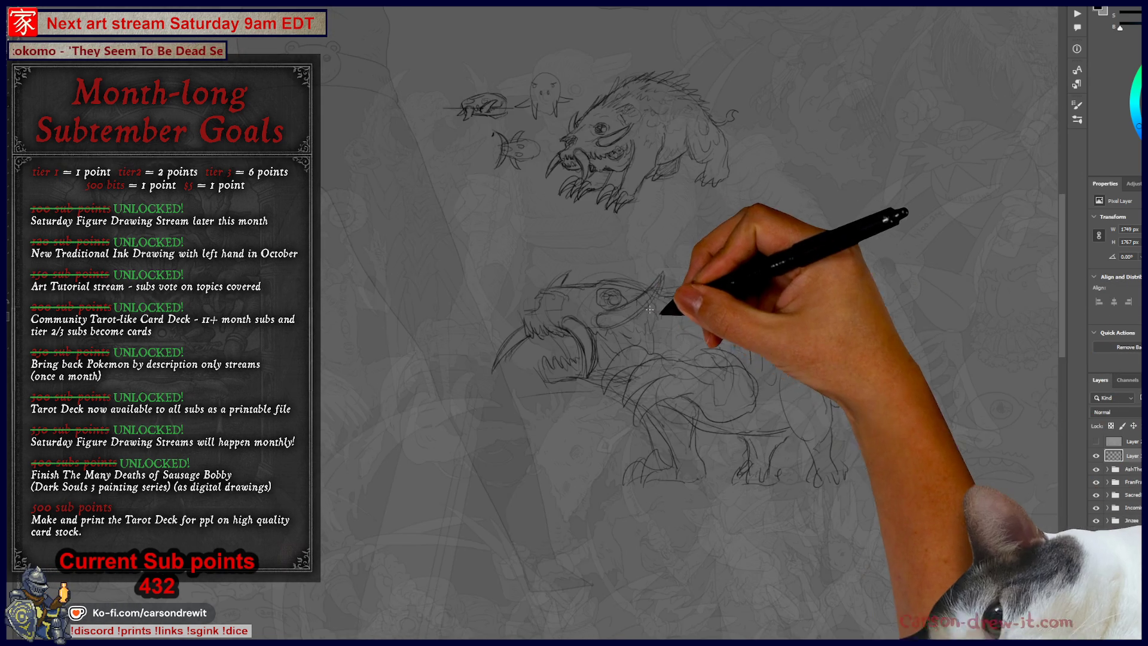
pyautogui.hscroll(2, 658, 359)
pyautogui.scroll(2, 480, 332)
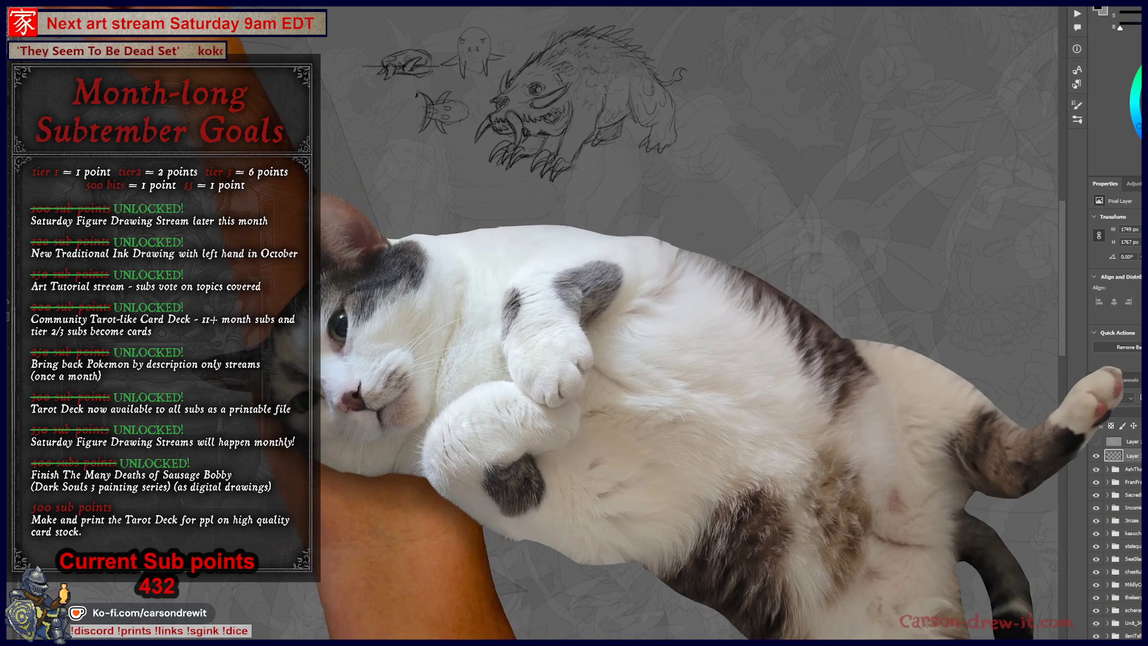
pyautogui.hotkey('ctrl', 't')
# Move the creature sketches 206 px down-right and rotate them slightly clockwise
pyautogui.moveTo(654, 347)
pyautogui.mouseDown()
pyautogui.moveTo(884, 539)
pyautogui.moveTo(992, 428)
pyautogui.moveTo(840, 439)
pyautogui.moveTo(597, 362)
pyautogui.moveTo(589, 317)
pyautogui.mouseUp()
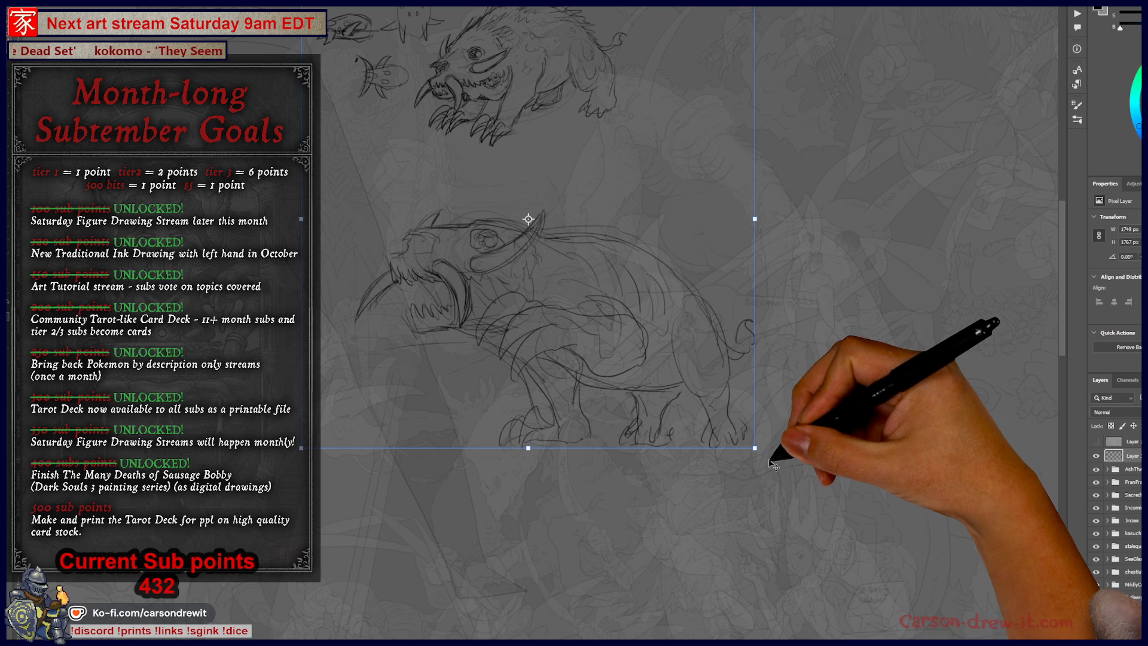
pyautogui.moveTo(763, 455)
pyautogui.mouseDown()
pyautogui.moveTo(712, 482)
pyautogui.moveTo(728, 399)
pyautogui.moveTo(679, 359)
pyautogui.moveTo(874, 445)
pyautogui.moveTo(729, 418)
pyautogui.moveTo(754, 378)
pyautogui.moveTo(815, 379)
pyautogui.moveTo(888, 407)
pyautogui.moveTo(705, 380)
pyautogui.moveTo(756, 432)
pyautogui.moveTo(738, 410)
pyautogui.moveTo(710, 425)
pyautogui.moveTo(679, 385)
pyautogui.moveTo(662, 409)
pyautogui.moveTo(649, 402)
pyautogui.mouseUp()
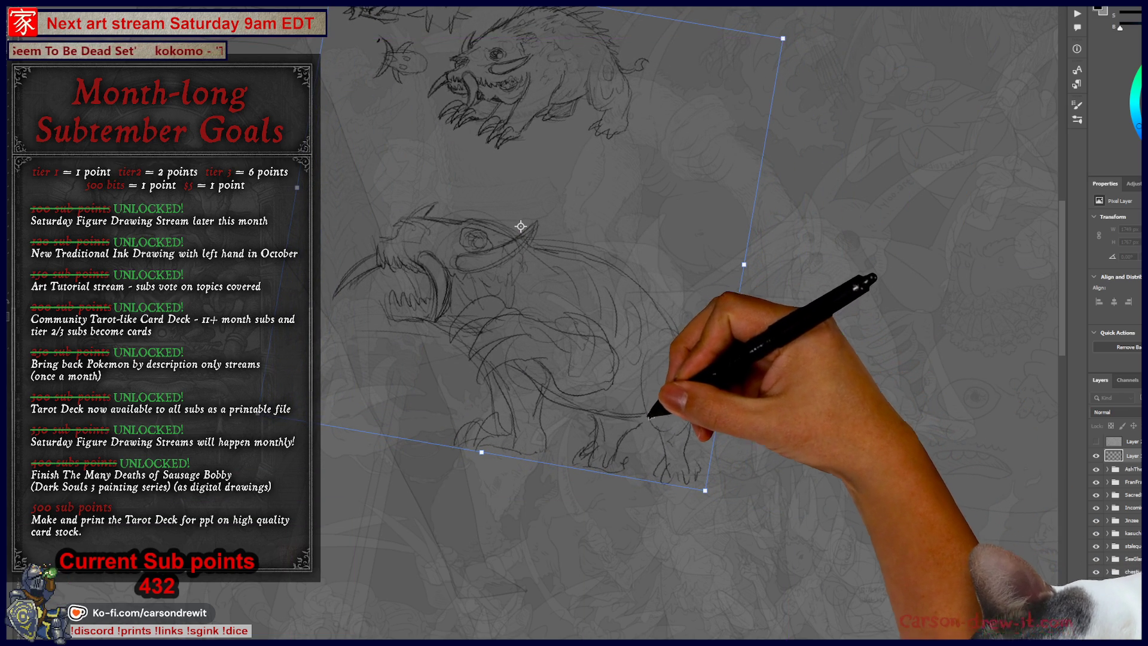
pyautogui.hotkey('ctrl', '-')
pyautogui.hotkey('ctrl', '+')
pyautogui.hotkey('ctrl', '+')
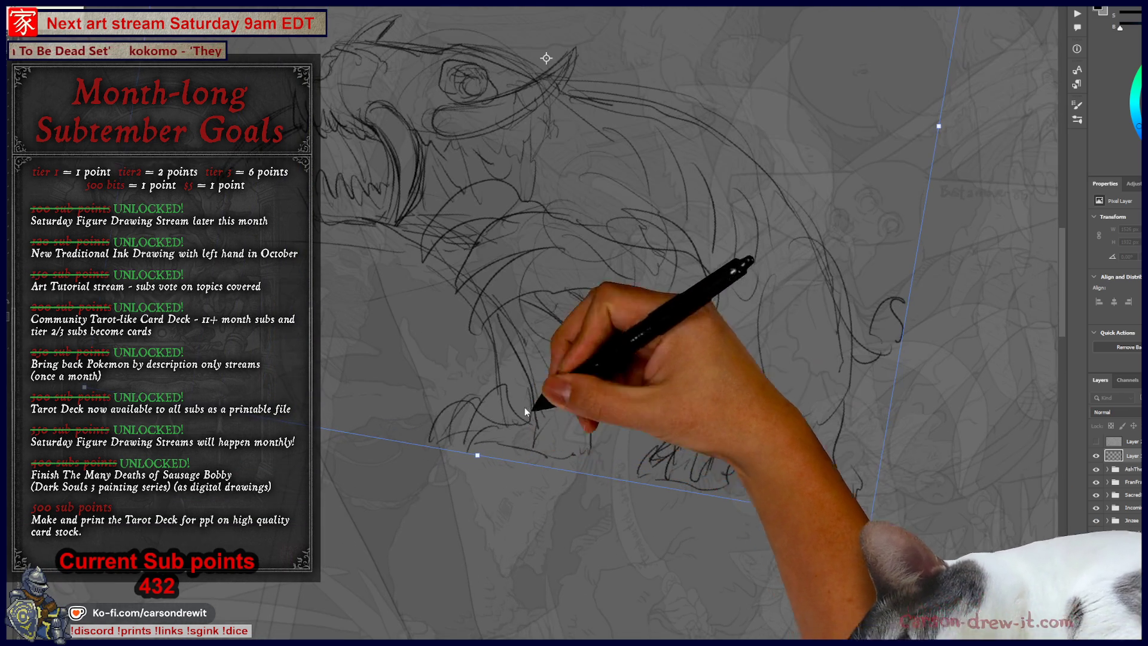
pyautogui.moveTo(519, 411); pyautogui.dragTo(584, 491)
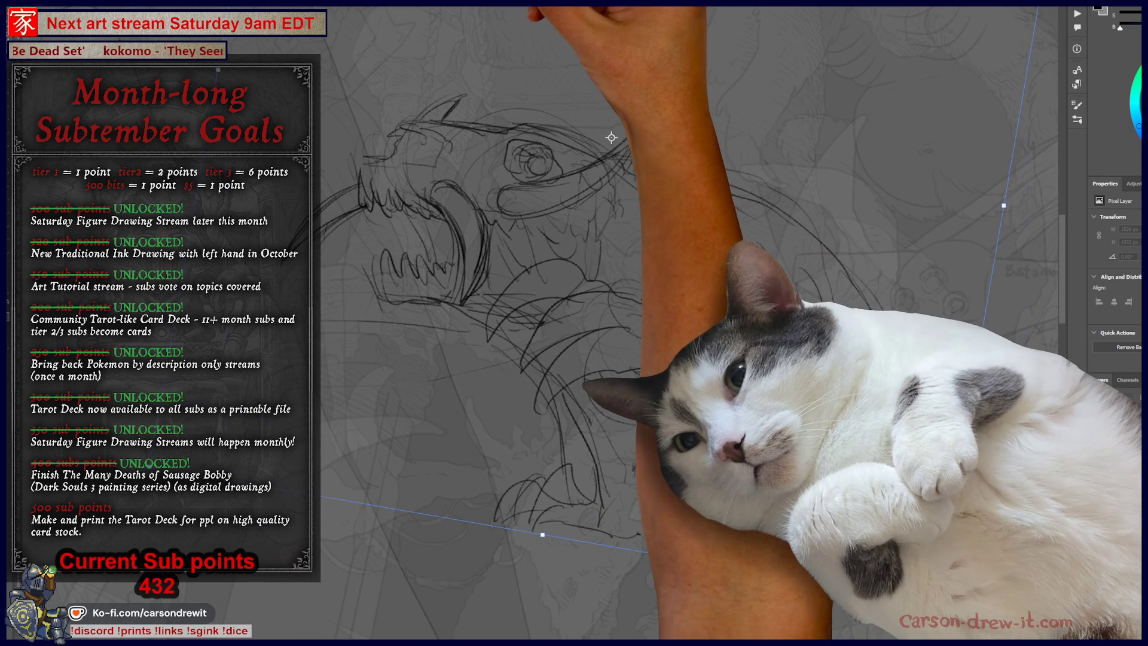
pyautogui.press('Return')
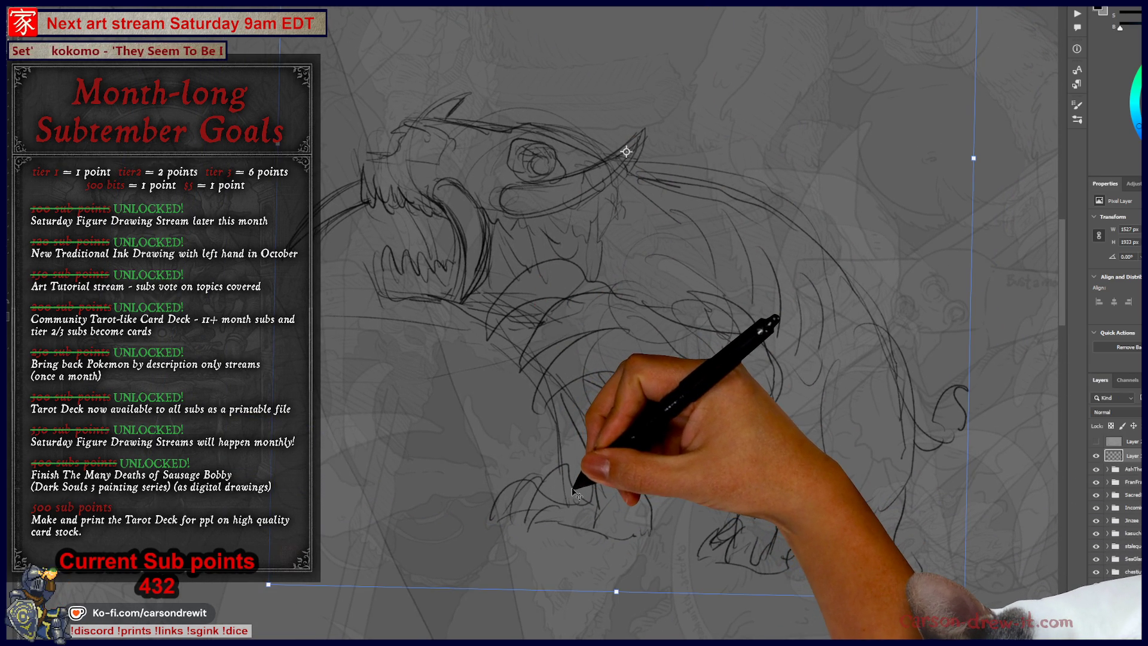
# Reset the tilted canvas view back to level with the Rotate View tool
pyautogui.scroll(-5, 575, 489)
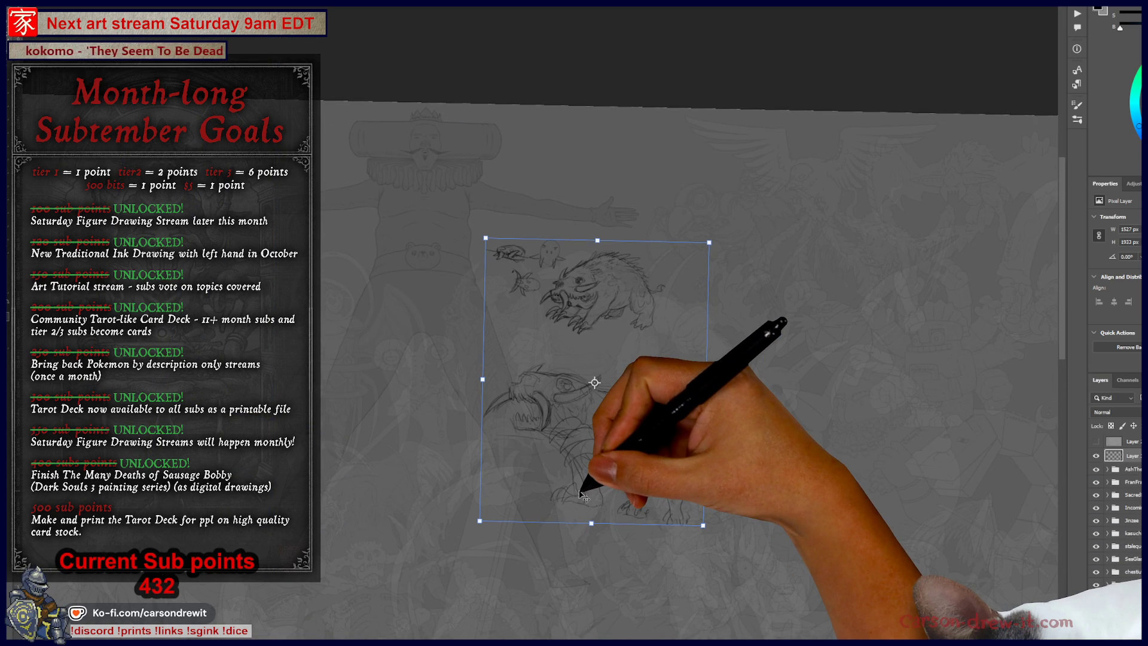
pyautogui.press('r')
pyautogui.moveTo(580, 493); pyautogui.dragTo(581, 491)
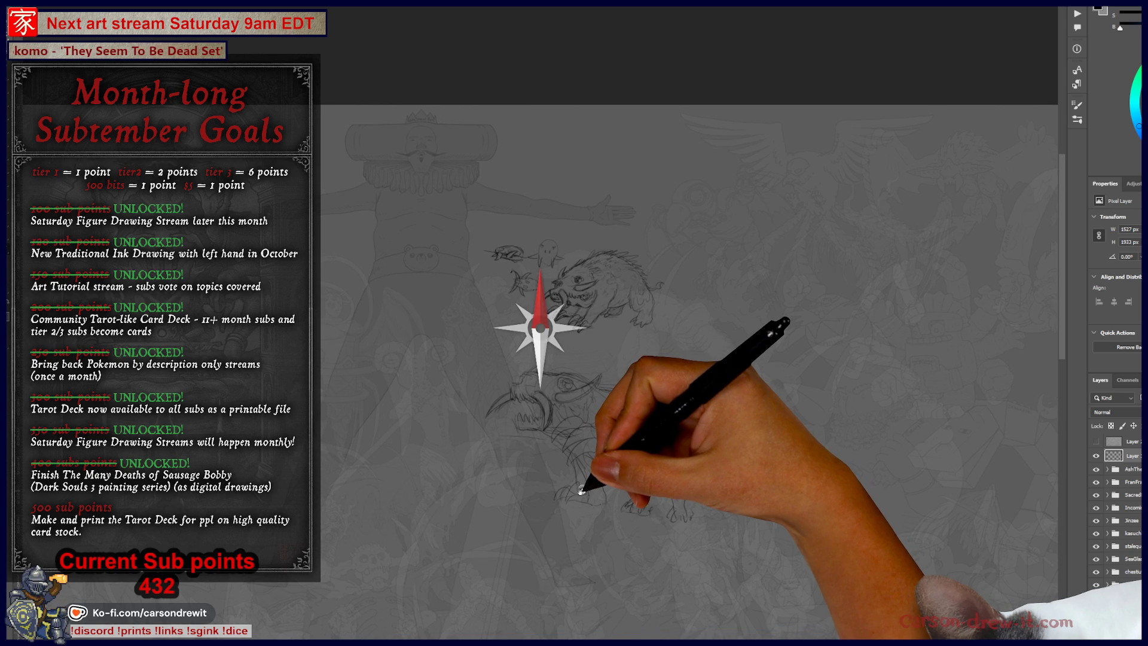
# Sketch extra body marks, long leg contours and clawed-foot strokes on the sketch layer
pyautogui.scroll(5, 586, 504)
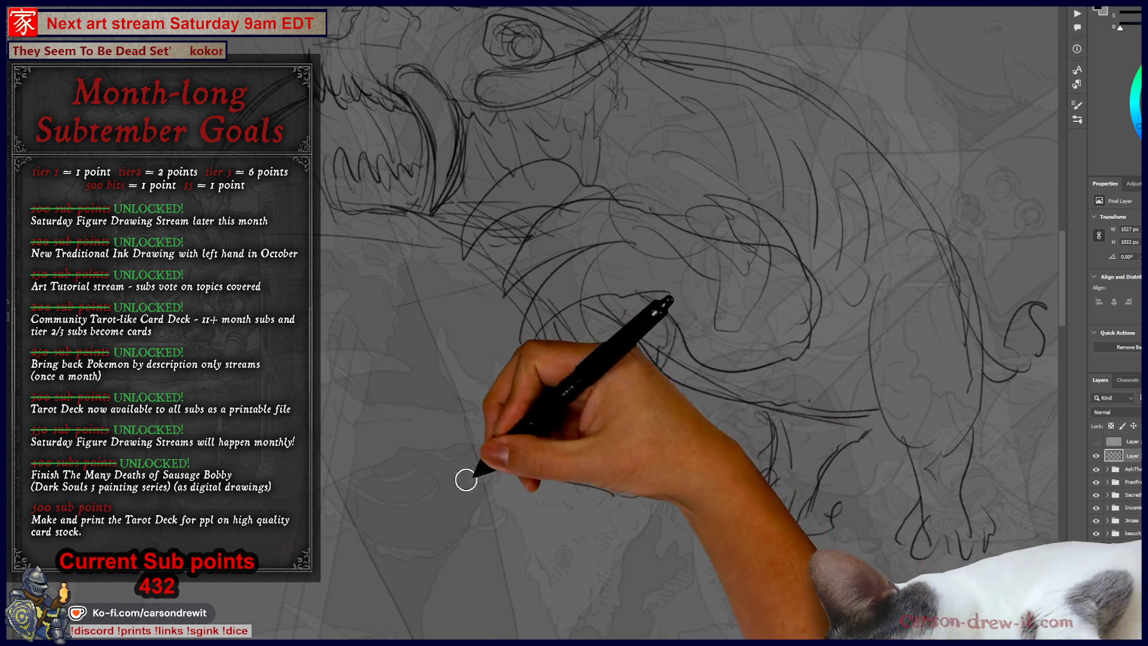
pyautogui.moveTo(578, 454); pyautogui.dragTo(601, 448)
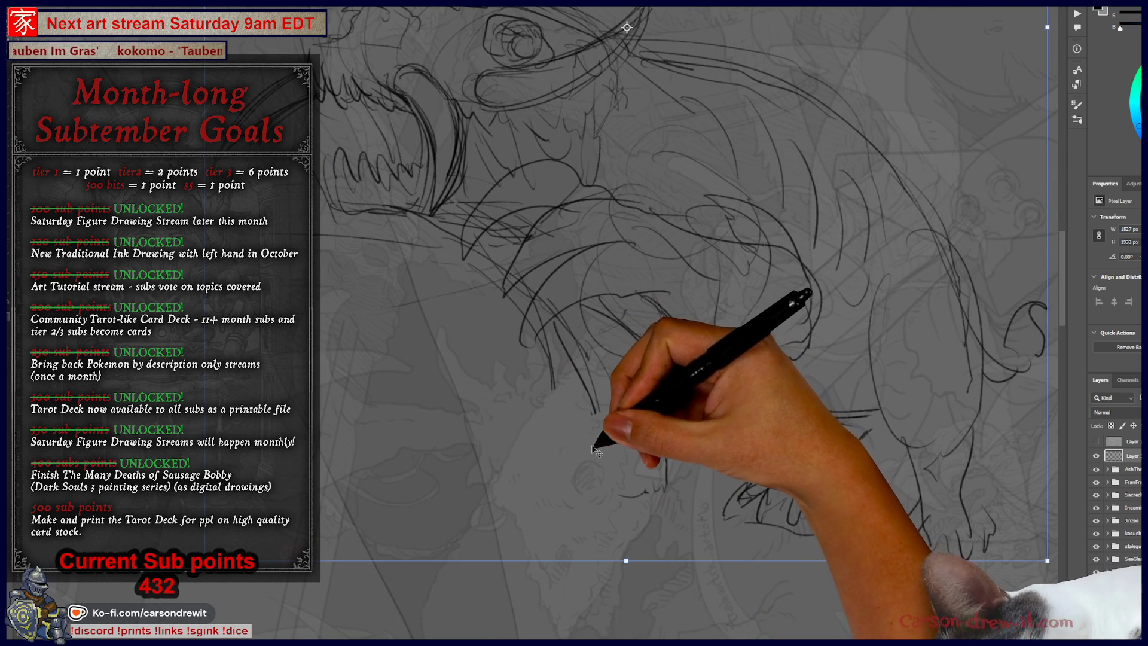
pyautogui.moveTo(520, 487); pyautogui.dragTo(563, 463)
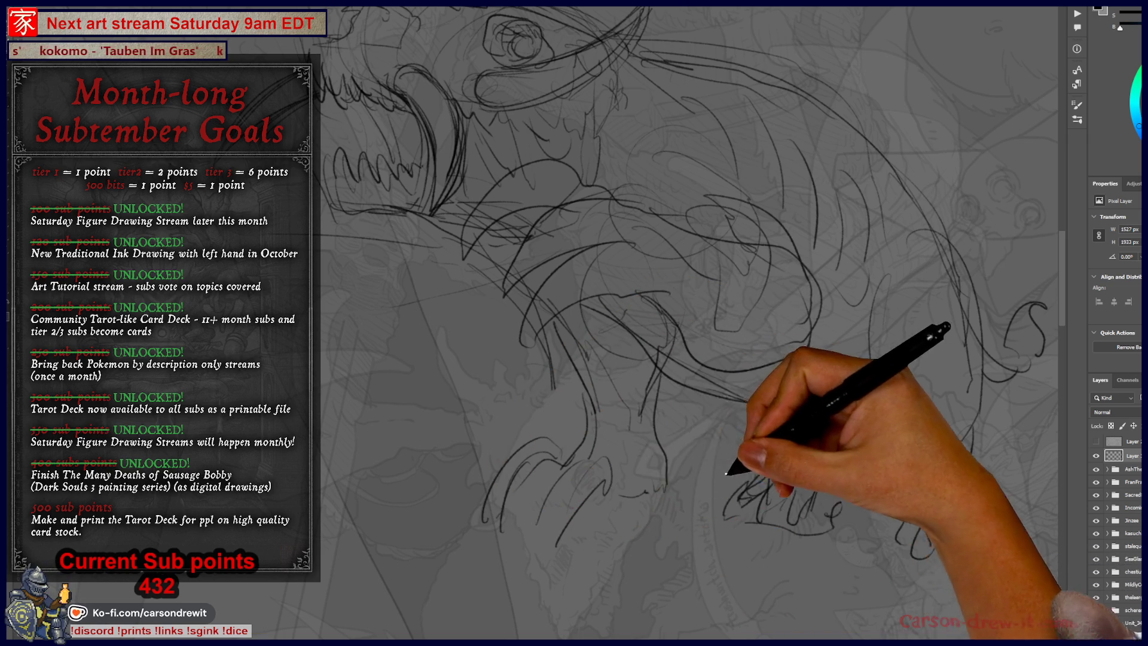
pyautogui.moveTo(670, 493); pyautogui.dragTo(628, 595)
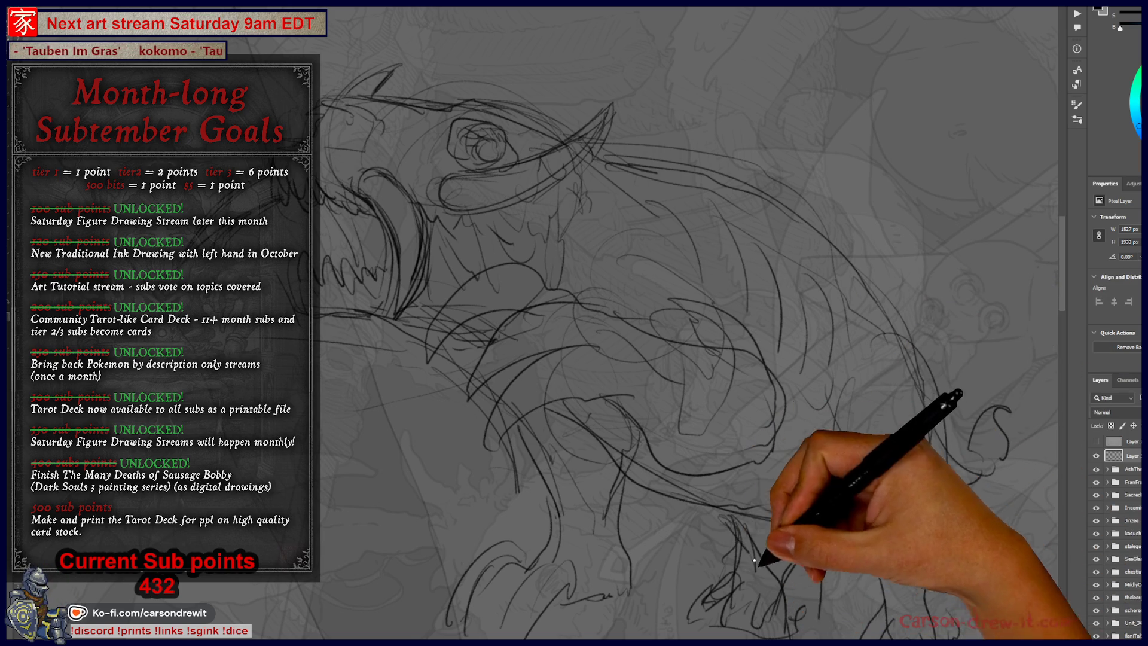
pyautogui.moveTo(658, 418); pyautogui.dragTo(574, 352)
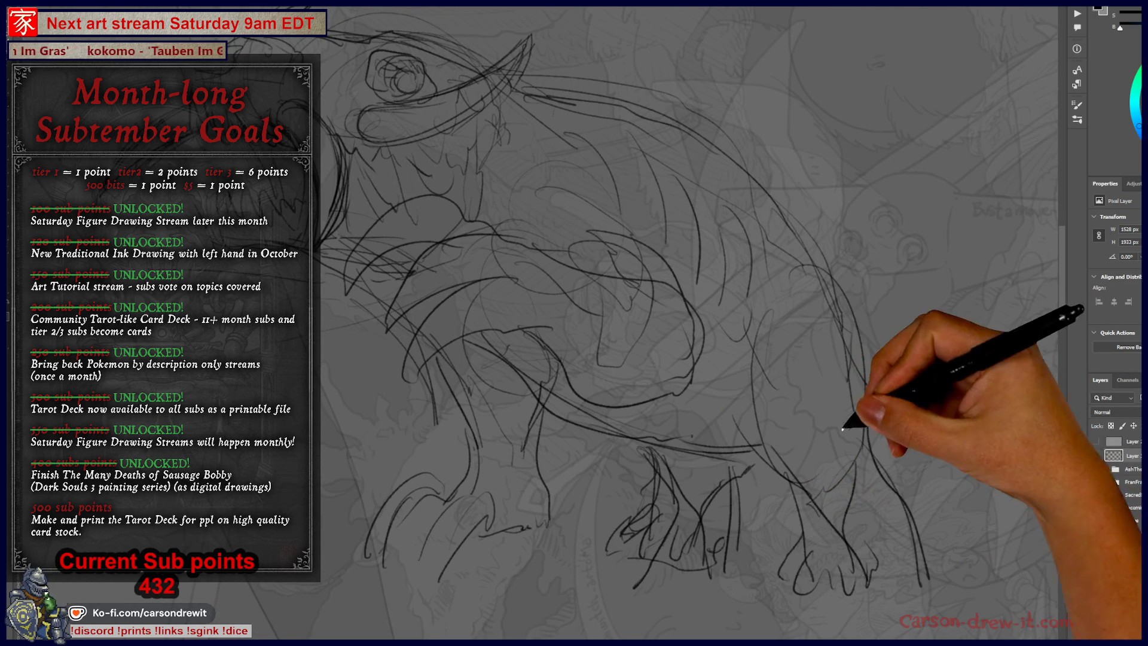
pyautogui.moveTo(928, 579); pyautogui.dragTo(878, 424)
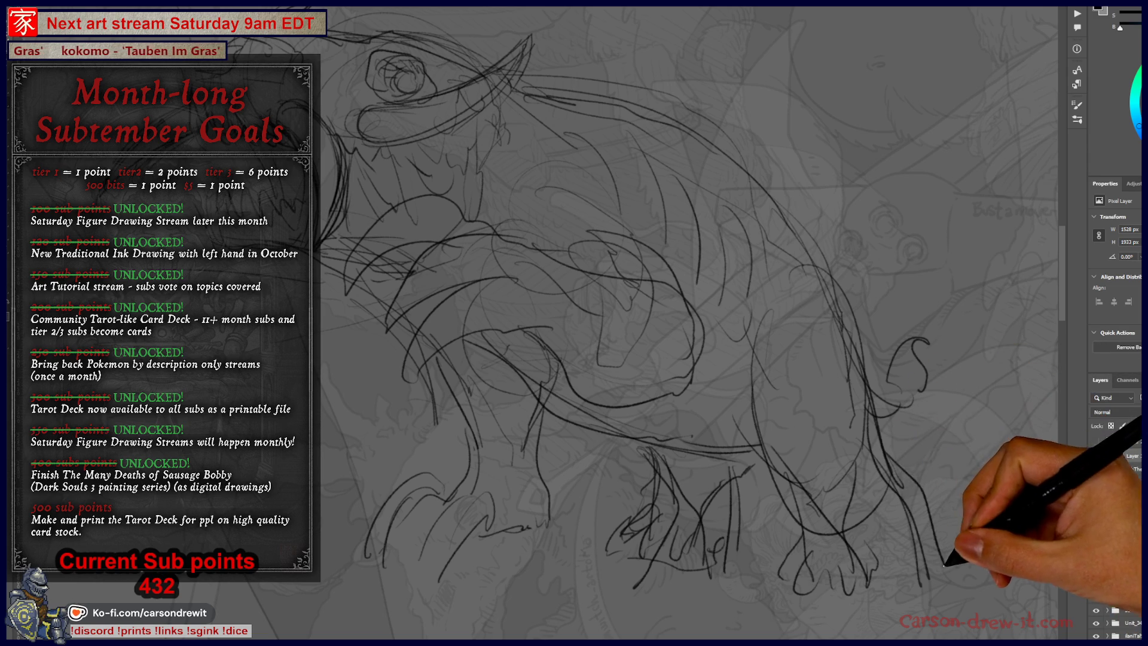
pyautogui.moveTo(879, 514); pyautogui.dragTo(858, 555)
pyautogui.moveTo(674, 546); pyautogui.dragTo(697, 569)
pyautogui.moveTo(807, 553)
pyautogui.mouseDown()
pyautogui.moveTo(896, 608)
pyautogui.moveTo(826, 505)
pyautogui.moveTo(897, 548)
pyautogui.moveTo(876, 460)
pyautogui.moveTo(878, 448)
pyautogui.moveTo(911, 461)
pyautogui.moveTo(826, 517)
pyautogui.moveTo(819, 491)
pyautogui.mouseUp()
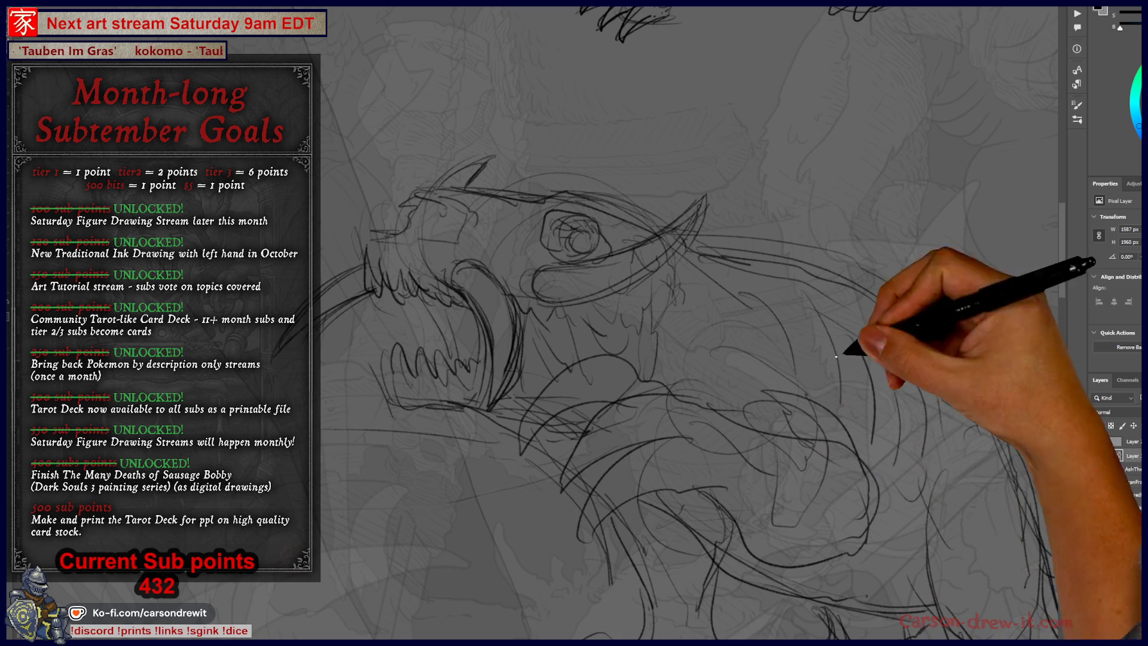
# Fade the sketch layer to 50% opacity as a light grey guide
pyautogui.press('5')
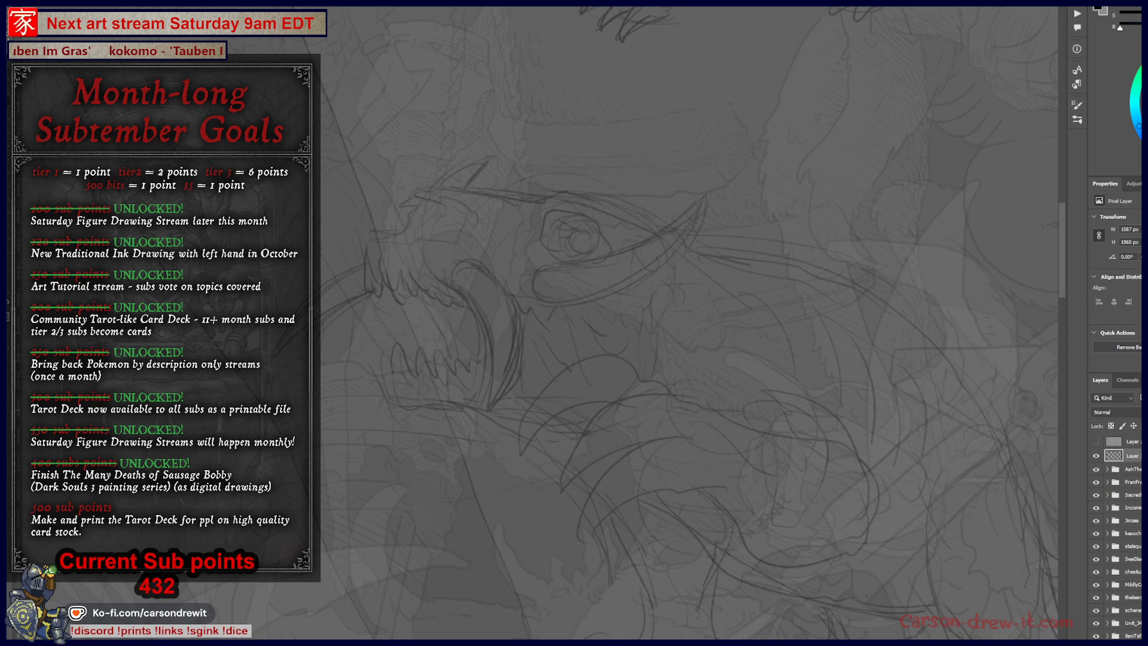
pyautogui.press('1')
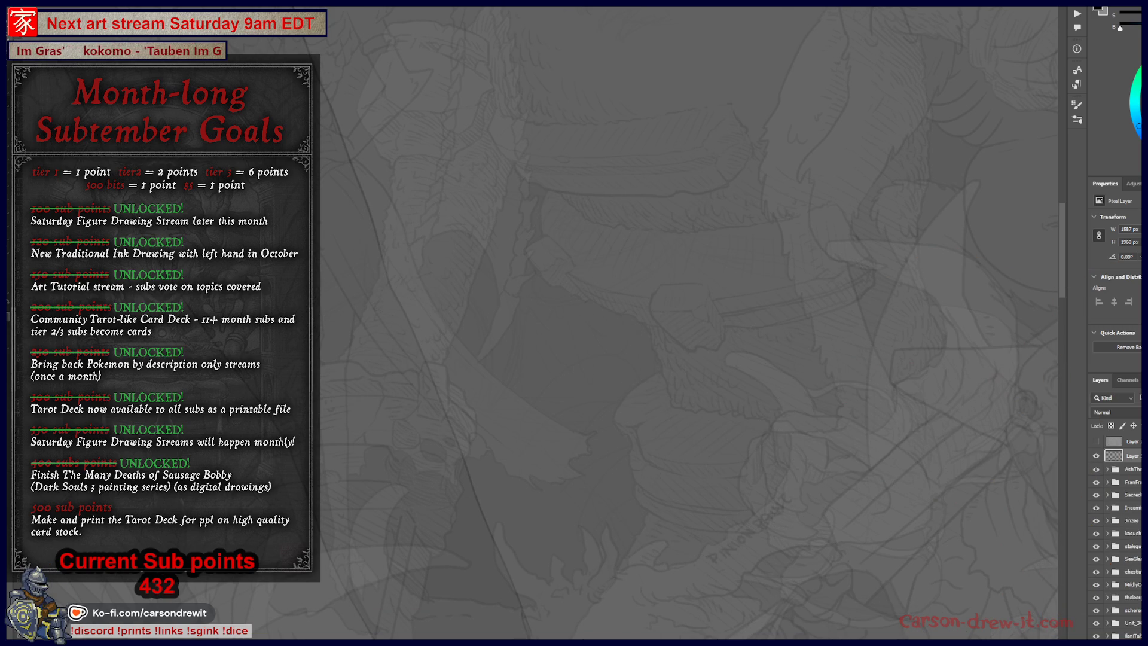
pyautogui.press('0')
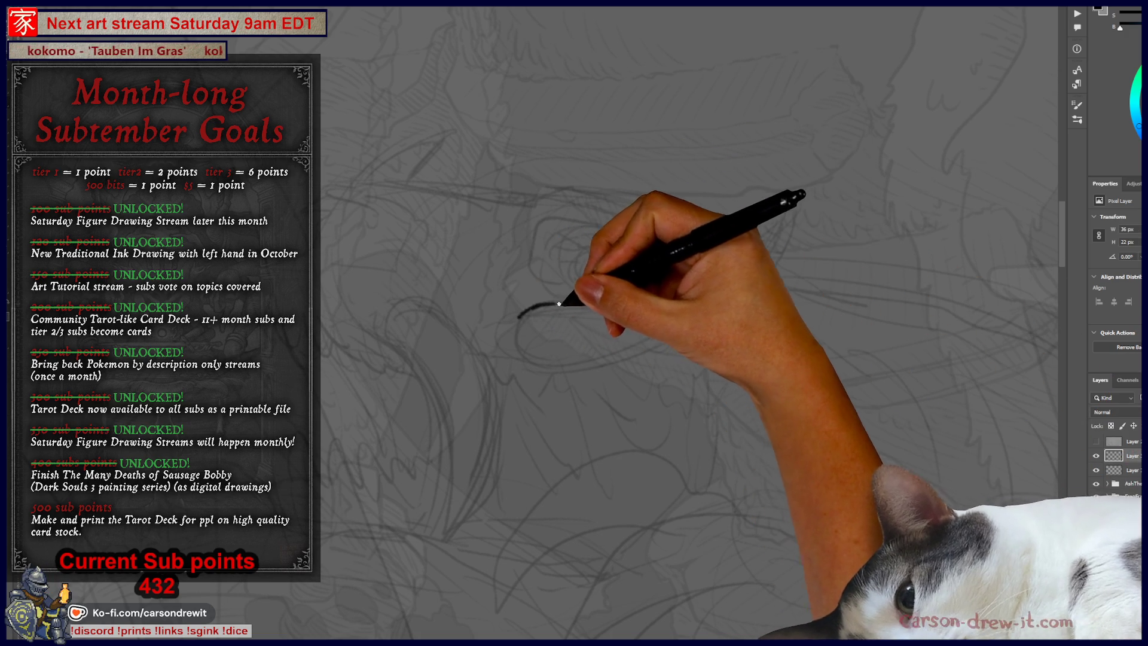
# Ink the long curved tusk, the eye curve and lower-eyelid hatching in black
pyautogui.moveTo(587, 304)
pyautogui.mouseDown()
pyautogui.moveTo(692, 270)
pyautogui.moveTo(769, 193)
pyautogui.moveTo(794, 187)
pyautogui.moveTo(773, 255)
pyautogui.moveTo(734, 299)
pyautogui.mouseUp()
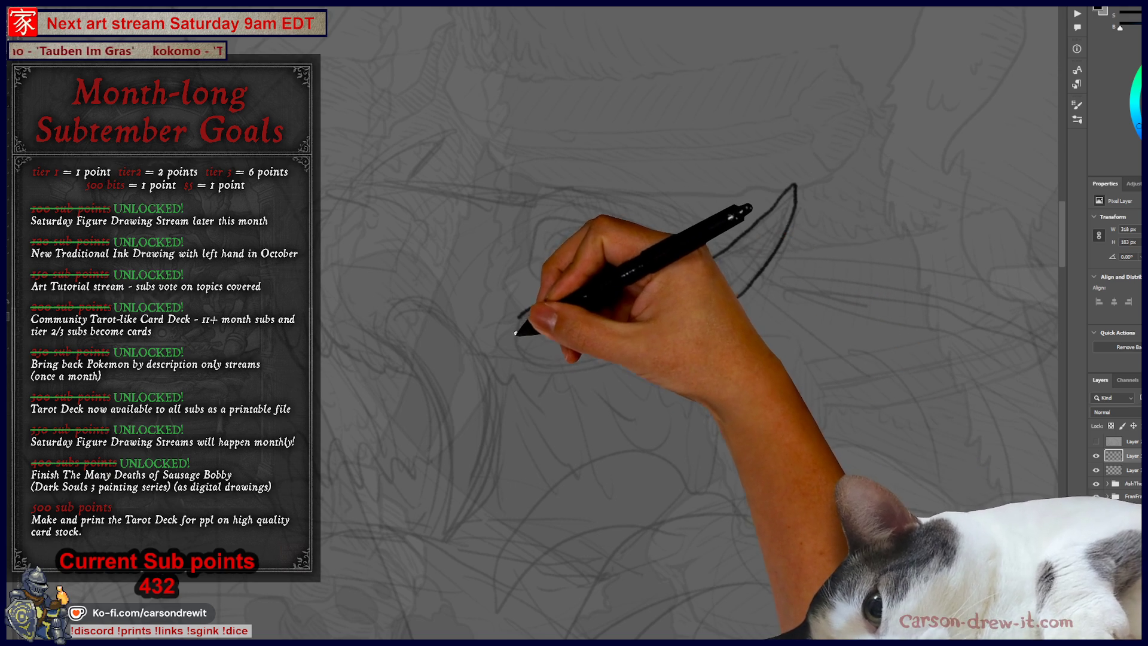
pyautogui.moveTo(514, 329); pyautogui.dragTo(529, 323)
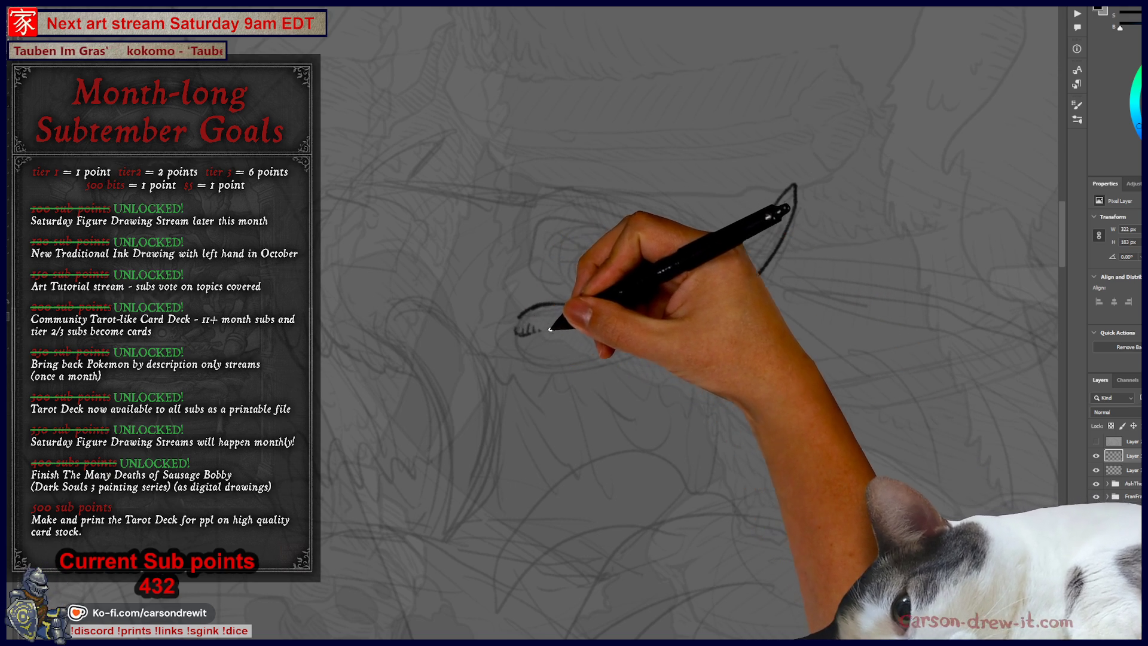
pyautogui.moveTo(601, 324)
pyautogui.mouseDown()
pyautogui.moveTo(525, 328)
pyautogui.moveTo(584, 351)
pyautogui.moveTo(526, 359)
pyautogui.moveTo(771, 281)
pyautogui.mouseUp()
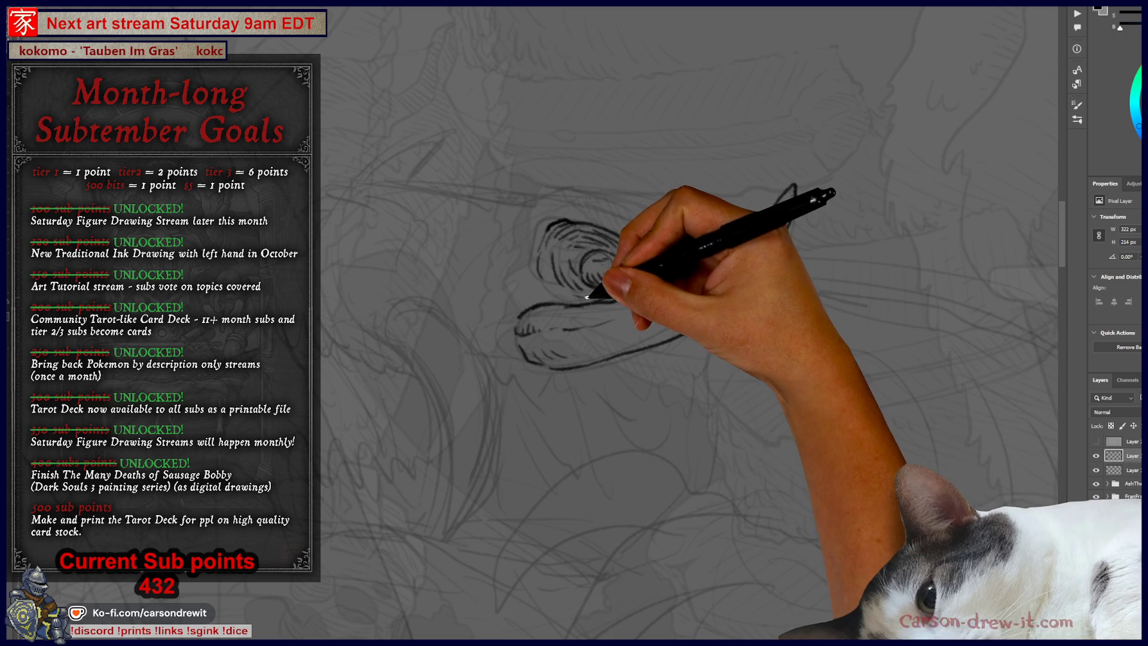
pyautogui.moveTo(610, 338)
pyautogui.mouseDown()
pyautogui.moveTo(505, 333)
pyautogui.moveTo(359, 243)
pyautogui.moveTo(541, 360)
pyautogui.moveTo(526, 278)
pyautogui.mouseUp()
pyautogui.moveTo(589, 371); pyautogui.dragTo(598, 386)
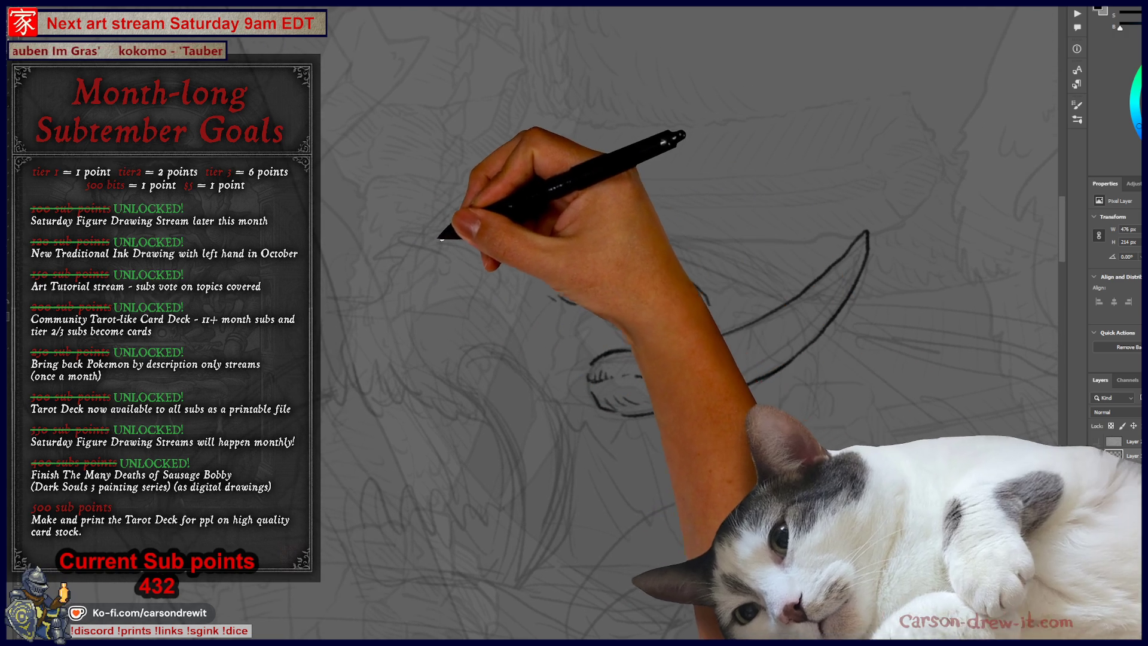
# Ink the long top head line, upper snout and horn outline, and short marks below the snout
pyautogui.moveTo(435, 233); pyautogui.dragTo(581, 251)
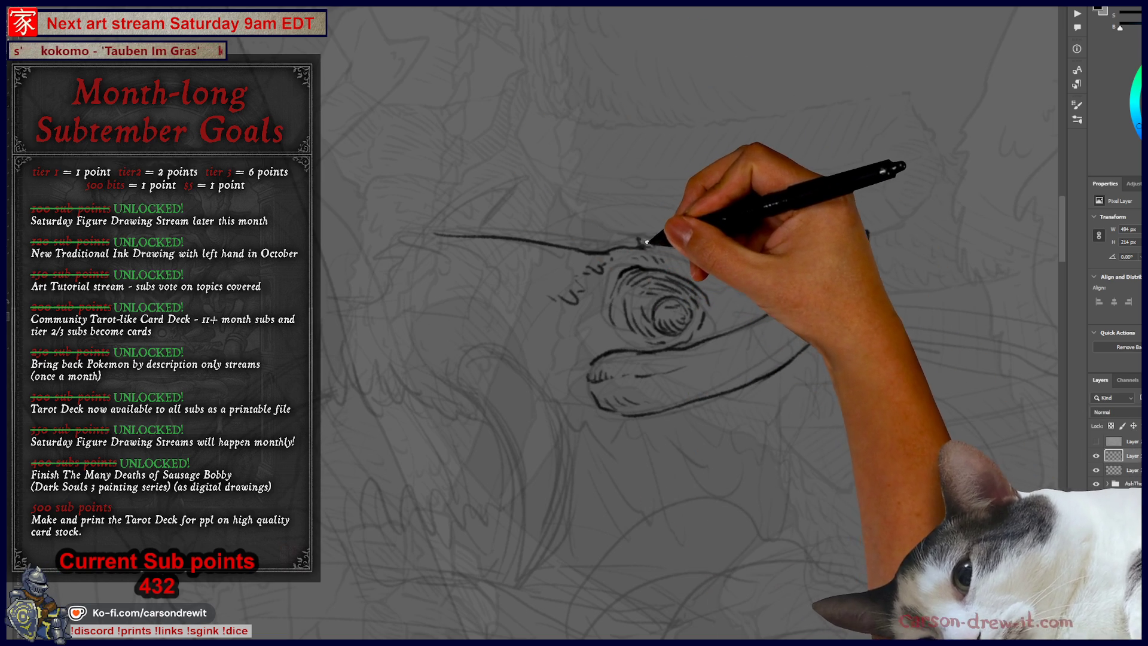
pyautogui.moveTo(659, 257)
pyautogui.mouseDown()
pyautogui.moveTo(768, 250)
pyautogui.moveTo(882, 272)
pyautogui.mouseUp()
pyautogui.moveTo(975, 226); pyautogui.dragTo(777, 397)
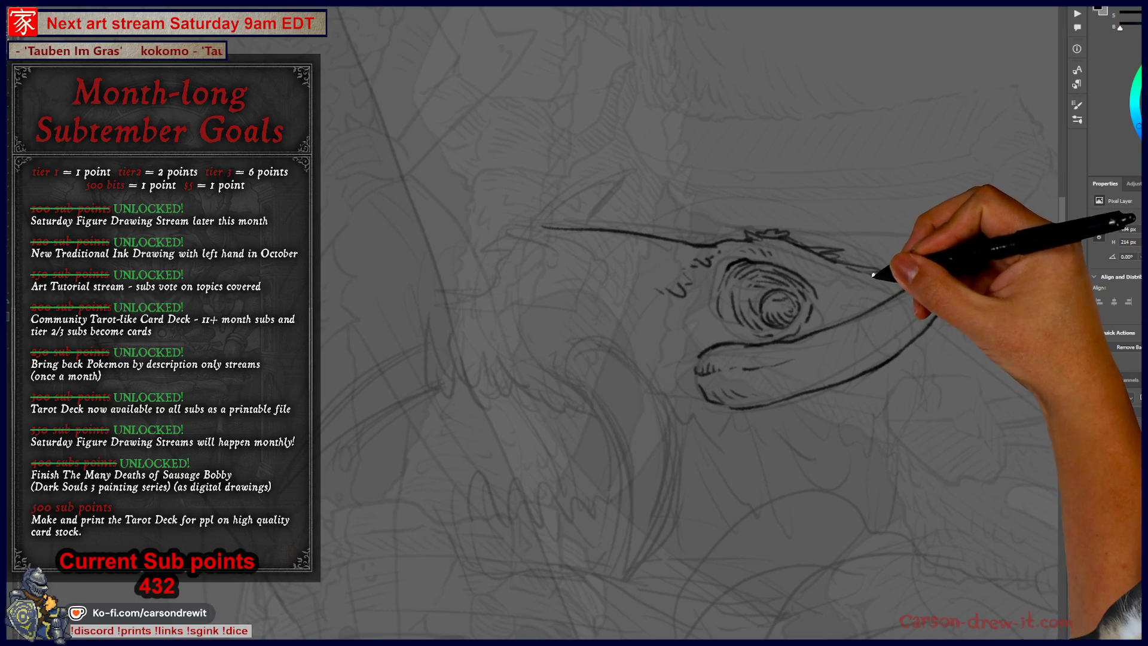
pyautogui.moveTo(541, 440); pyautogui.dragTo(569, 440)
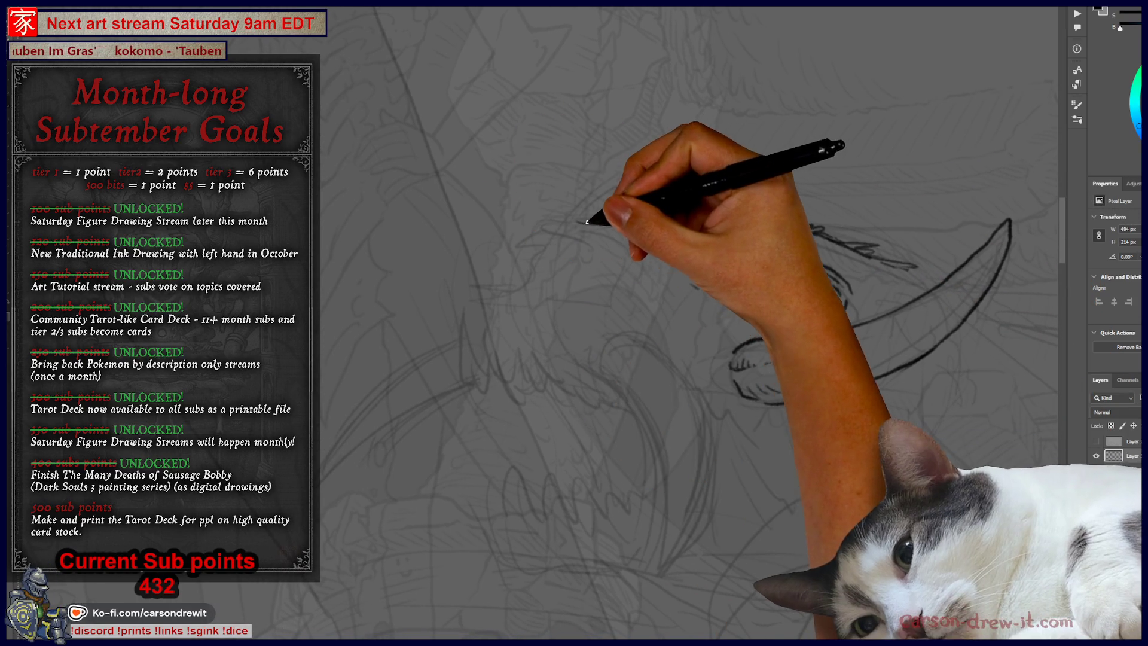
pyautogui.moveTo(565, 261); pyautogui.dragTo(569, 276)
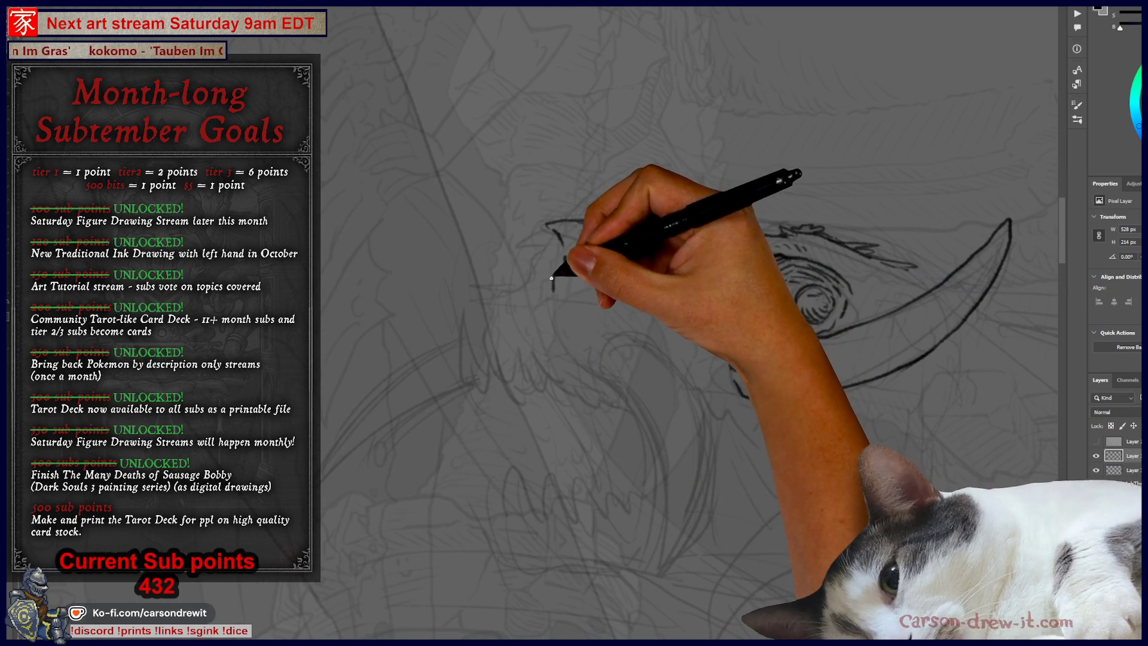
pyautogui.moveTo(551, 236); pyautogui.dragTo(553, 290)
pyautogui.moveTo(535, 287); pyautogui.dragTo(536, 291)
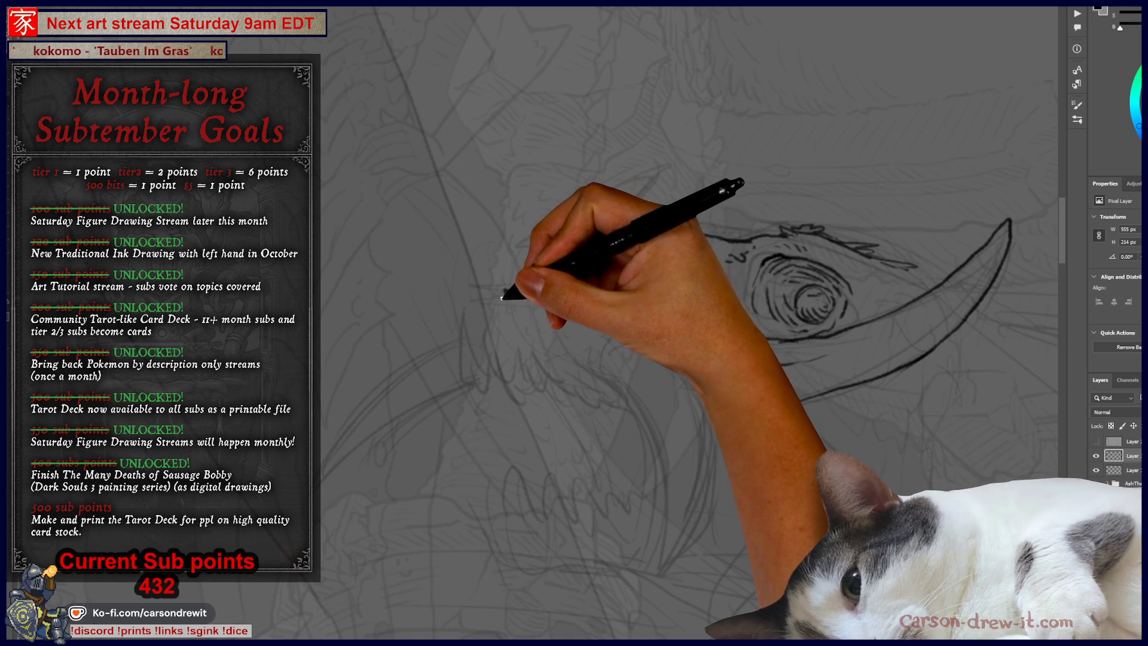
pyautogui.moveTo(507, 296)
pyautogui.mouseDown()
pyautogui.moveTo(569, 277)
pyautogui.moveTo(594, 303)
pyautogui.moveTo(624, 295)
pyautogui.moveTo(624, 264)
pyautogui.moveTo(654, 243)
pyautogui.mouseUp()
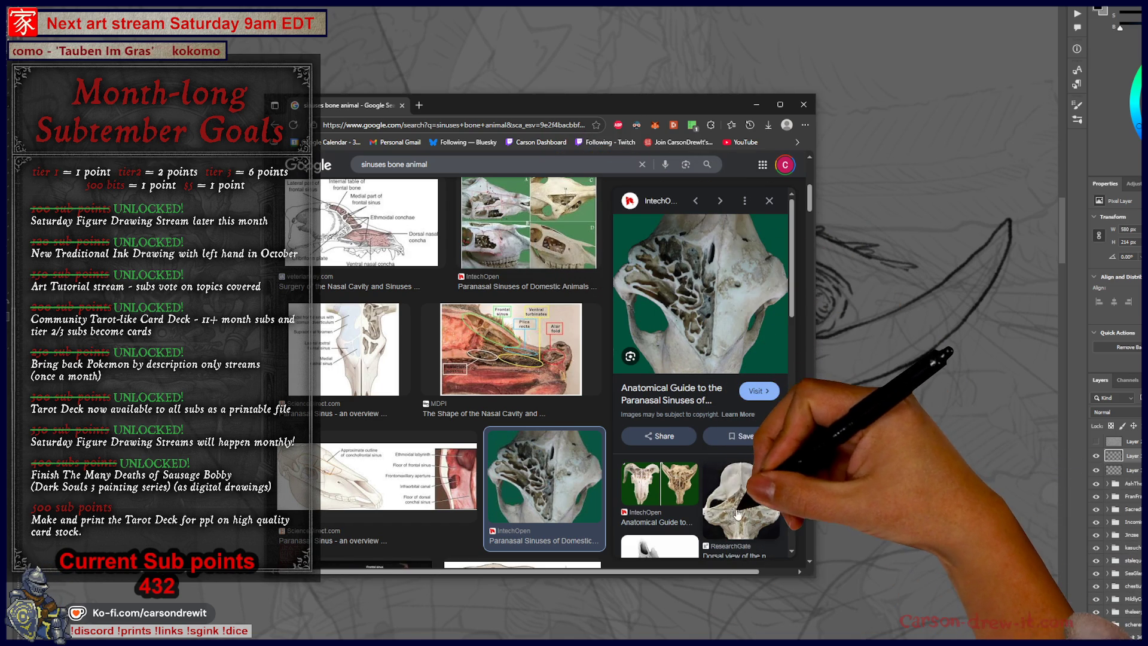
# Open the dorsal-view skull sinus image, browse related results, then minimize Chrome
pyautogui.click(715, 476)
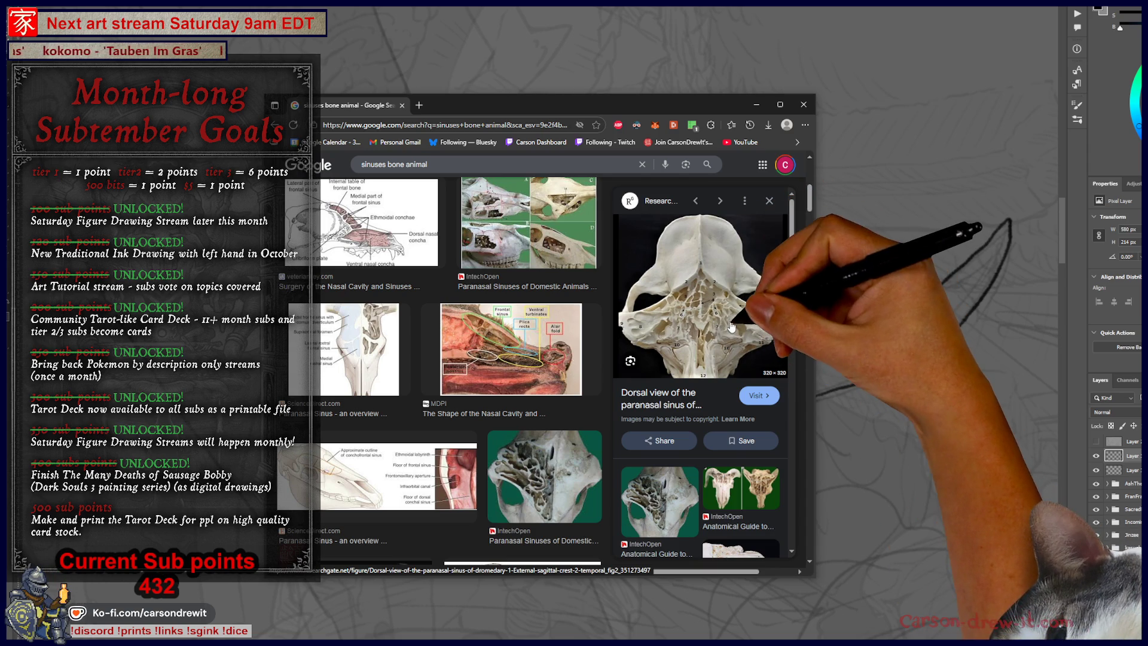
pyautogui.scroll(-1, 725, 334)
pyautogui.scroll(-5, 725, 334)
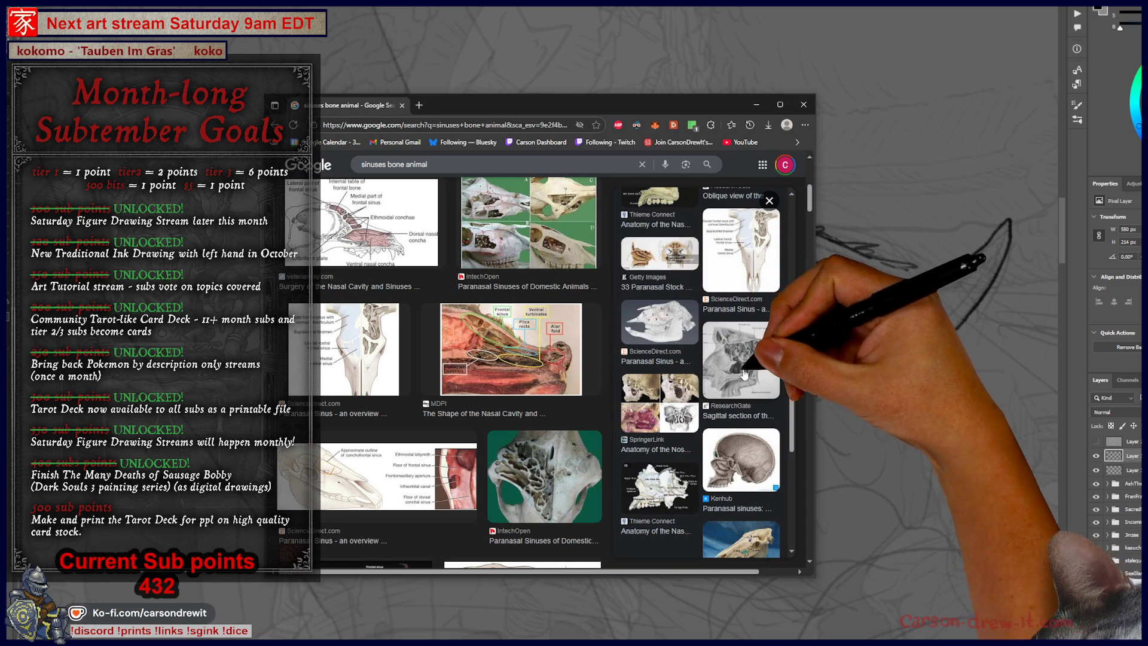
pyautogui.scroll(-2, 586, 411)
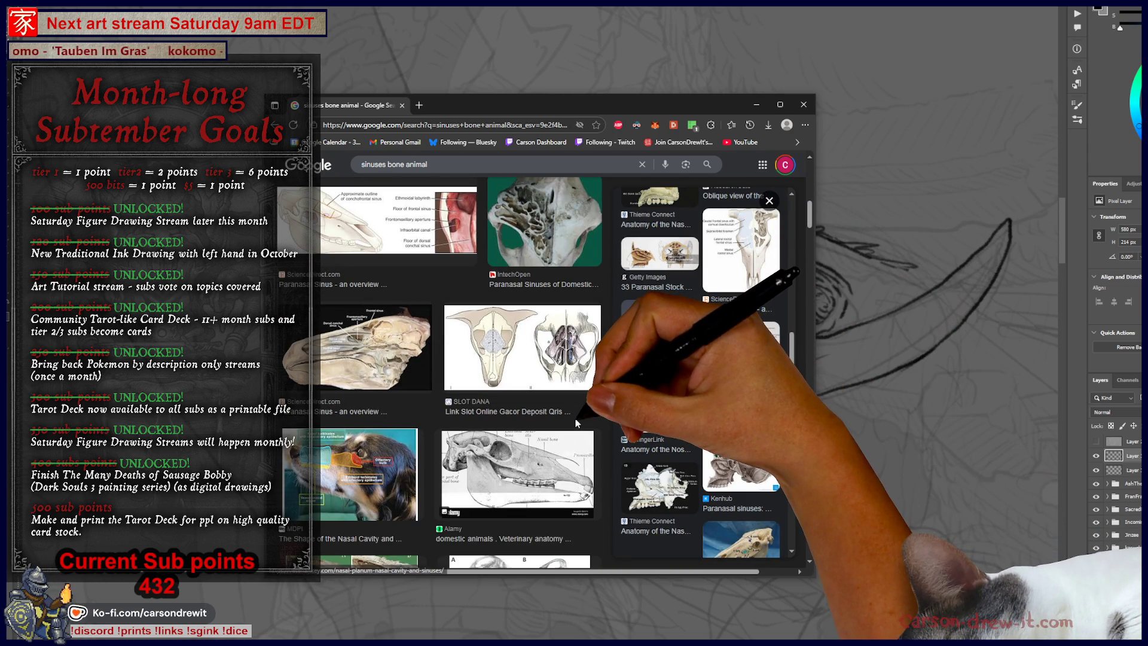
pyautogui.click(804, 104)
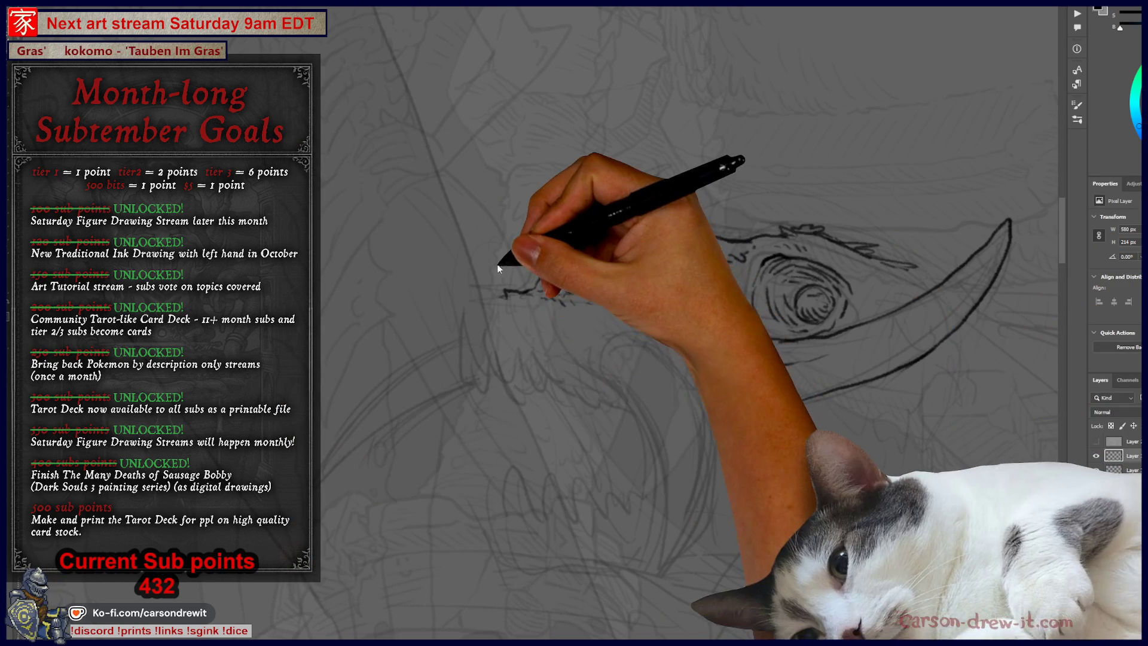
# Ink snout-tip hatching, extend the top head line and add the hatched lip curve
pyautogui.moveTo(492, 325)
pyautogui.mouseDown()
pyautogui.moveTo(505, 313)
pyautogui.moveTo(733, 328)
pyautogui.moveTo(663, 334)
pyautogui.moveTo(687, 287)
pyautogui.moveTo(736, 257)
pyautogui.moveTo(722, 339)
pyautogui.moveTo(884, 333)
pyautogui.moveTo(768, 328)
pyautogui.moveTo(661, 384)
pyautogui.mouseUp()
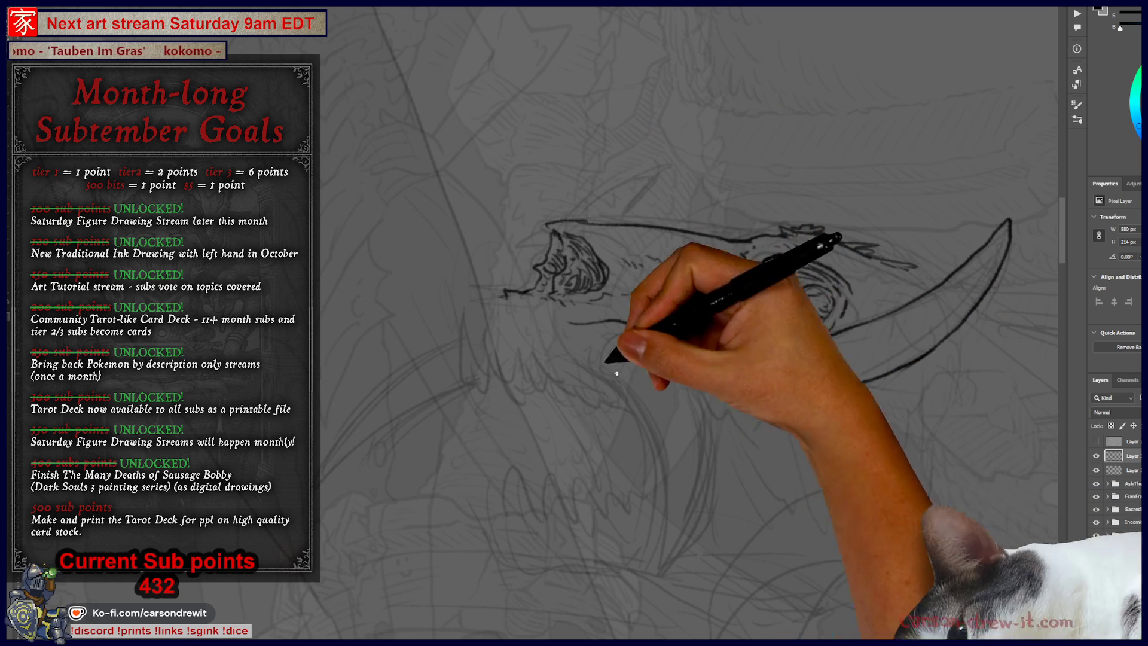
pyautogui.moveTo(545, 244)
pyautogui.mouseDown()
pyautogui.moveTo(602, 282)
pyautogui.moveTo(507, 226)
pyautogui.moveTo(640, 307)
pyautogui.moveTo(718, 312)
pyautogui.moveTo(740, 327)
pyautogui.moveTo(790, 232)
pyautogui.moveTo(824, 230)
pyautogui.mouseUp()
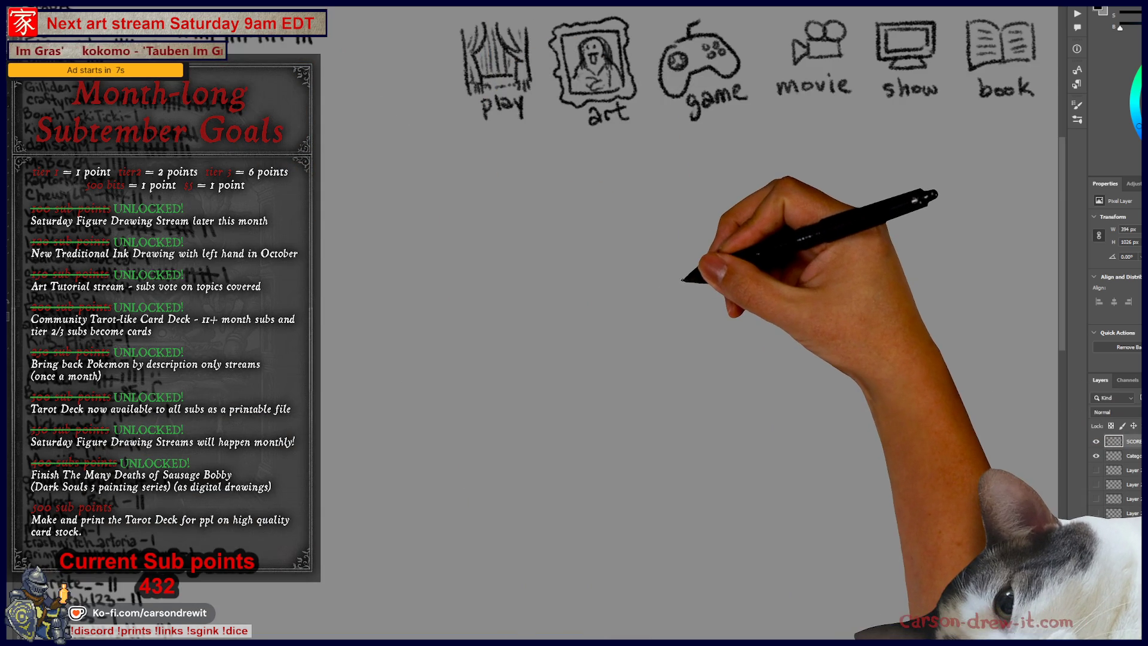
# Circle the show and book icons and draw two blank underlines beneath them
pyautogui.hotkey('ctrl', '-')
pyautogui.scroll(2, 574, 291)
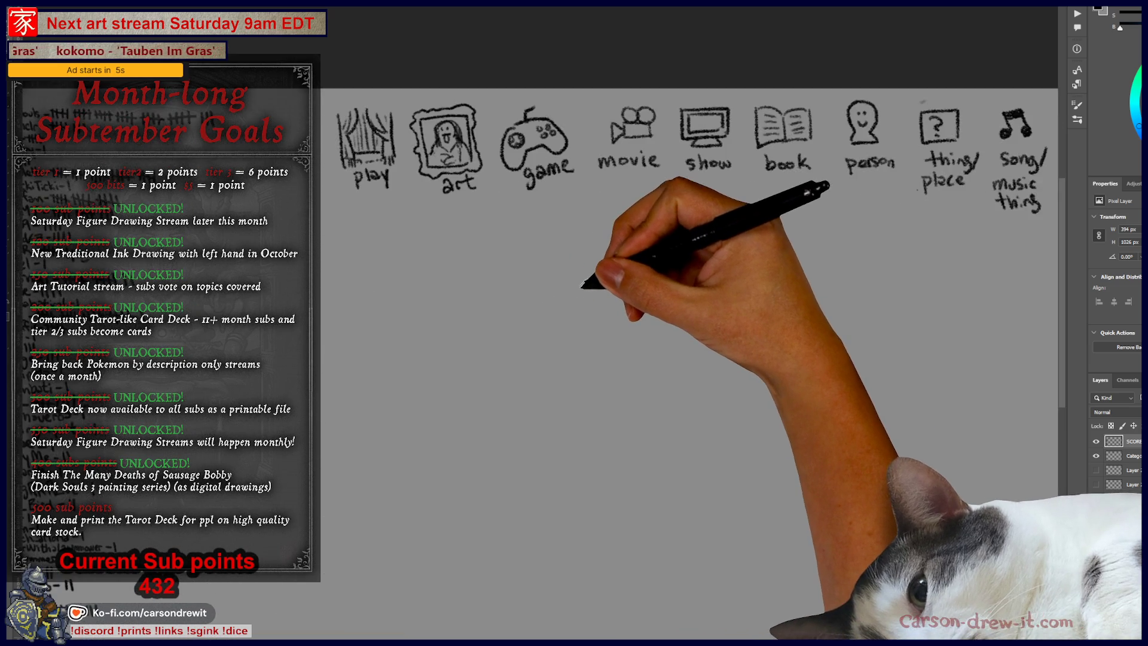
pyautogui.scroll(1, 526, 315)
pyautogui.moveTo(525, 315); pyautogui.dragTo(716, 389)
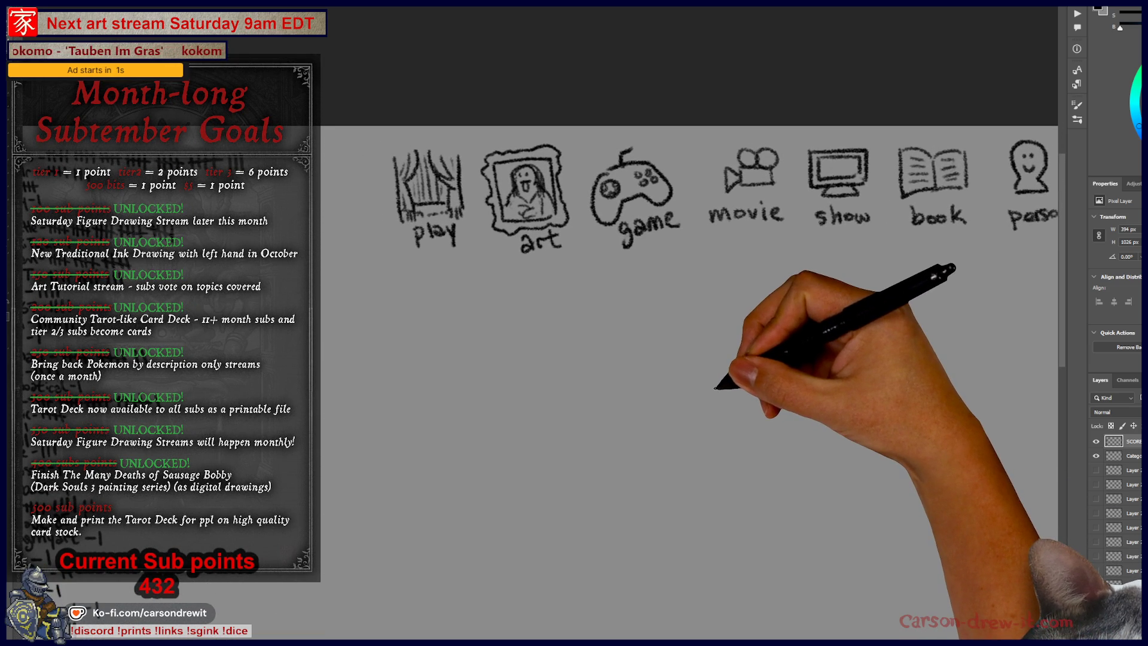
pyautogui.moveTo(743, 128); pyautogui.dragTo(815, 159)
pyautogui.moveTo(635, 278); pyautogui.dragTo(508, 234)
pyautogui.moveTo(439, 247); pyautogui.dragTo(800, 250)
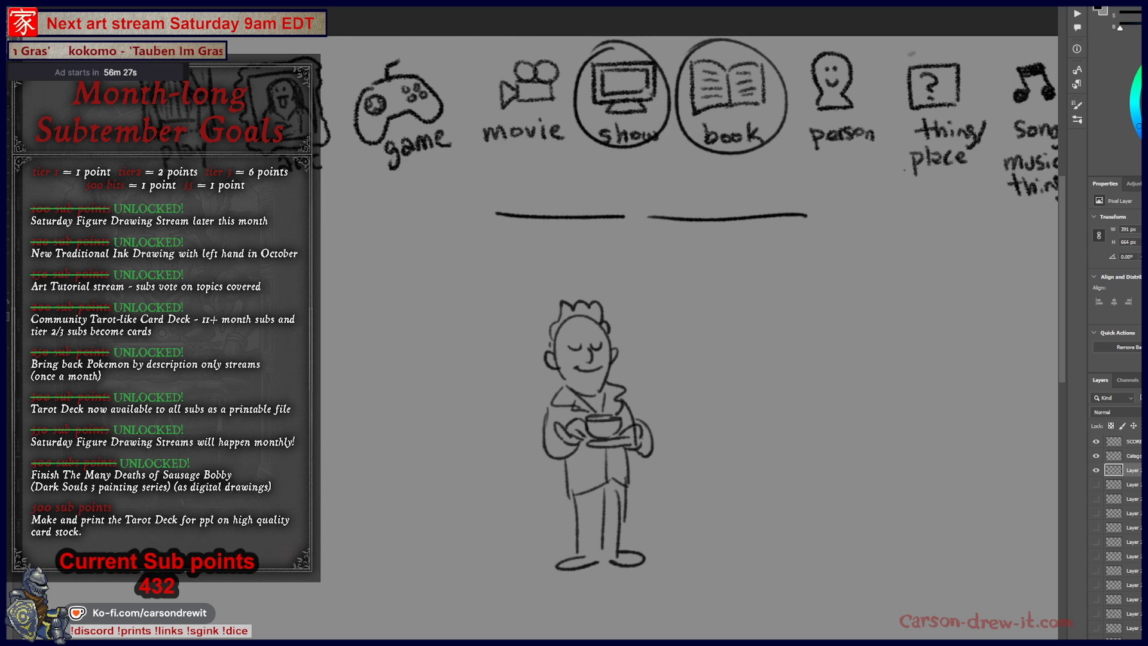
# Sketch a winged, teacup-holding figure below the blanks, then hide its layer
pyautogui.moveTo(525, 363)
pyautogui.mouseDown()
pyautogui.moveTo(505, 469)
pyautogui.moveTo(538, 384)
pyautogui.mouseUp()
pyautogui.moveTo(621, 365)
pyautogui.mouseDown()
pyautogui.moveTo(661, 384)
pyautogui.moveTo(671, 371)
pyautogui.mouseUp()
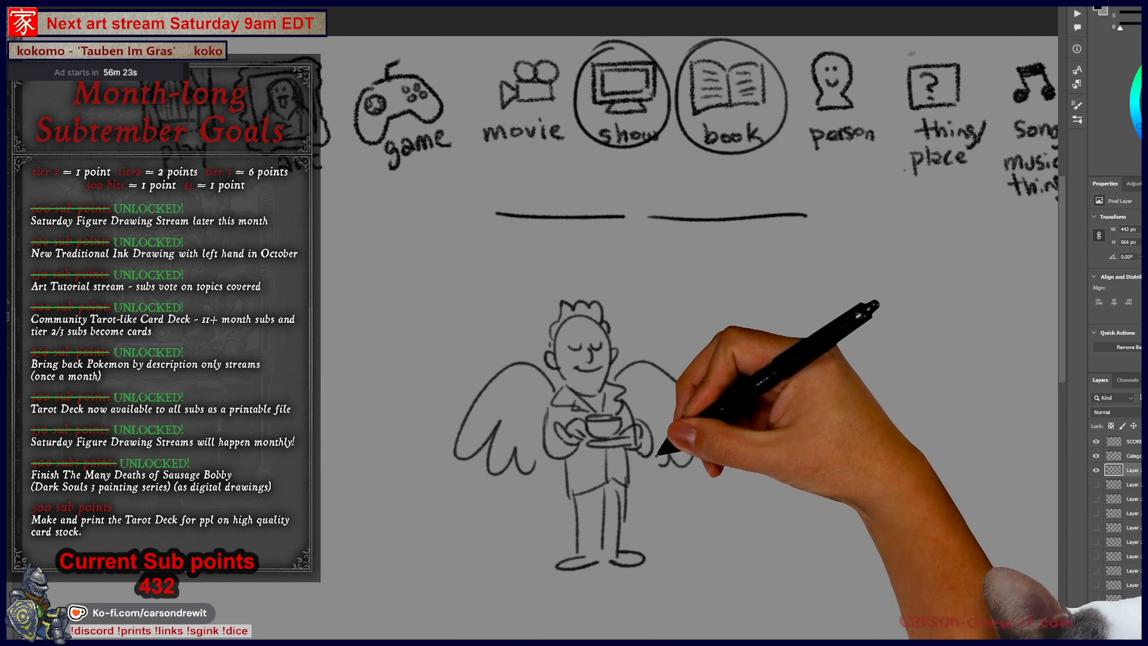
pyautogui.moveTo(733, 346)
pyautogui.mouseDown()
pyautogui.moveTo(769, 341)
pyautogui.moveTo(752, 333)
pyautogui.moveTo(768, 366)
pyautogui.moveTo(777, 321)
pyautogui.moveTo(741, 334)
pyautogui.moveTo(768, 356)
pyautogui.mouseUp()
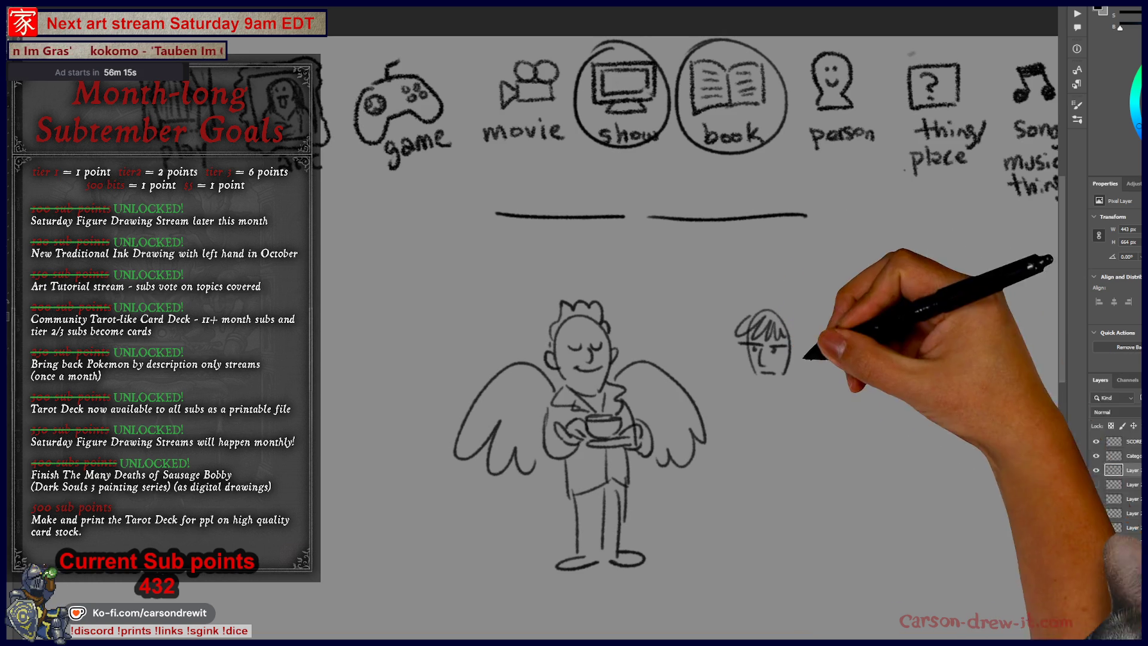
pyautogui.click(1095, 470)
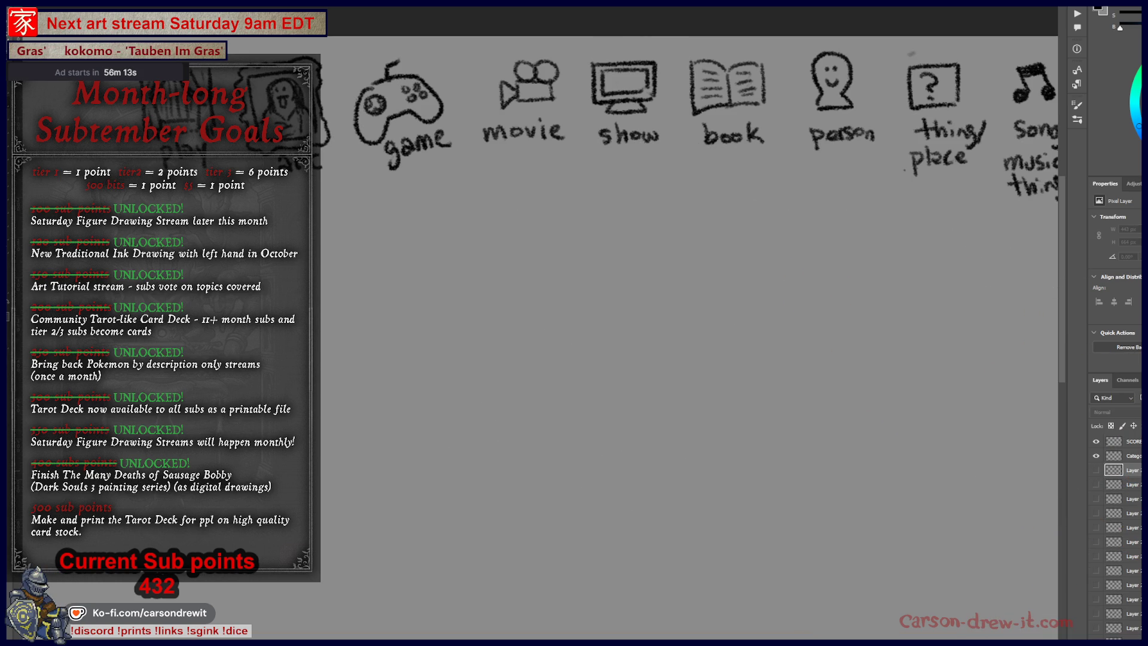
# Circle show and book, draw three blank dashes, and sketch a shaggy-haired frowning head
pyautogui.moveTo(825, 404); pyautogui.dragTo(773, 450)
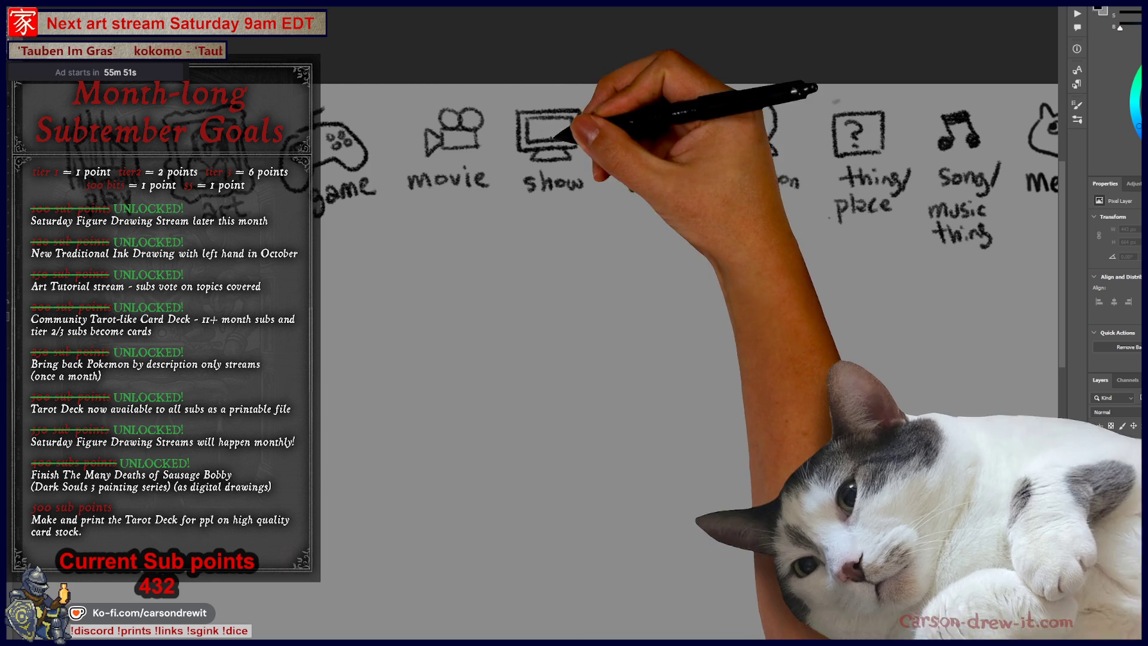
pyautogui.moveTo(538, 100); pyautogui.dragTo(601, 203)
pyautogui.moveTo(637, 93)
pyautogui.mouseDown()
pyautogui.moveTo(604, 191)
pyautogui.moveTo(643, 96)
pyautogui.mouseUp()
pyautogui.moveTo(452, 292); pyautogui.dragTo(531, 292)
pyautogui.moveTo(547, 293); pyautogui.dragTo(750, 292)
pyautogui.moveTo(687, 420)
pyautogui.mouseDown()
pyautogui.moveTo(717, 385)
pyautogui.moveTo(712, 364)
pyautogui.mouseUp()
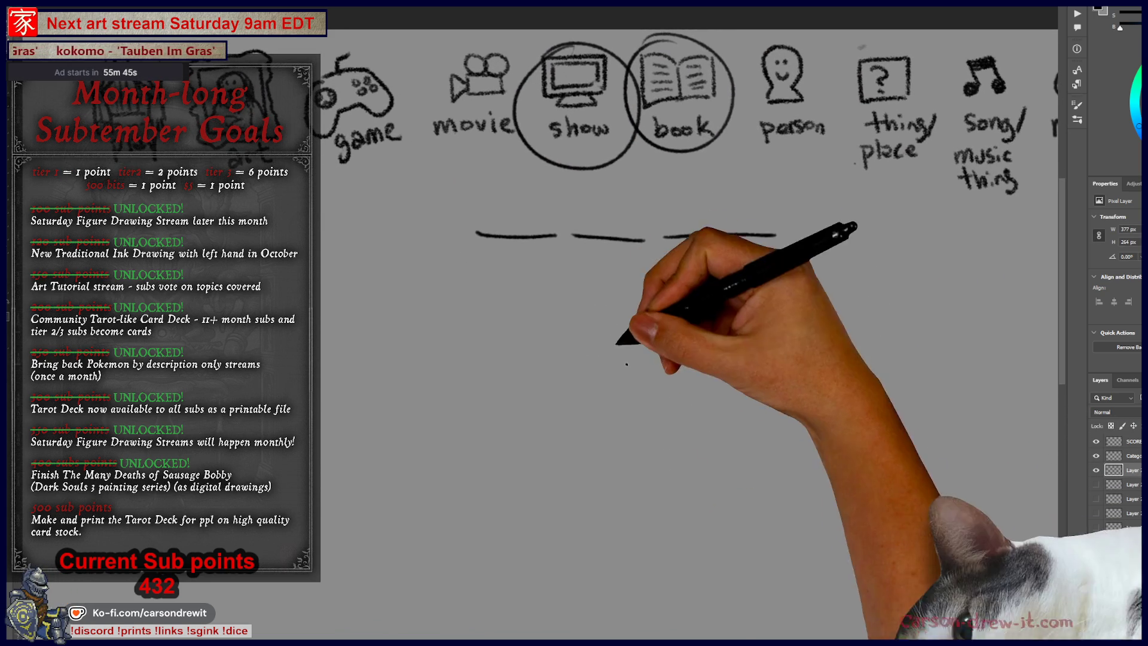
pyautogui.moveTo(635, 379)
pyautogui.mouseDown()
pyautogui.moveTo(681, 385)
pyautogui.moveTo(662, 379)
pyautogui.moveTo(658, 337)
pyautogui.mouseUp()
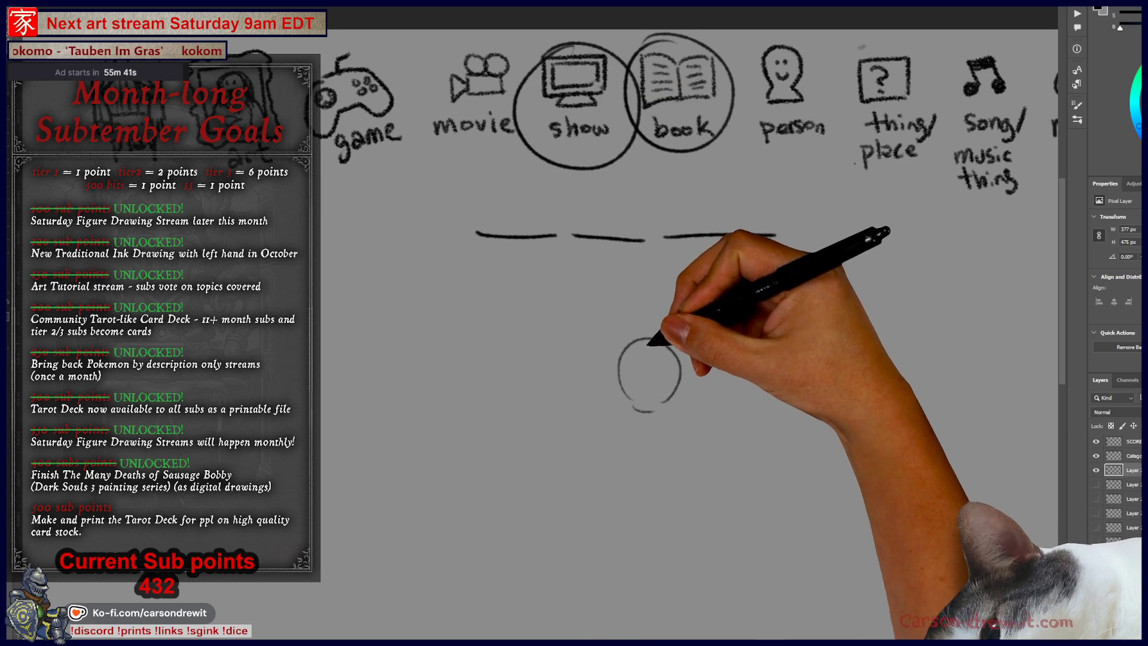
pyautogui.moveTo(628, 344)
pyautogui.mouseDown()
pyautogui.moveTo(614, 358)
pyautogui.moveTo(672, 346)
pyautogui.moveTo(652, 346)
pyautogui.moveTo(706, 381)
pyautogui.mouseUp()
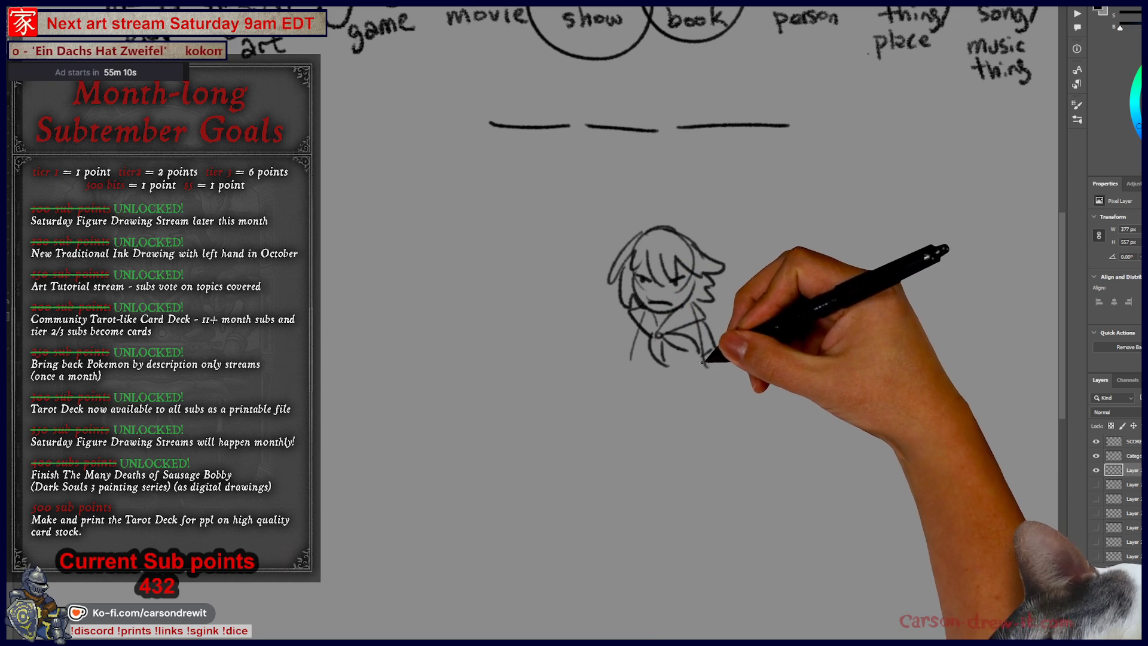
# Draw the girl's body, legs and arm details plus a long pointed scissor blade to the right
pyautogui.moveTo(636, 349); pyautogui.dragTo(662, 380)
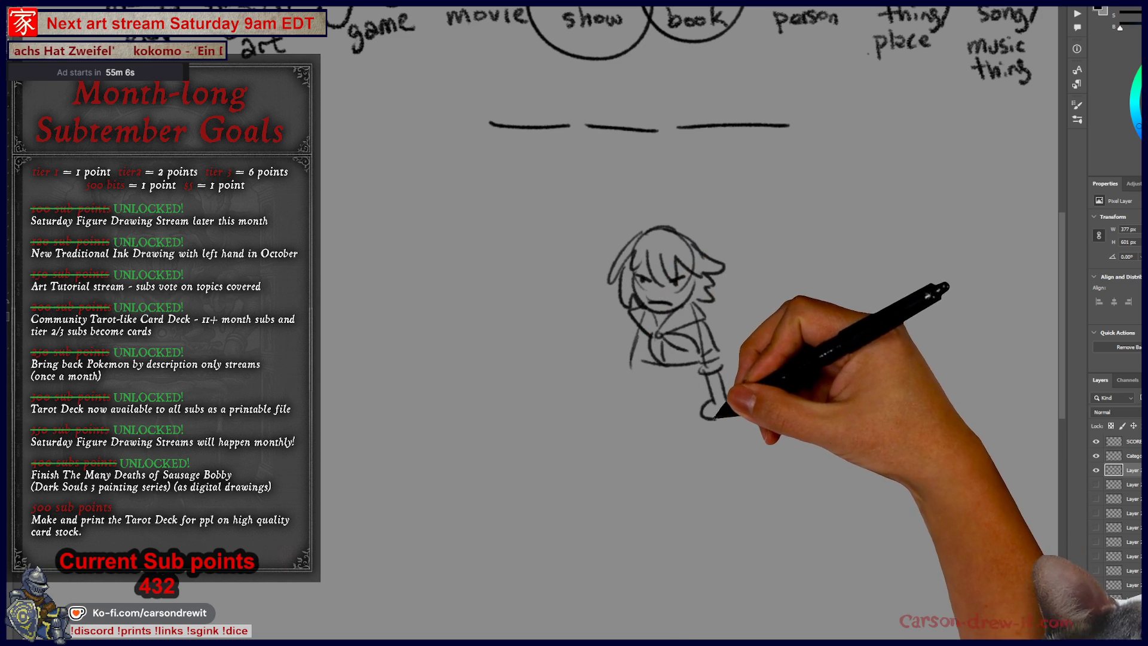
pyautogui.moveTo(692, 404); pyautogui.dragTo(687, 457)
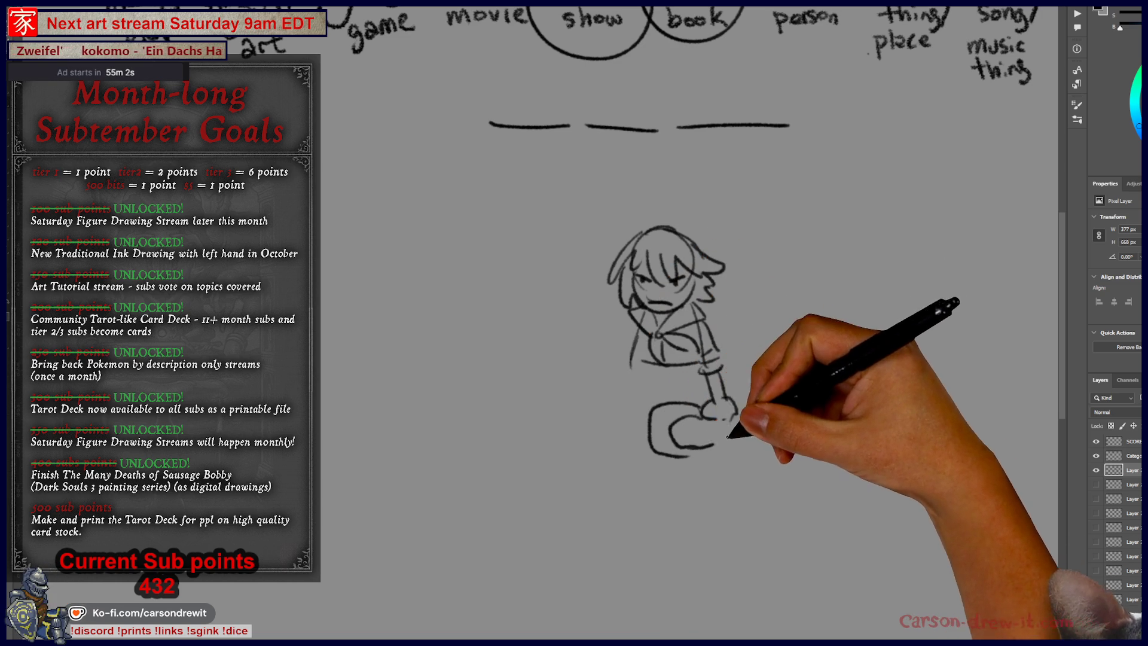
pyautogui.moveTo(743, 402)
pyautogui.mouseDown()
pyautogui.moveTo(879, 379)
pyautogui.moveTo(825, 397)
pyautogui.moveTo(815, 423)
pyautogui.moveTo(796, 430)
pyautogui.moveTo(909, 415)
pyautogui.moveTo(1006, 363)
pyautogui.moveTo(941, 396)
pyautogui.mouseUp()
pyautogui.moveTo(717, 418); pyautogui.dragTo(673, 427)
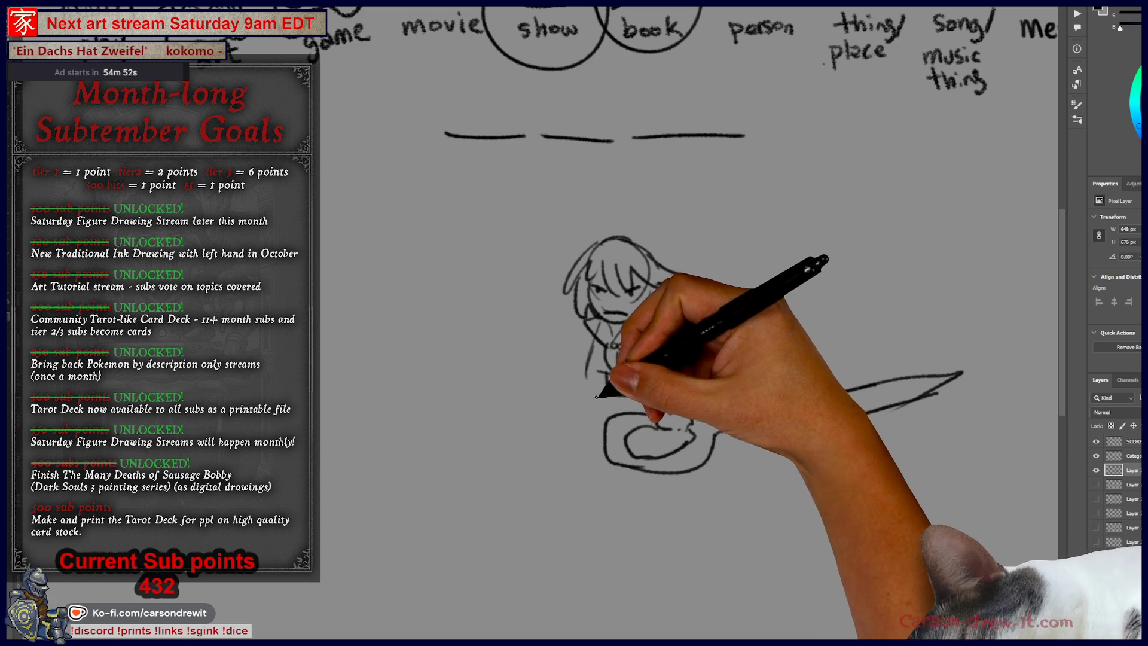
pyautogui.moveTo(588, 399)
pyautogui.mouseDown()
pyautogui.moveTo(595, 422)
pyautogui.moveTo(573, 496)
pyautogui.moveTo(613, 491)
pyautogui.moveTo(653, 461)
pyautogui.moveTo(676, 504)
pyautogui.mouseUp()
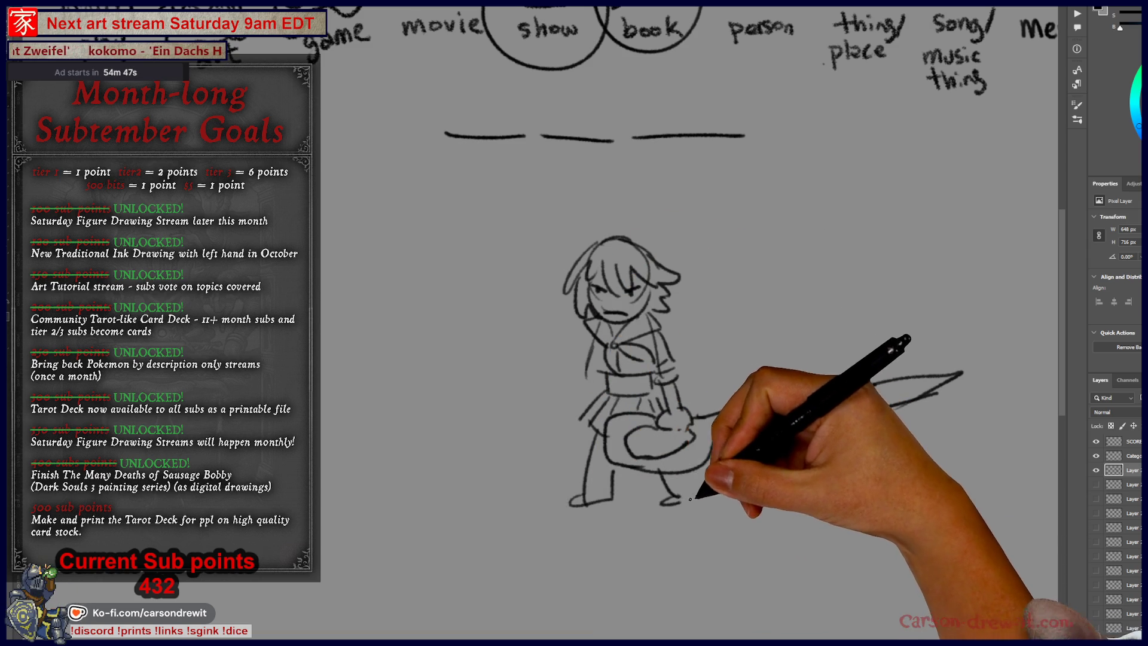
pyautogui.moveTo(598, 384); pyautogui.dragTo(596, 390)
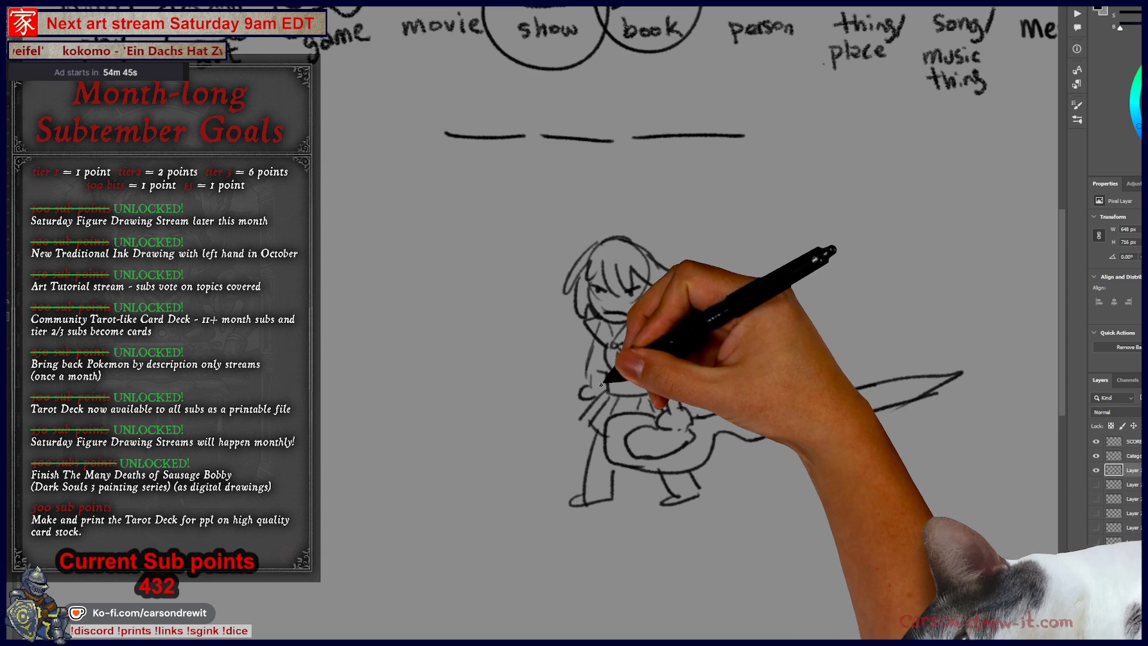
pyautogui.moveTo(921, 401); pyautogui.dragTo(845, 448)
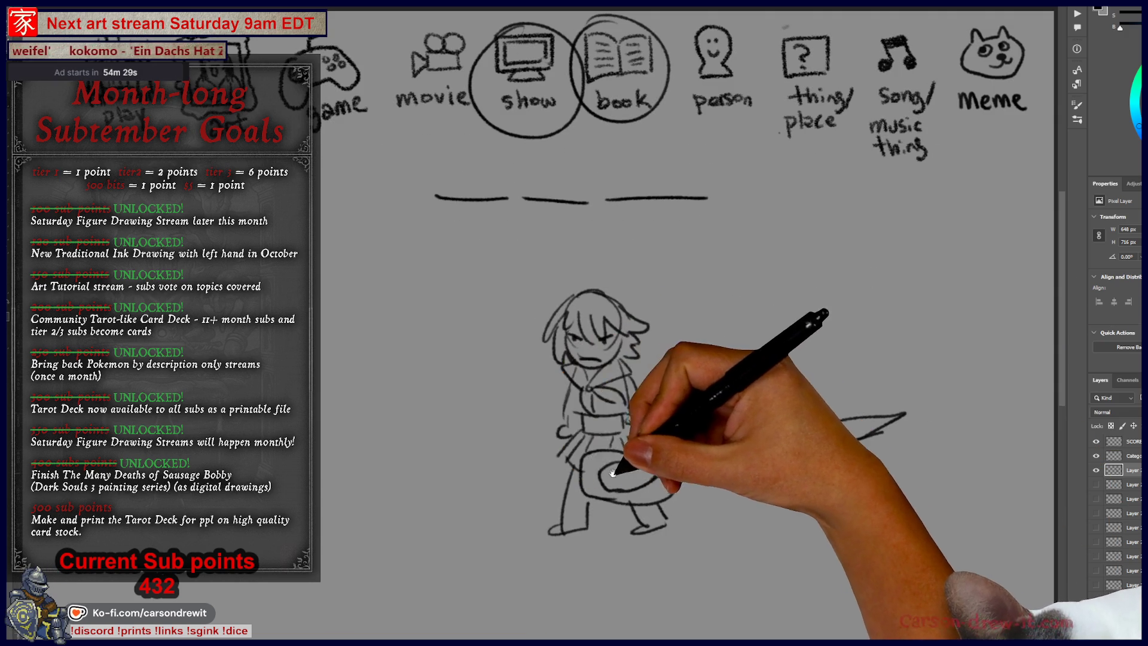
# Toggle the winged-figure and girl sketch layers to review them, leaving both hidden
pyautogui.hotkey('ctrl', '-')
pyautogui.moveTo(528, 470); pyautogui.dragTo(573, 404)
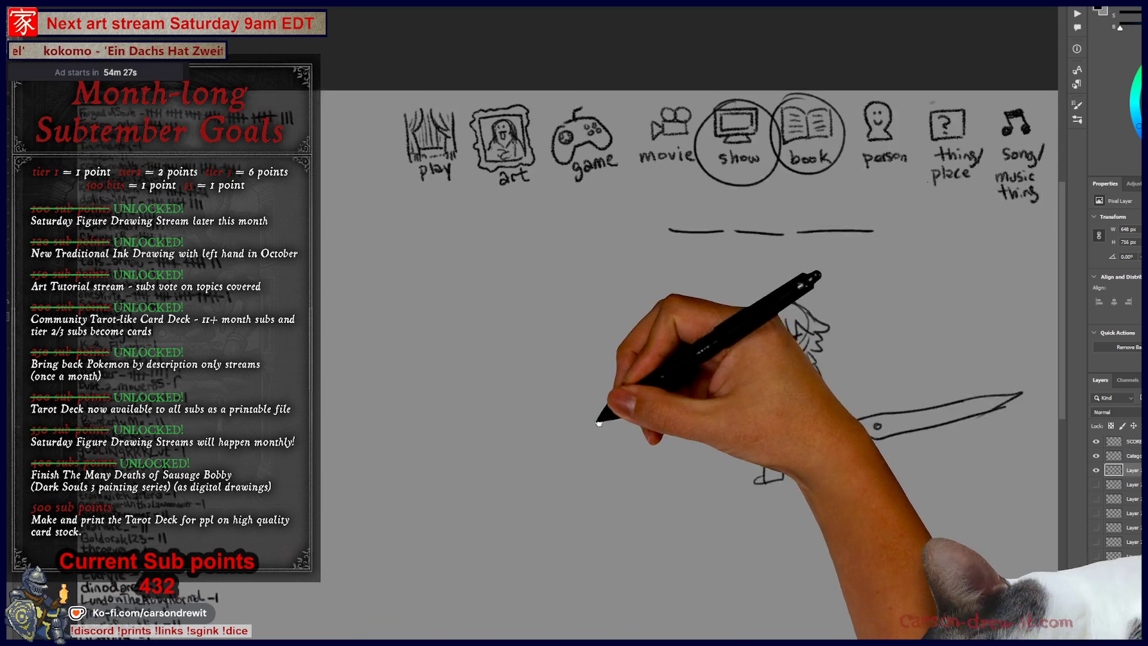
pyautogui.click(1096, 484)
pyautogui.click(1096, 470)
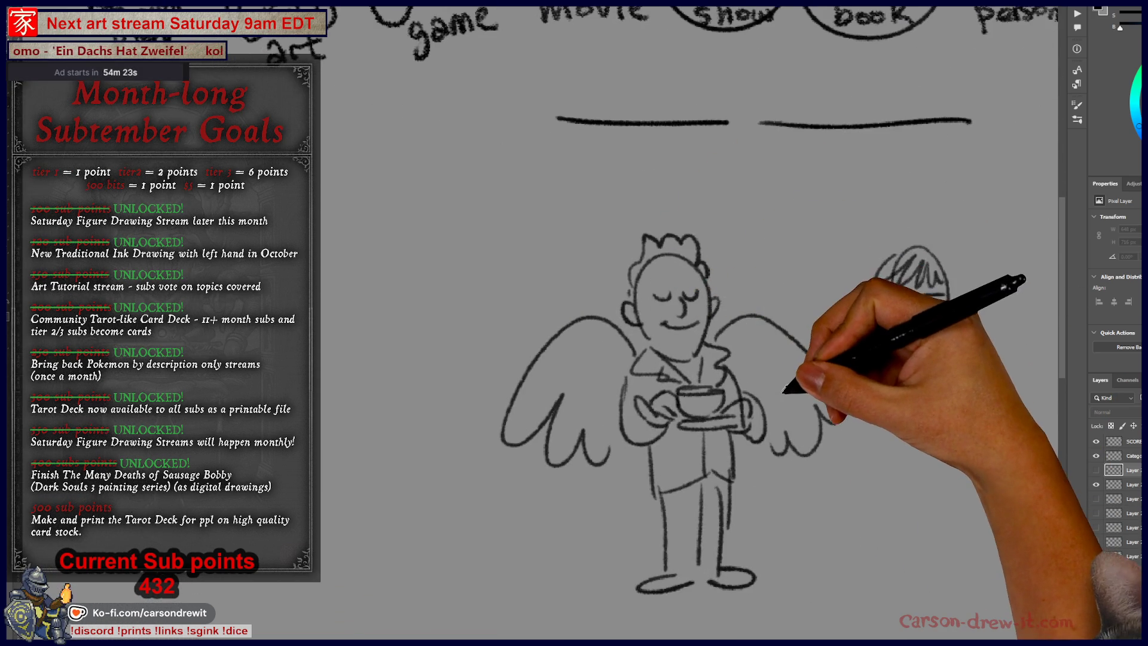
pyautogui.hotkey('ctrl', '-')
pyautogui.click(1097, 484)
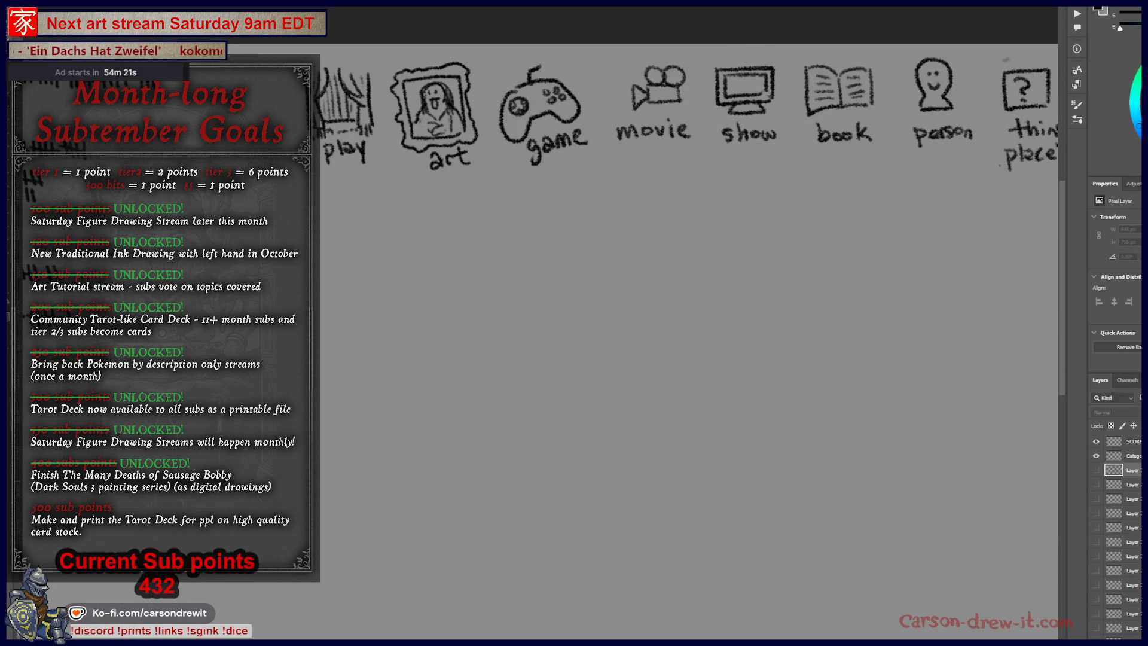
# On the SCORES layer, add a tally mark and a new entry at the list's bottom
pyautogui.hotkey('ctrl', '-')
pyautogui.click(1132, 441)
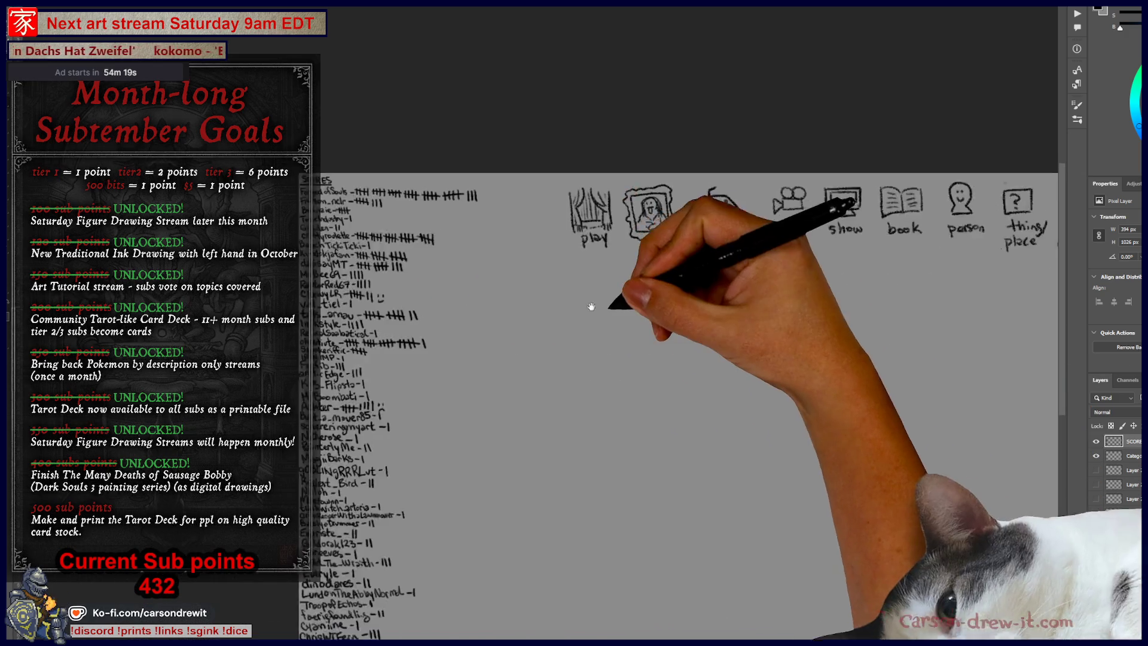
pyautogui.hotkey('ctrl', '+')
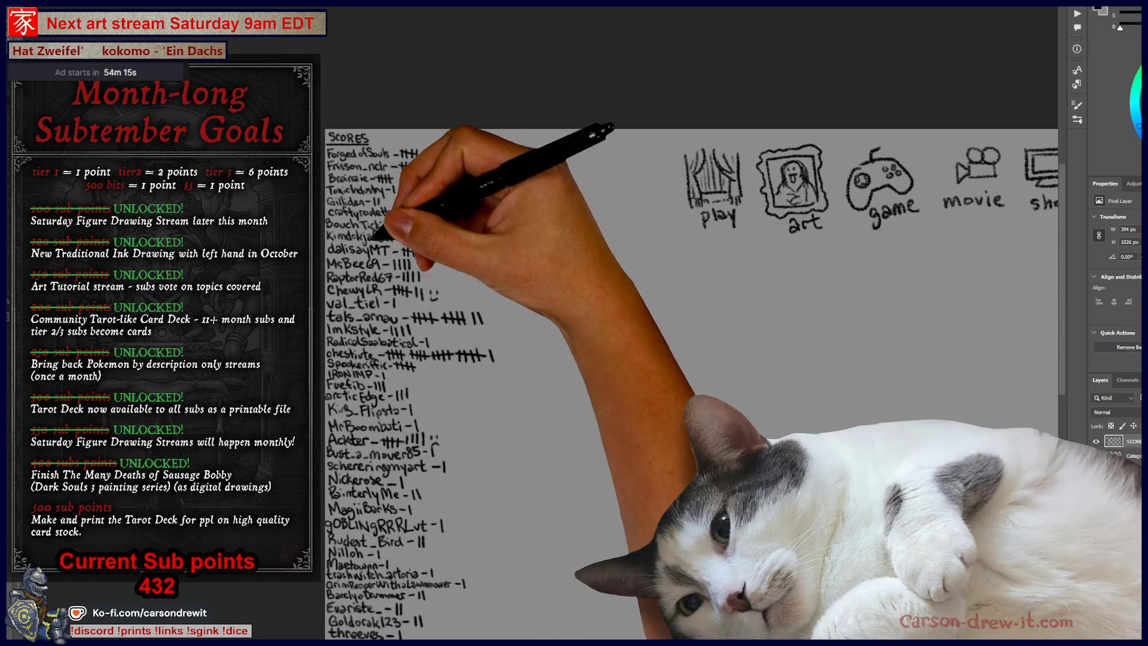
pyautogui.moveTo(477, 233); pyautogui.dragTo(477, 245)
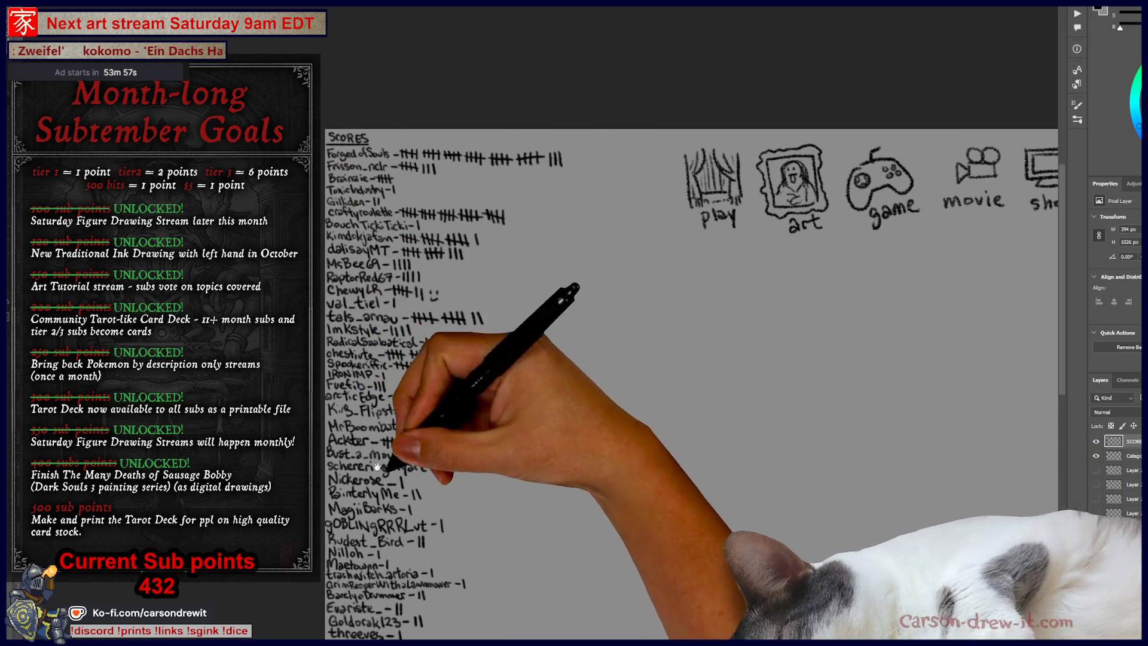
pyautogui.moveTo(383, 455); pyautogui.dragTo(410, 216)
pyautogui.moveTo(423, 397); pyautogui.dragTo(431, 408)
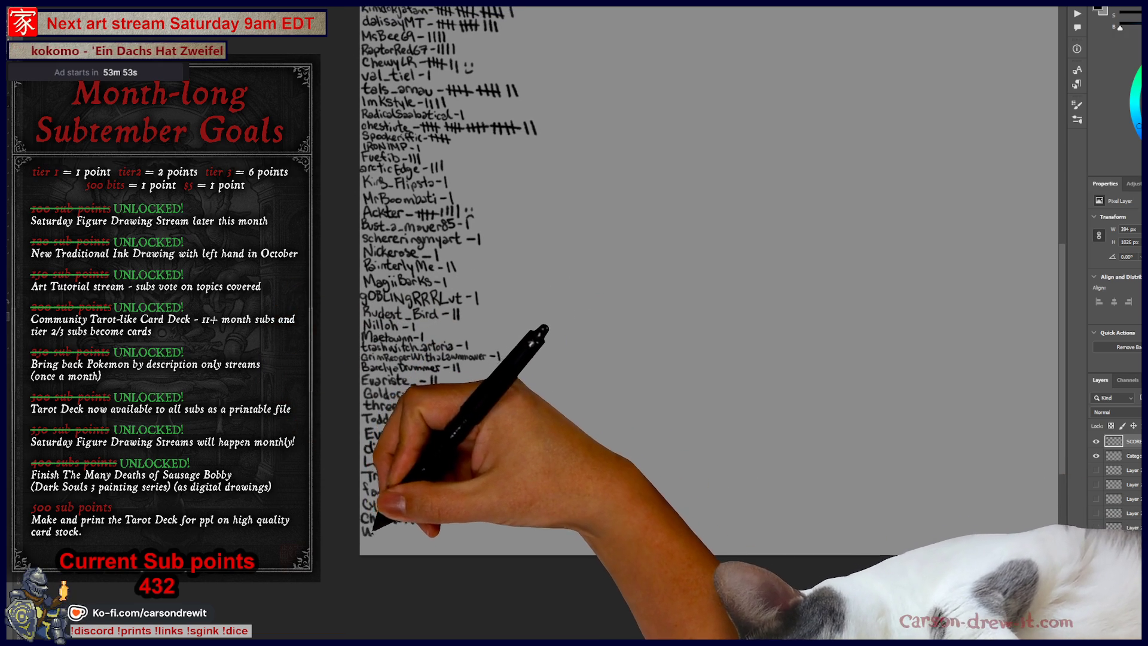
pyautogui.moveTo(368, 526); pyautogui.dragTo(430, 532)
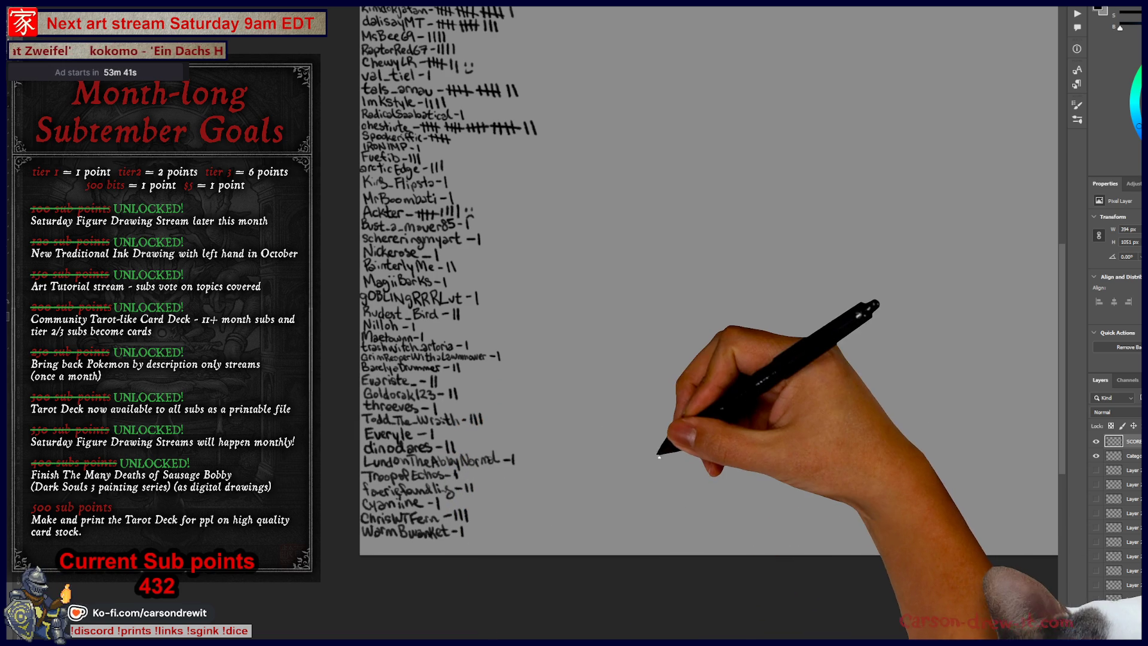
pyautogui.scroll(-2, 652, 439)
pyautogui.scroll(2, 675, 269)
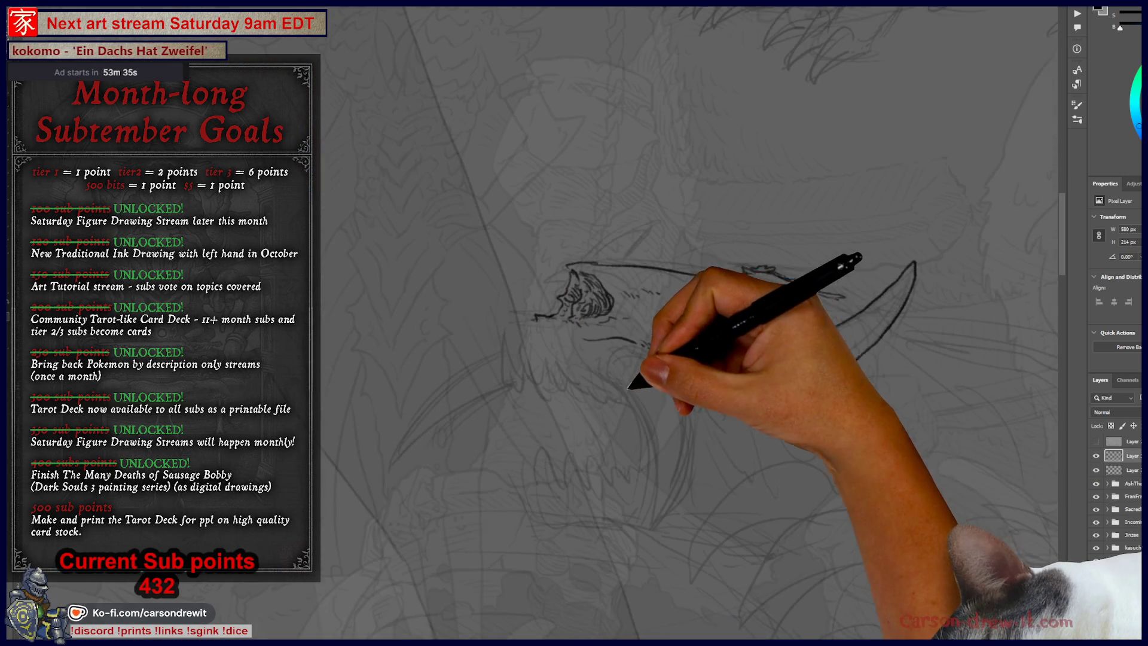
# Ink the lower jaw curve, the snout's front end and upper teeth beside the fang
pyautogui.scroll(2, 545, 375)
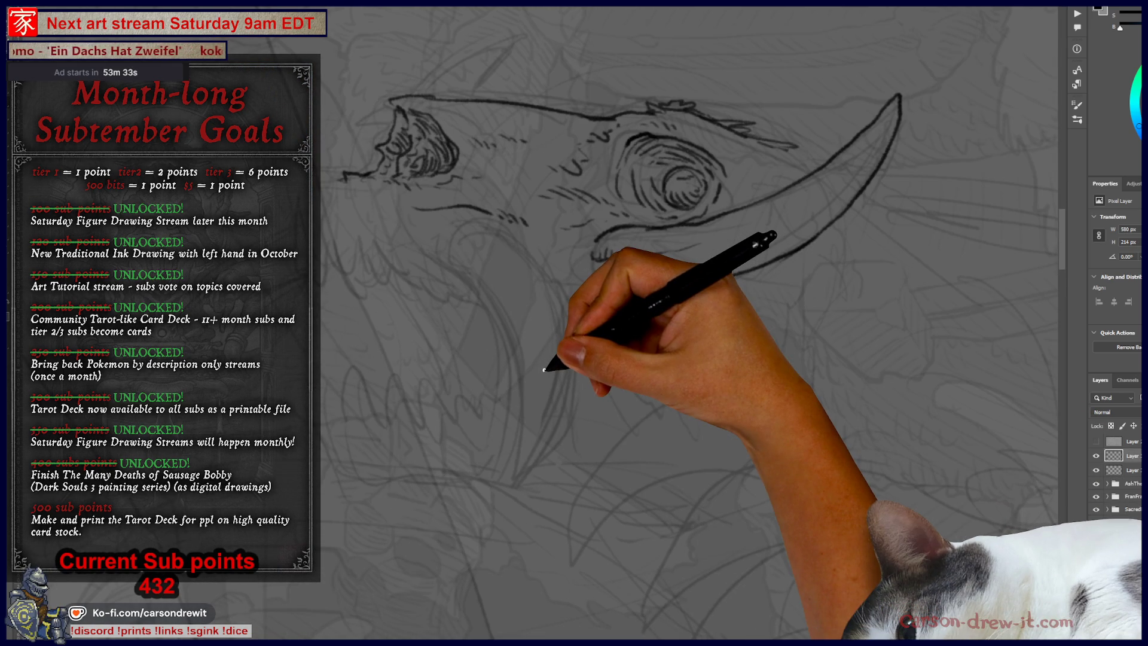
pyautogui.moveTo(544, 370)
pyautogui.mouseDown()
pyautogui.moveTo(502, 325)
pyautogui.moveTo(549, 244)
pyautogui.mouseUp()
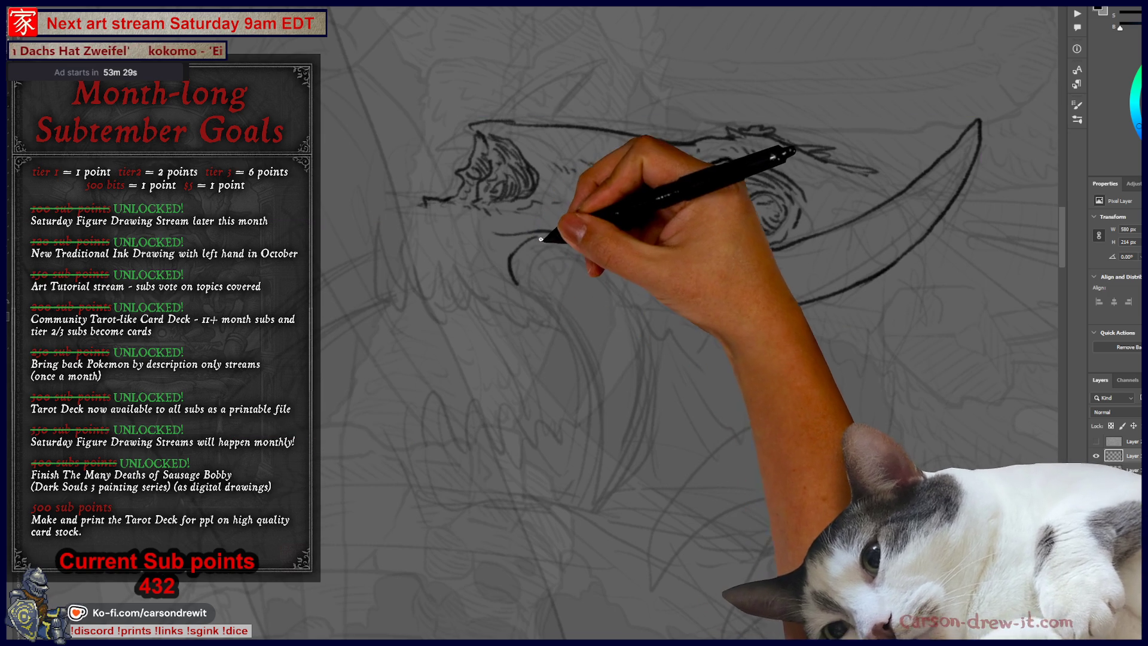
pyautogui.moveTo(571, 240); pyautogui.dragTo(634, 470)
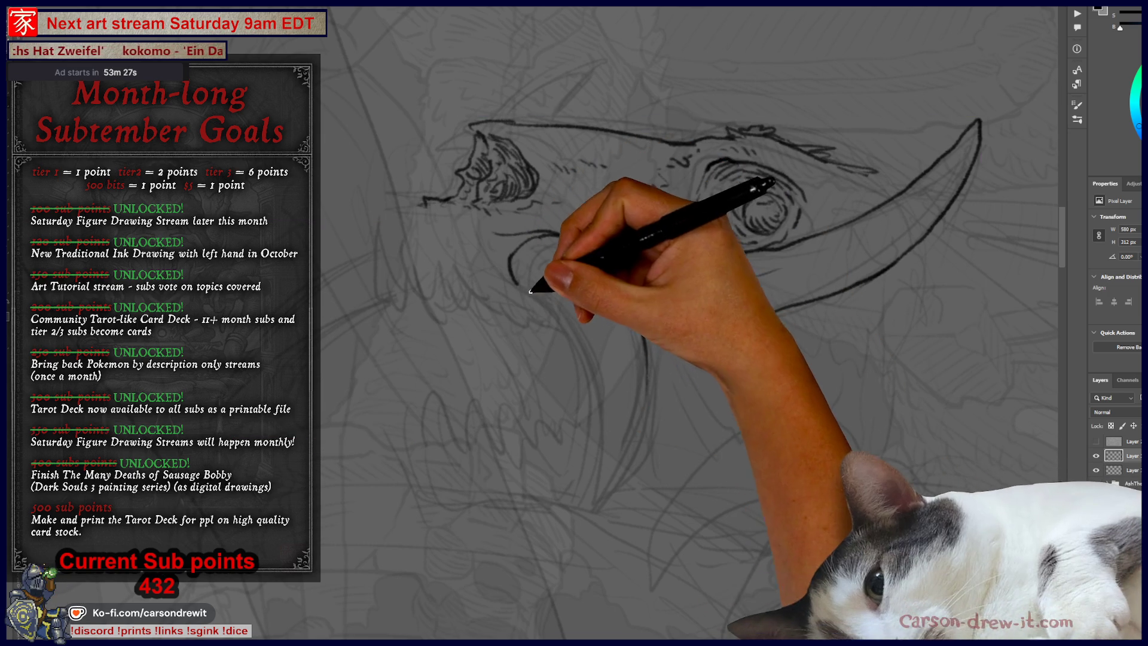
pyautogui.moveTo(590, 482); pyautogui.dragTo(592, 487)
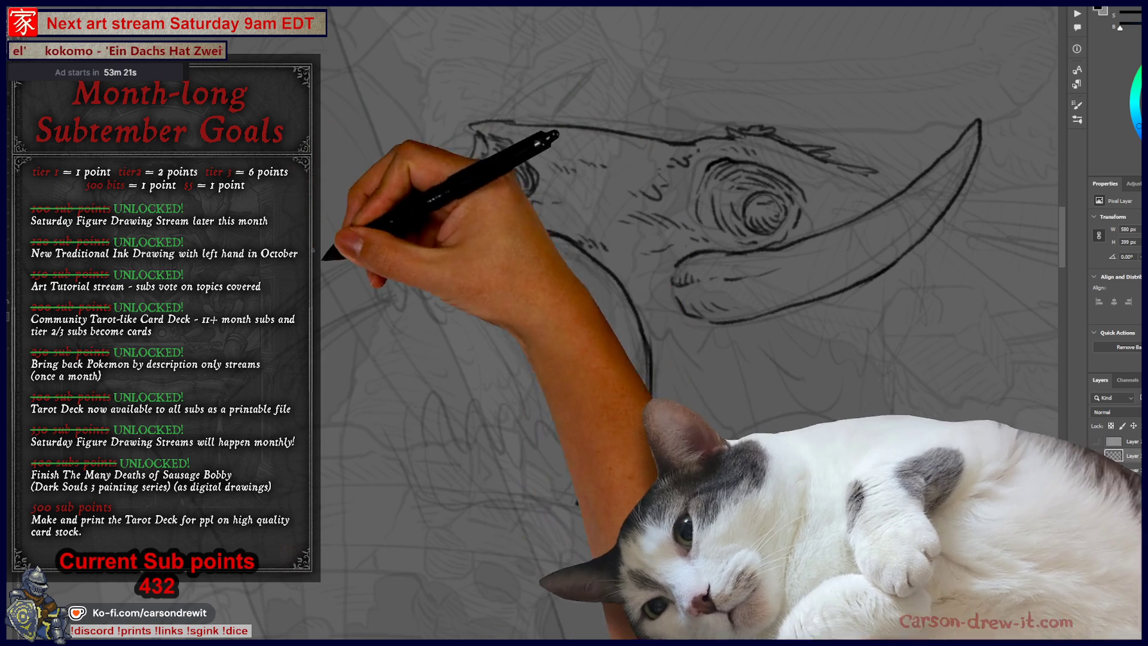
pyautogui.moveTo(410, 205)
pyautogui.mouseDown()
pyautogui.moveTo(389, 216)
pyautogui.moveTo(389, 248)
pyautogui.moveTo(387, 238)
pyautogui.moveTo(423, 256)
pyautogui.moveTo(461, 257)
pyautogui.moveTo(486, 269)
pyautogui.moveTo(481, 287)
pyautogui.mouseUp()
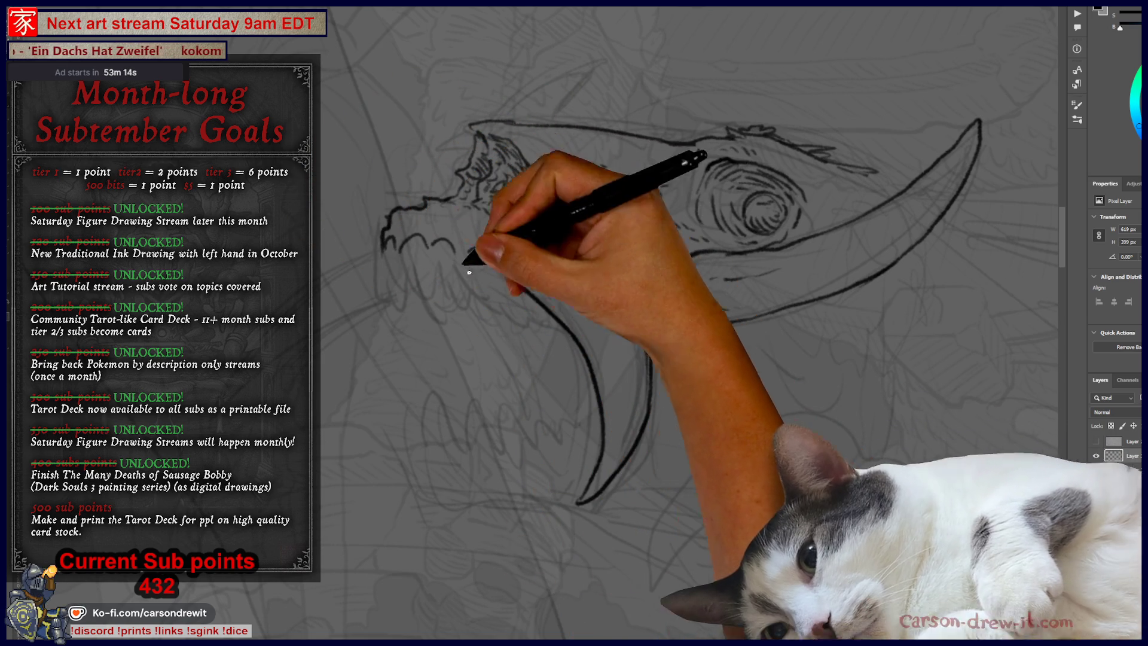
pyautogui.moveTo(379, 239)
pyautogui.mouseDown()
pyautogui.moveTo(379, 303)
pyautogui.moveTo(384, 257)
pyautogui.moveTo(402, 277)
pyautogui.moveTo(415, 264)
pyautogui.moveTo(422, 302)
pyautogui.moveTo(427, 246)
pyautogui.mouseUp()
pyautogui.moveTo(458, 299)
pyautogui.mouseDown()
pyautogui.moveTo(458, 257)
pyautogui.moveTo(507, 296)
pyautogui.mouseUp()
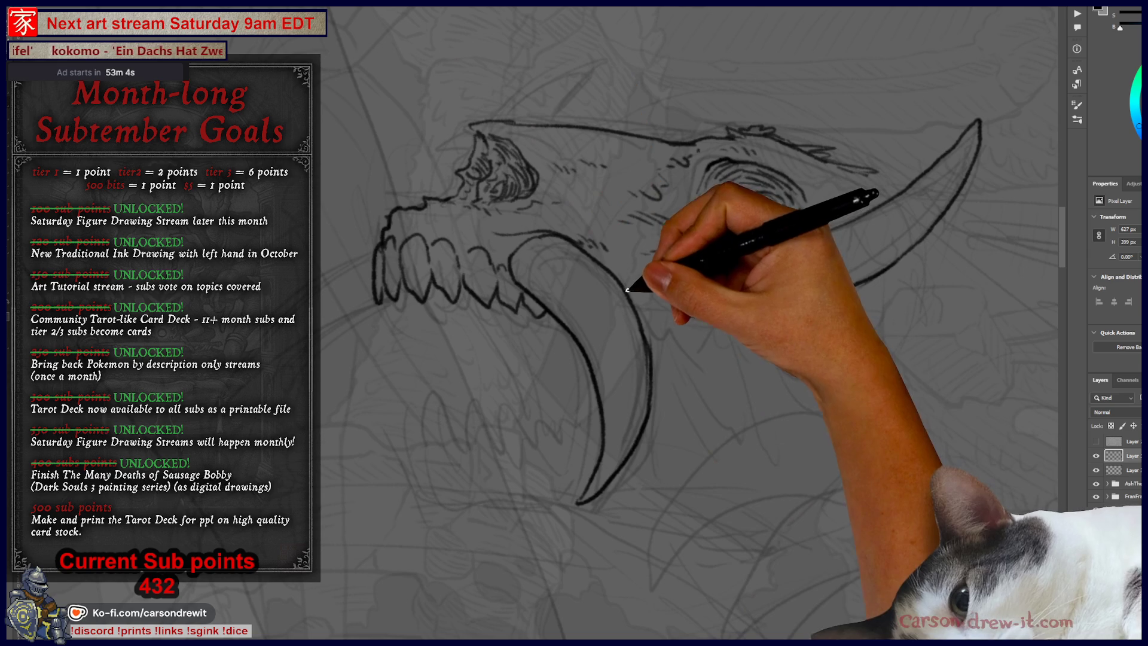
pyautogui.moveTo(628, 307)
pyautogui.mouseDown()
pyautogui.moveTo(674, 325)
pyautogui.moveTo(746, 392)
pyautogui.moveTo(581, 462)
pyautogui.mouseUp()
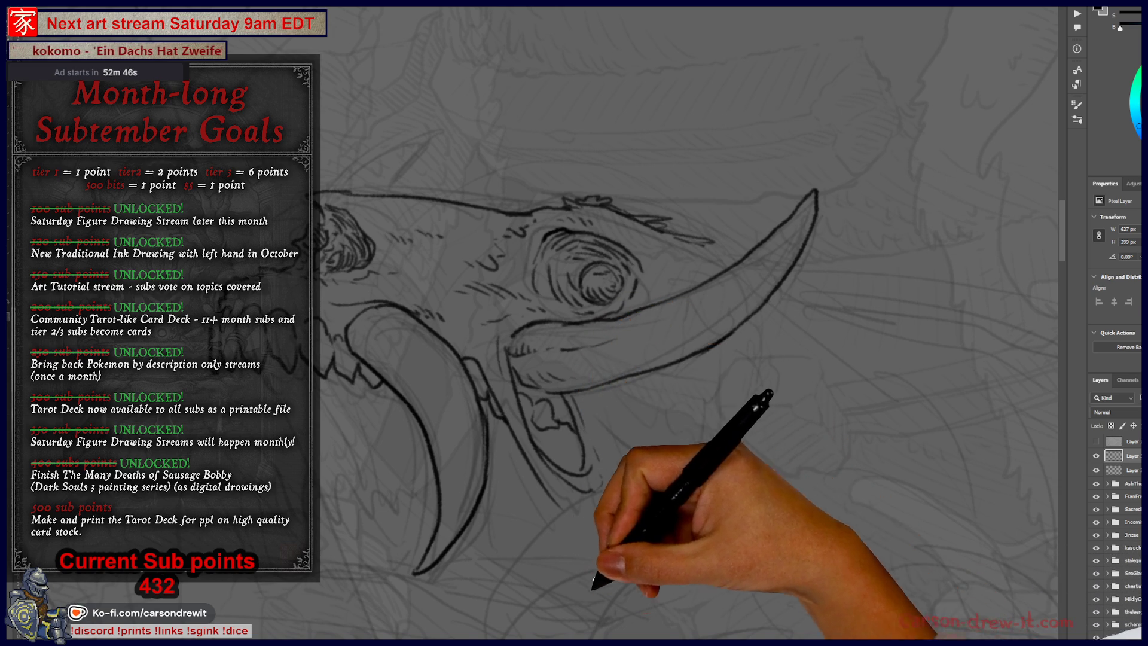
pyautogui.hscroll(-5, 593, 562)
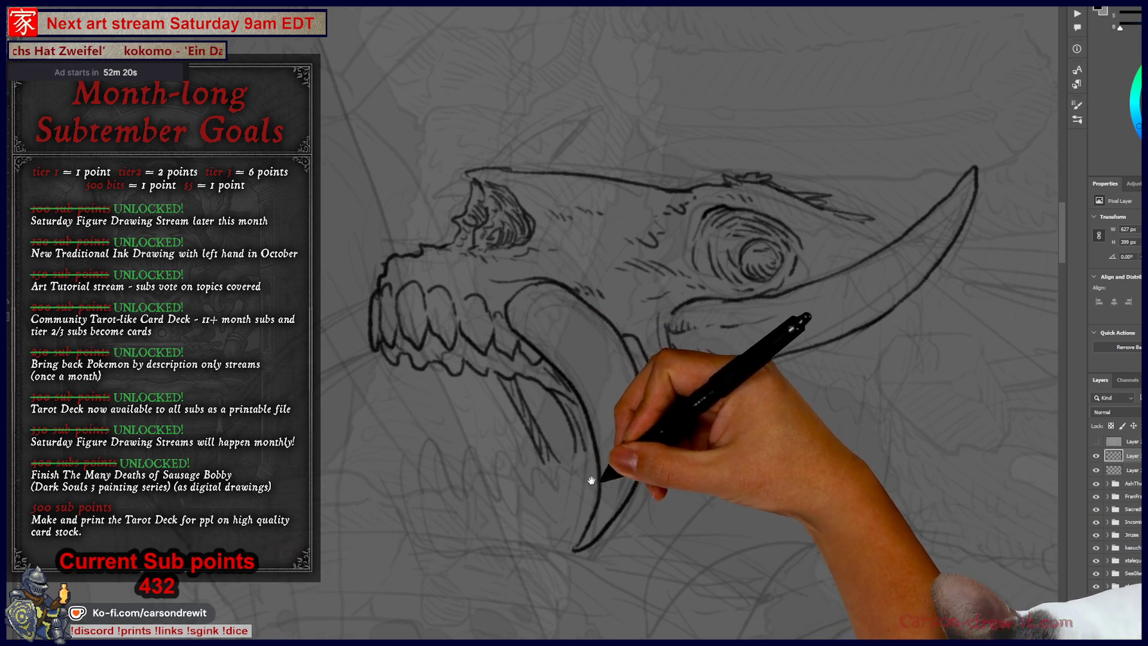
# Ink the lower jaw outline, from its lower-left edge curving upward
pyautogui.moveTo(584, 476); pyautogui.dragTo(638, 489)
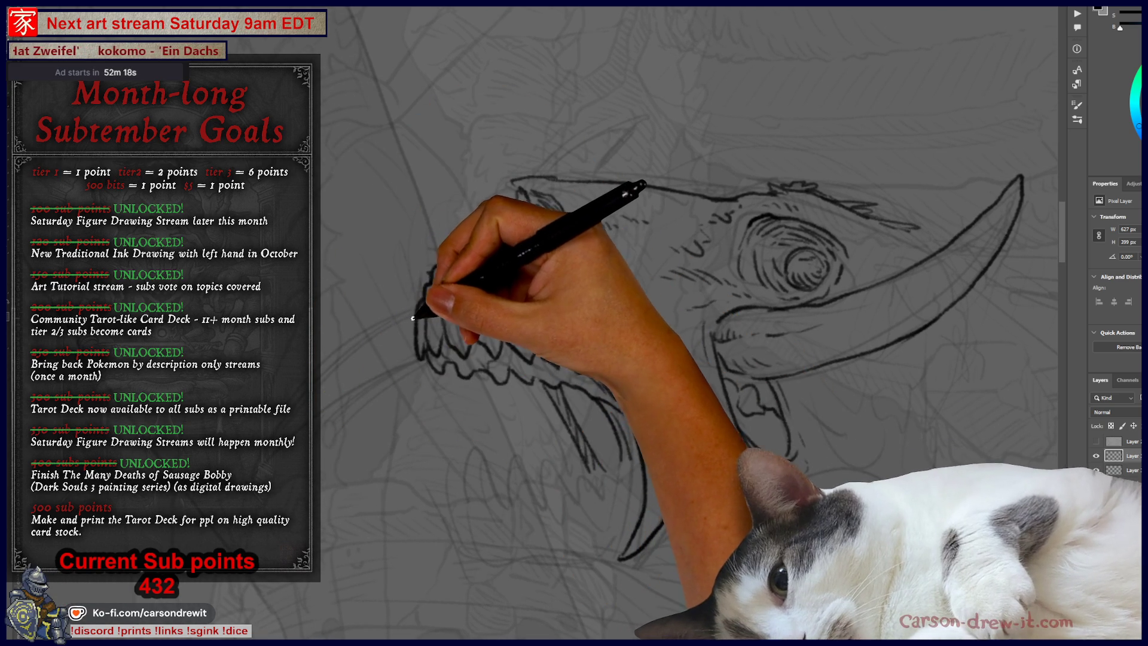
pyautogui.moveTo(409, 326); pyautogui.dragTo(418, 272)
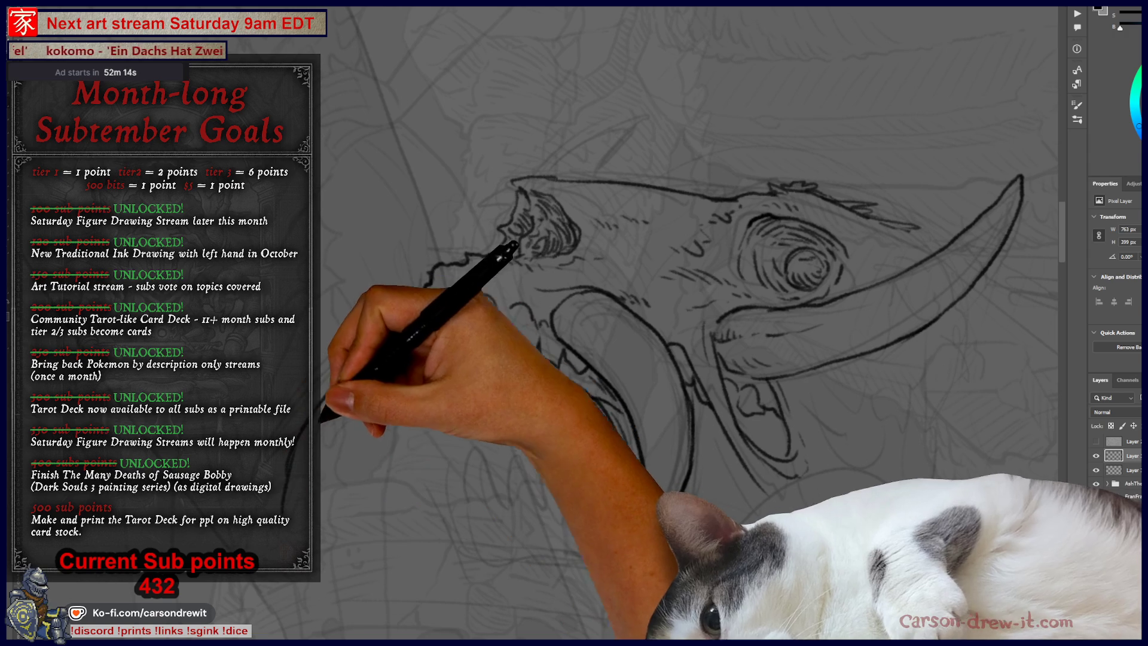
pyautogui.moveTo(432, 417); pyautogui.dragTo(551, 381)
pyautogui.moveTo(396, 429)
pyautogui.mouseDown()
pyautogui.moveTo(409, 452)
pyautogui.moveTo(428, 416)
pyautogui.mouseUp()
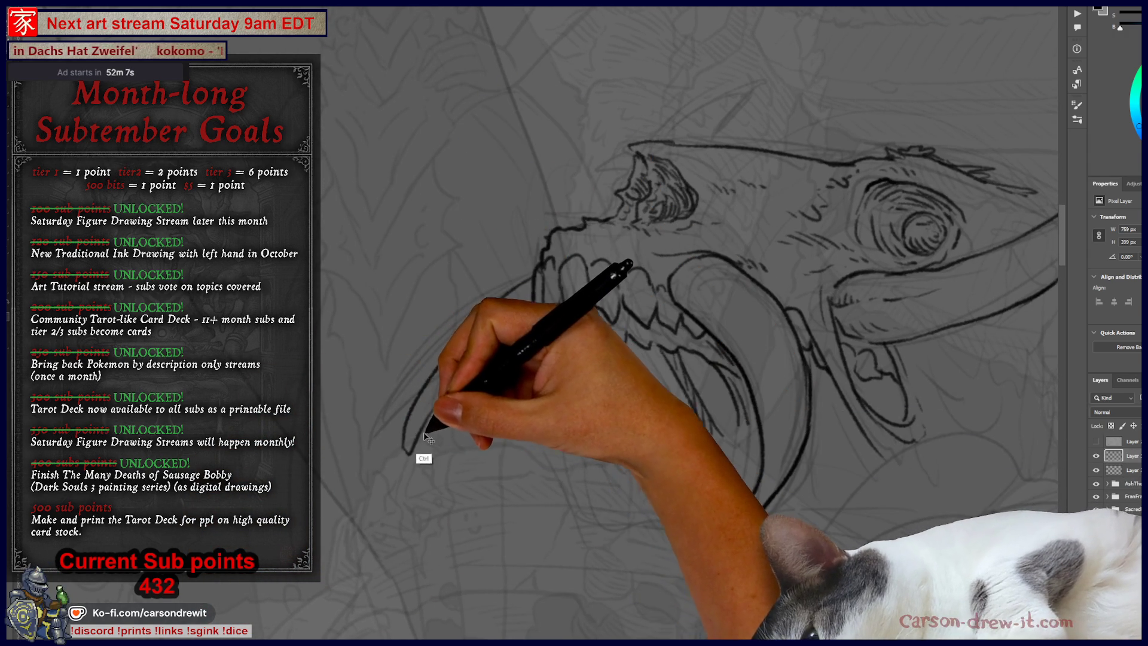
pyautogui.moveTo(404, 434)
pyautogui.mouseDown()
pyautogui.moveTo(449, 419)
pyautogui.moveTo(541, 334)
pyautogui.mouseUp()
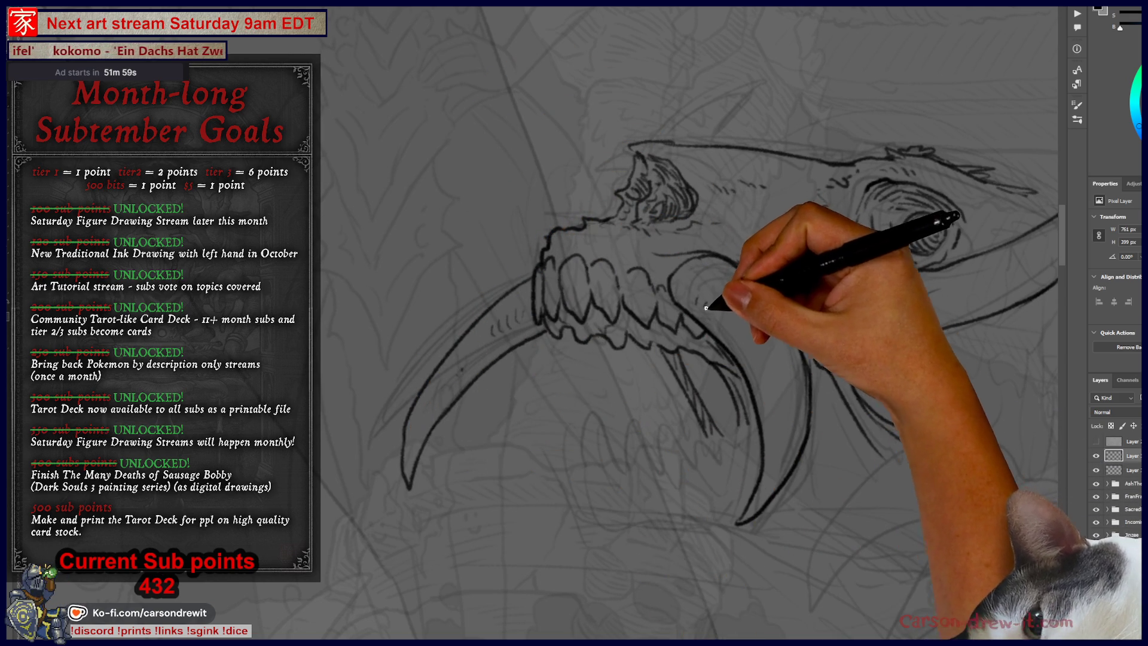
# Ink three lower teeth, the fang's inner edge and the jaw line beneath them
pyautogui.moveTo(574, 478)
pyautogui.mouseDown()
pyautogui.moveTo(570, 446)
pyautogui.moveTo(604, 453)
pyautogui.mouseUp()
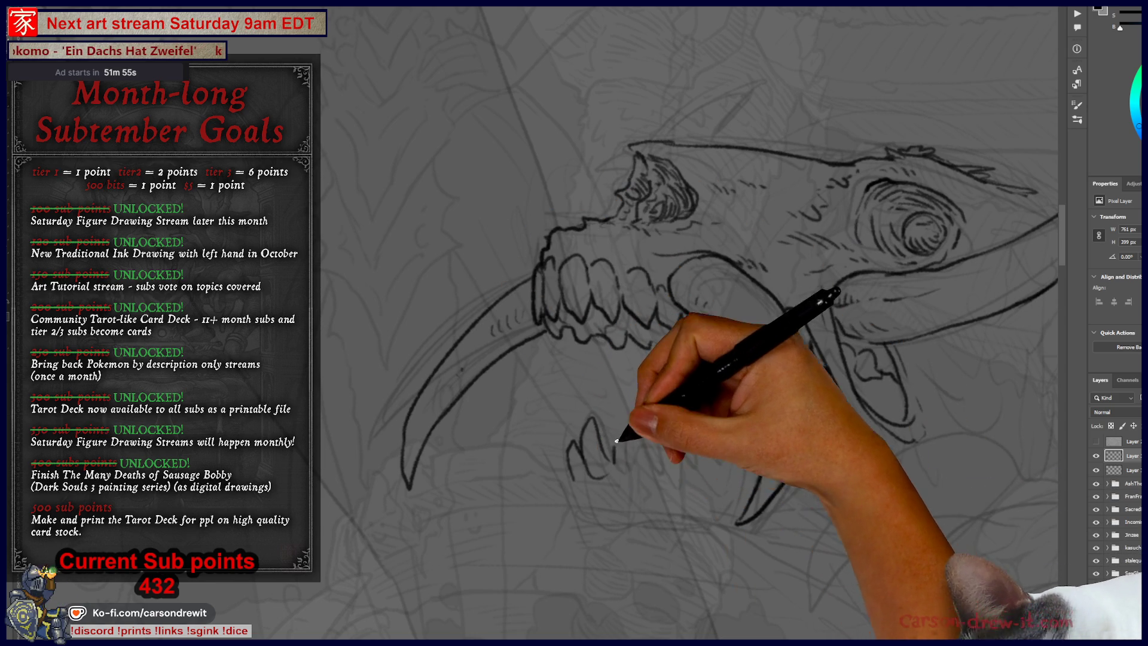
pyautogui.moveTo(657, 391)
pyautogui.mouseDown()
pyautogui.moveTo(634, 458)
pyautogui.moveTo(690, 461)
pyautogui.mouseUp()
pyautogui.moveTo(712, 418); pyautogui.dragTo(704, 461)
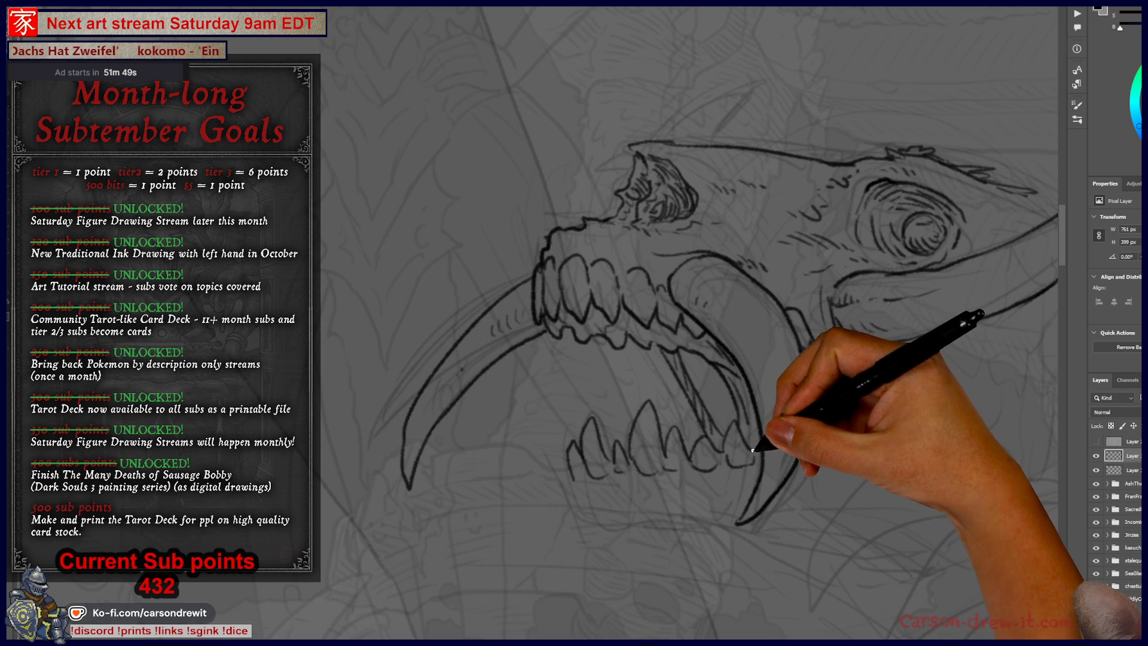
pyautogui.moveTo(743, 418); pyautogui.dragTo(746, 400)
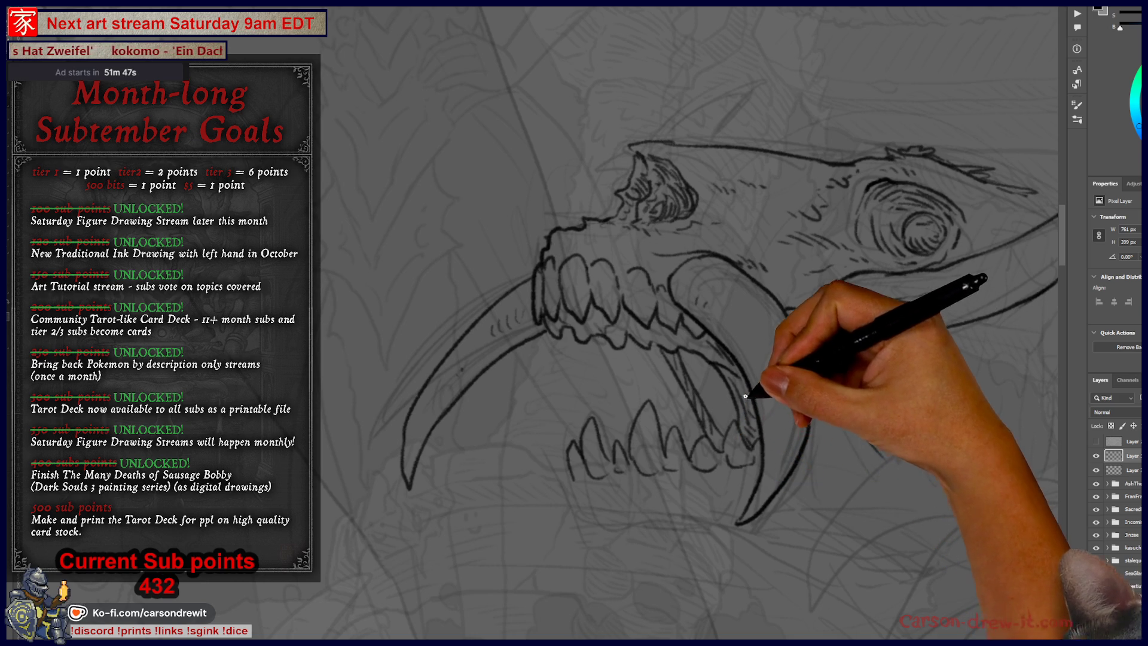
pyautogui.moveTo(586, 481)
pyautogui.mouseDown()
pyautogui.moveTo(597, 476)
pyautogui.moveTo(609, 513)
pyautogui.moveTo(635, 510)
pyautogui.moveTo(651, 532)
pyautogui.mouseUp()
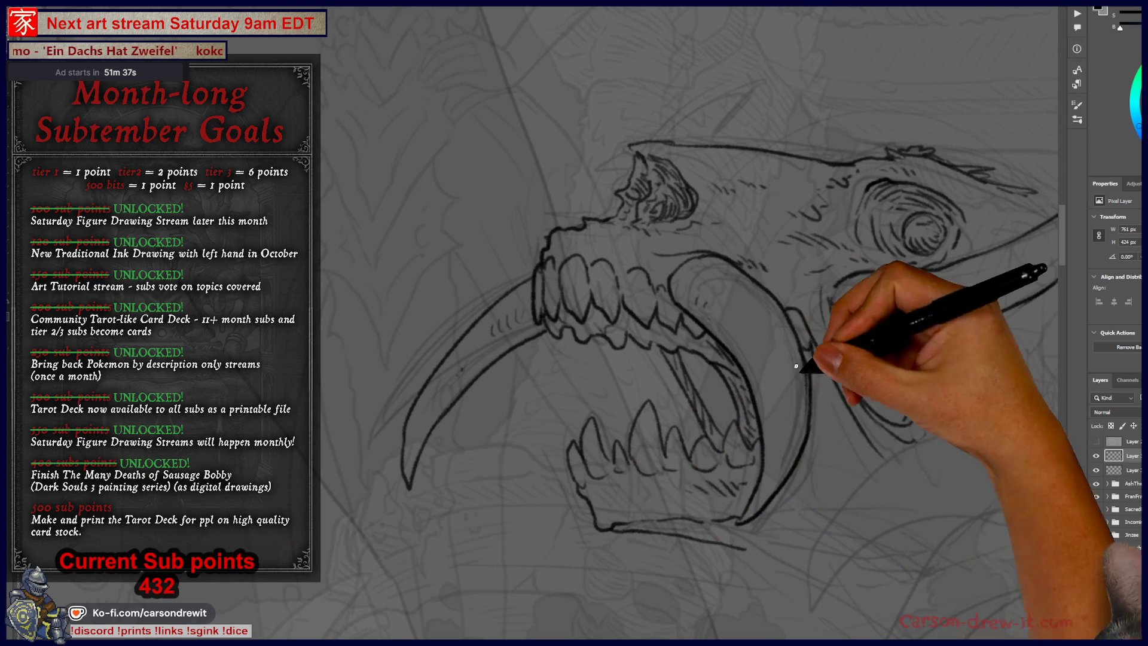
# Draw the curved lower tusk below the mouth with hatching, and redraw the jaw line longer
pyautogui.moveTo(781, 346); pyautogui.dragTo(743, 474)
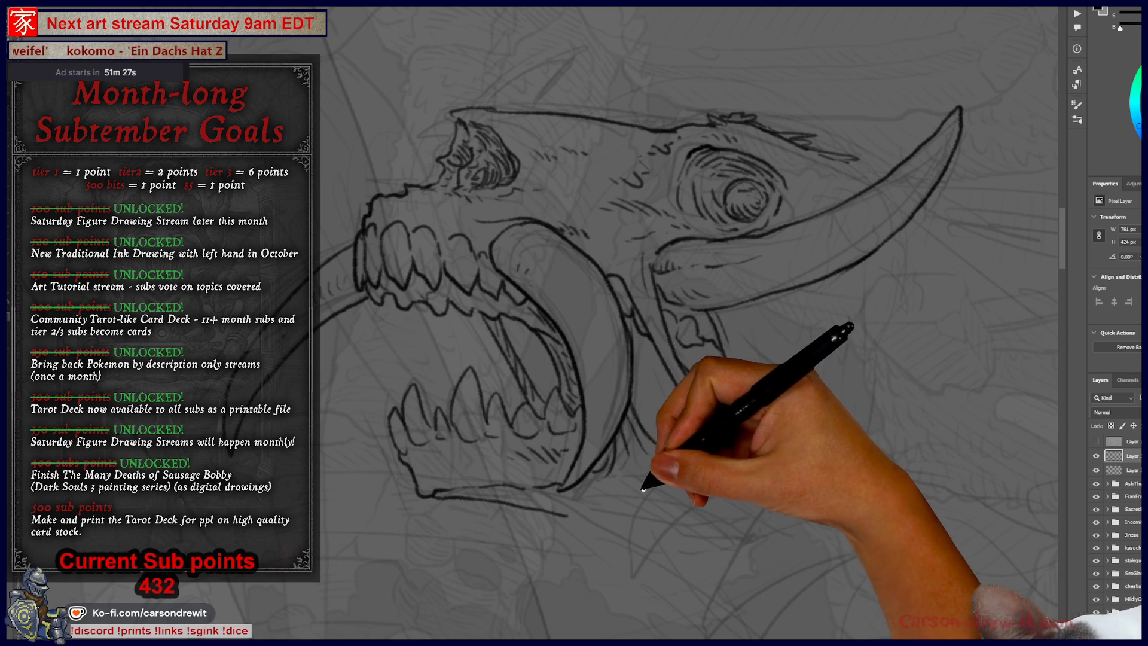
pyautogui.moveTo(672, 520)
pyautogui.mouseDown()
pyautogui.moveTo(520, 535)
pyautogui.moveTo(502, 526)
pyautogui.mouseUp()
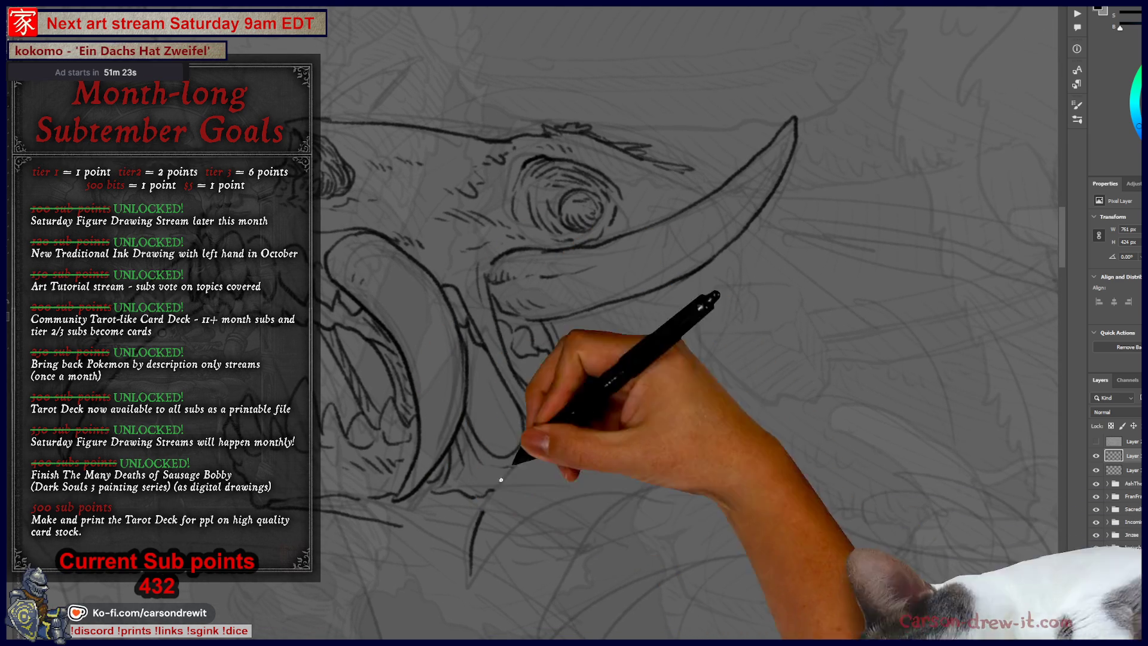
pyautogui.moveTo(473, 562)
pyautogui.mouseDown()
pyautogui.moveTo(526, 469)
pyautogui.moveTo(675, 437)
pyautogui.mouseUp()
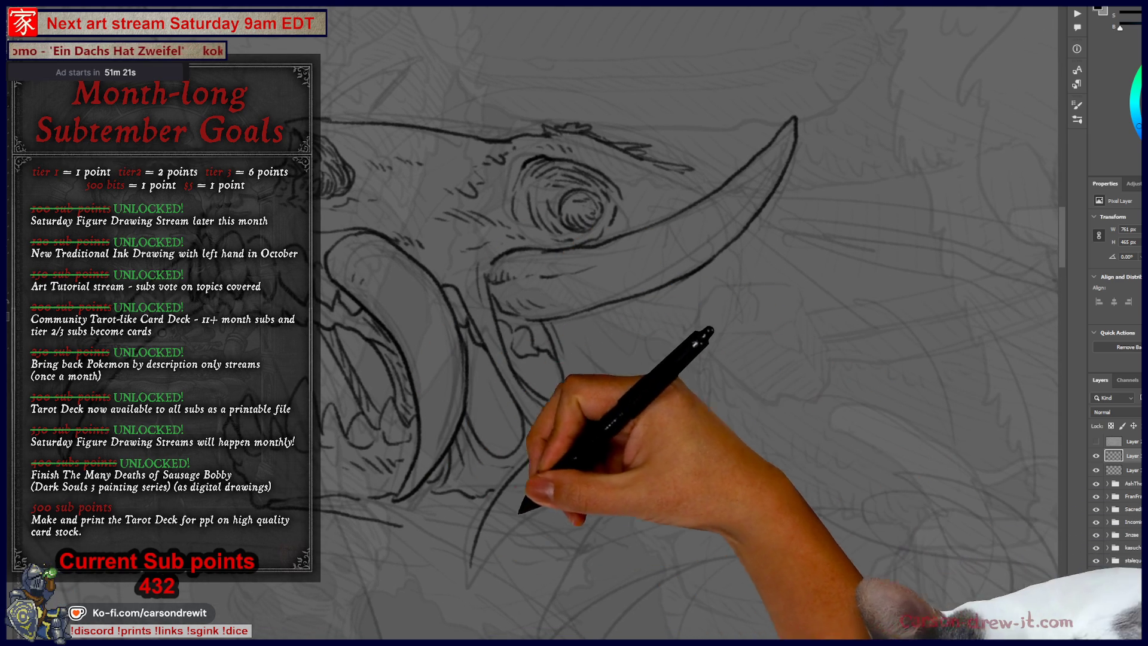
pyautogui.moveTo(476, 580); pyautogui.dragTo(580, 492)
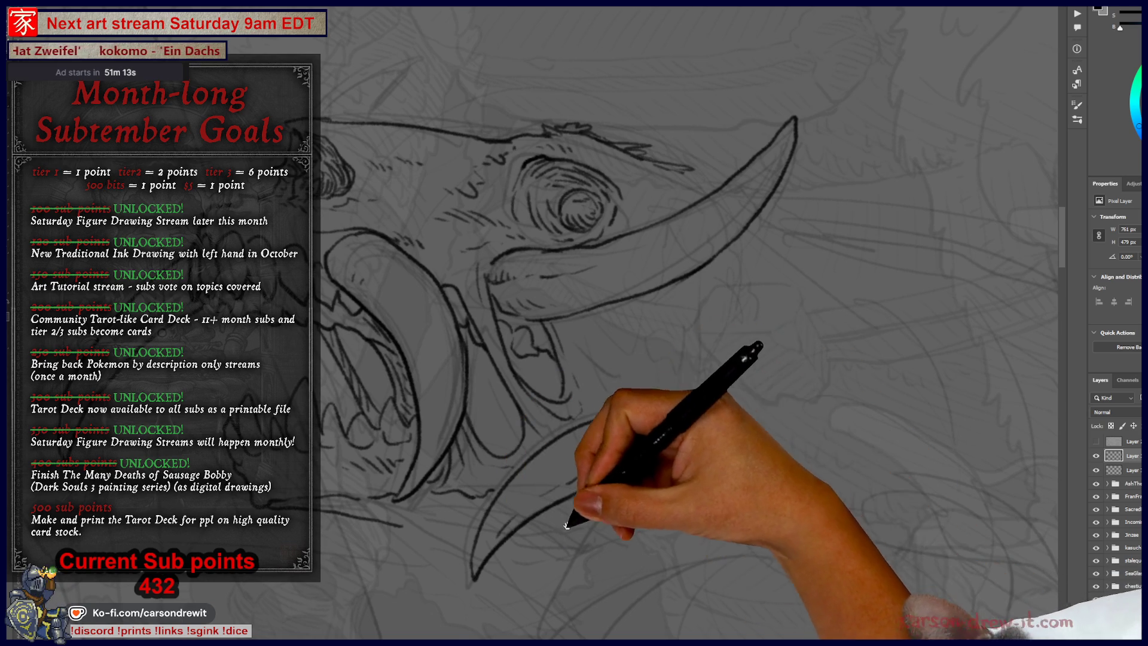
pyautogui.moveTo(570, 512); pyautogui.dragTo(616, 423)
pyautogui.moveTo(571, 511); pyautogui.dragTo(622, 457)
pyautogui.moveTo(627, 397); pyautogui.dragTo(682, 367)
pyautogui.hotkey('ctrl', 'z')
pyautogui.moveTo(560, 529)
pyautogui.mouseDown()
pyautogui.moveTo(629, 449)
pyautogui.moveTo(558, 537)
pyautogui.mouseUp()
pyautogui.moveTo(694, 407); pyautogui.dragTo(782, 419)
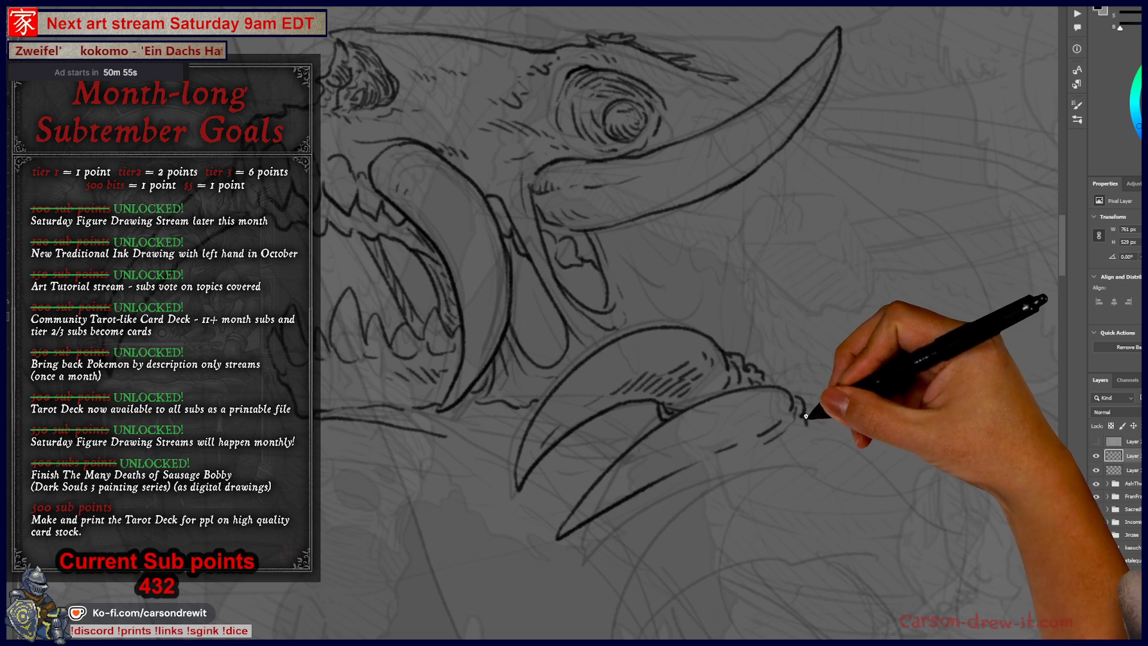
# Ink a wavy bristle edge beside the tusk and redraw the lower tusk stroke
pyautogui.moveTo(805, 416)
pyautogui.mouseDown()
pyautogui.moveTo(846, 448)
pyautogui.moveTo(692, 492)
pyautogui.moveTo(620, 333)
pyautogui.moveTo(584, 538)
pyautogui.moveTo(606, 457)
pyautogui.mouseUp()
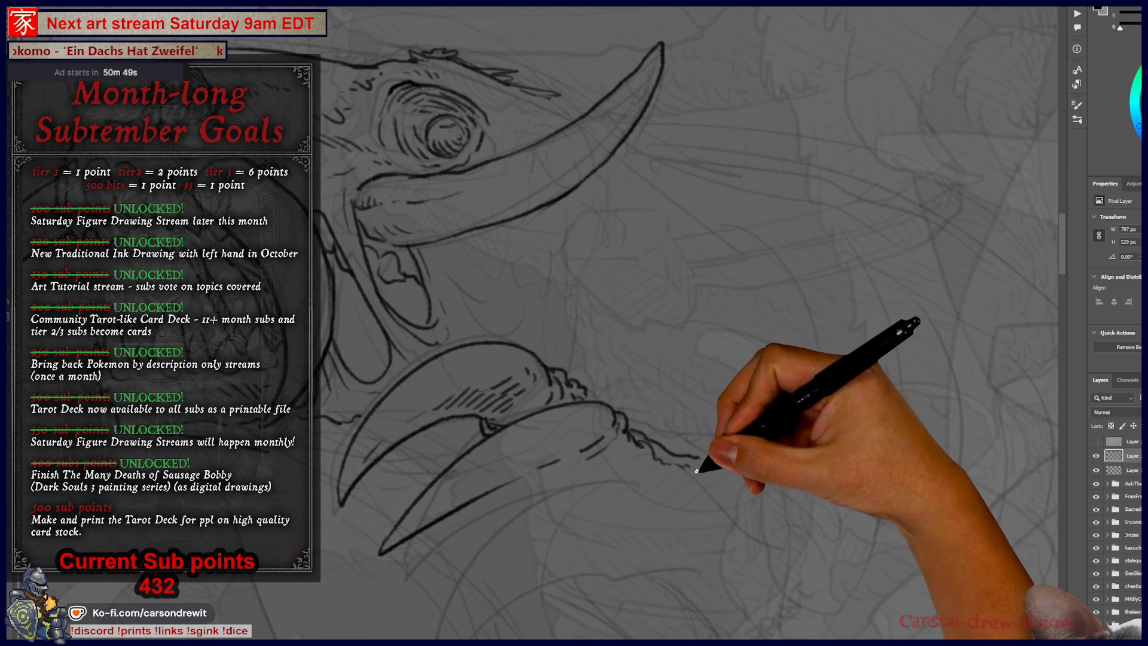
pyautogui.moveTo(732, 501)
pyautogui.mouseDown()
pyautogui.moveTo(594, 397)
pyautogui.moveTo(589, 328)
pyautogui.moveTo(731, 446)
pyautogui.mouseUp()
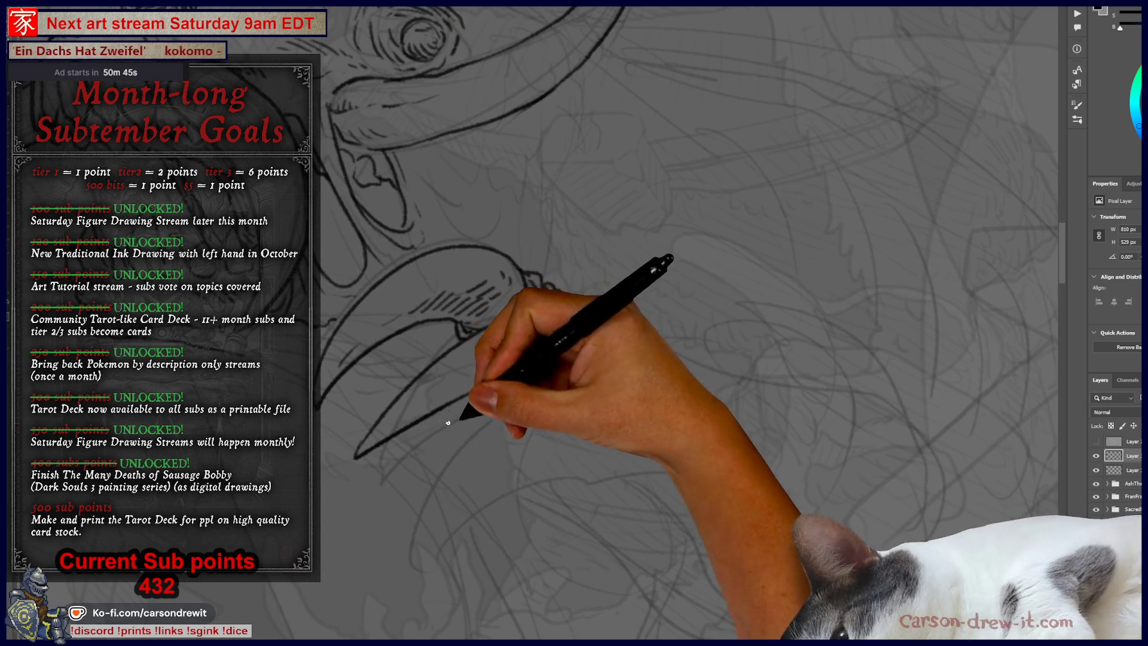
pyautogui.hotkey('ctrl', 'z')
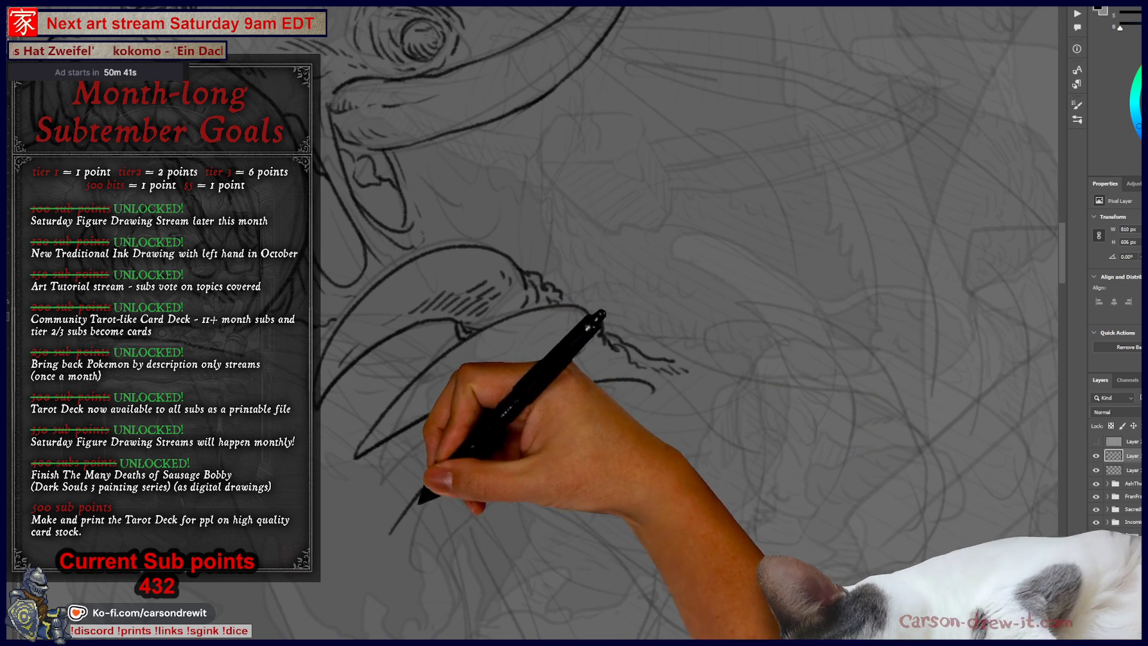
pyautogui.moveTo(390, 534); pyautogui.dragTo(517, 470)
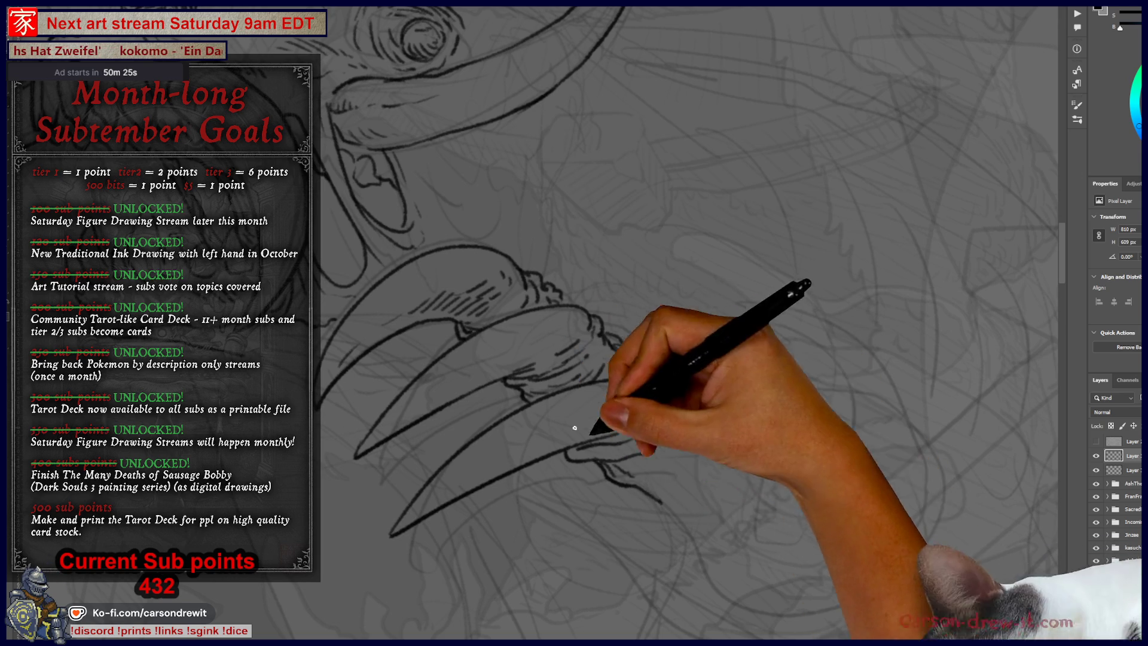
# Extend the lower tusk with short bristle strokes and a long contour line
pyautogui.moveTo(632, 485); pyautogui.dragTo(697, 521)
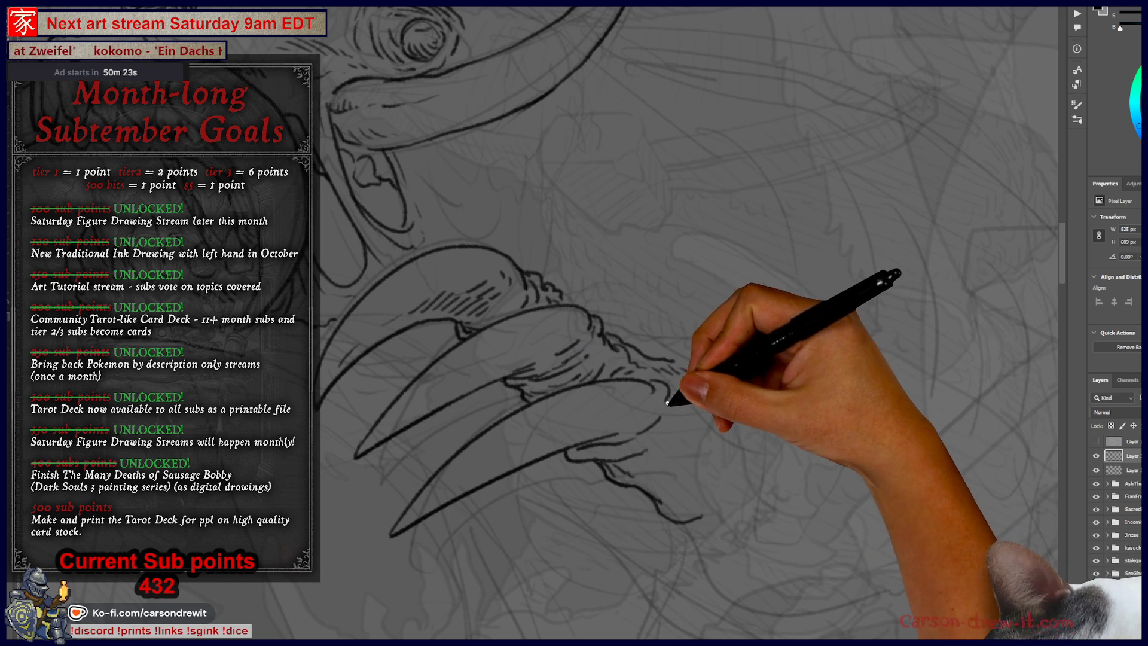
pyautogui.moveTo(670, 387); pyautogui.dragTo(705, 412)
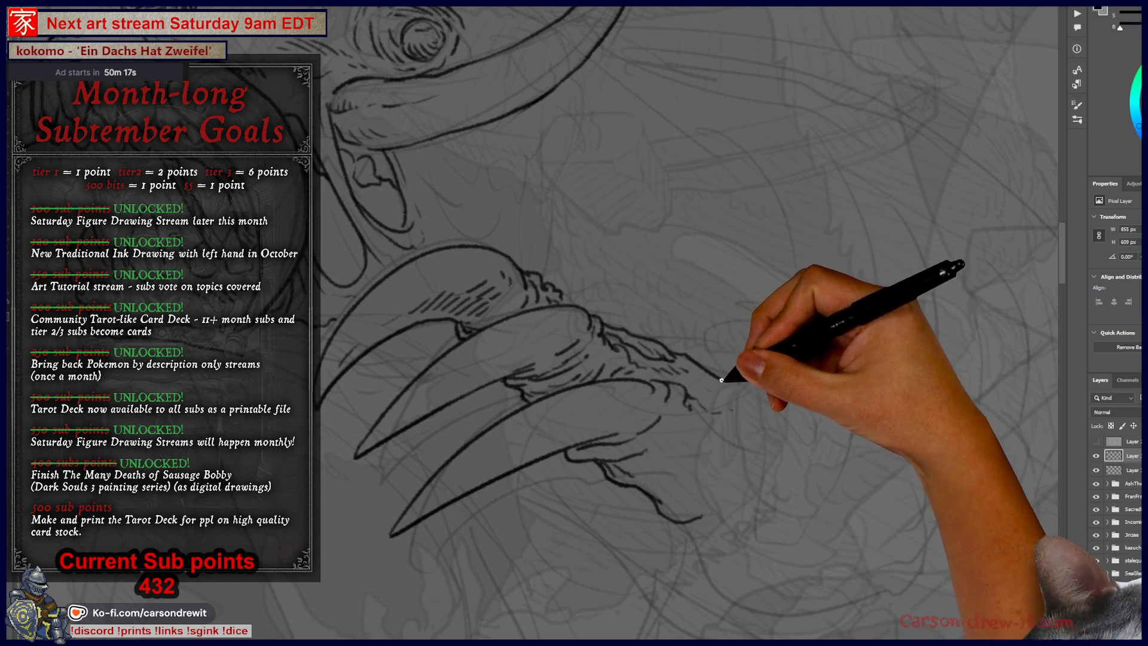
pyautogui.moveTo(696, 382); pyautogui.dragTo(822, 393)
pyautogui.moveTo(772, 471)
pyautogui.mouseDown()
pyautogui.moveTo(802, 511)
pyautogui.moveTo(760, 434)
pyautogui.mouseUp()
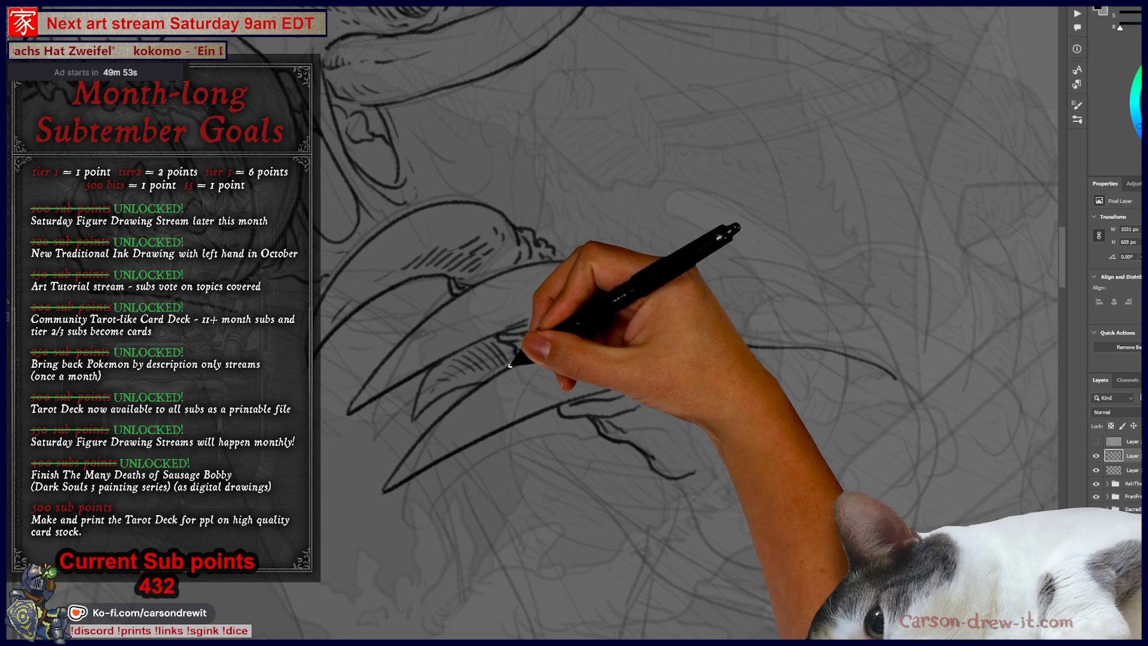
pyautogui.scroll(3, 825, 469)
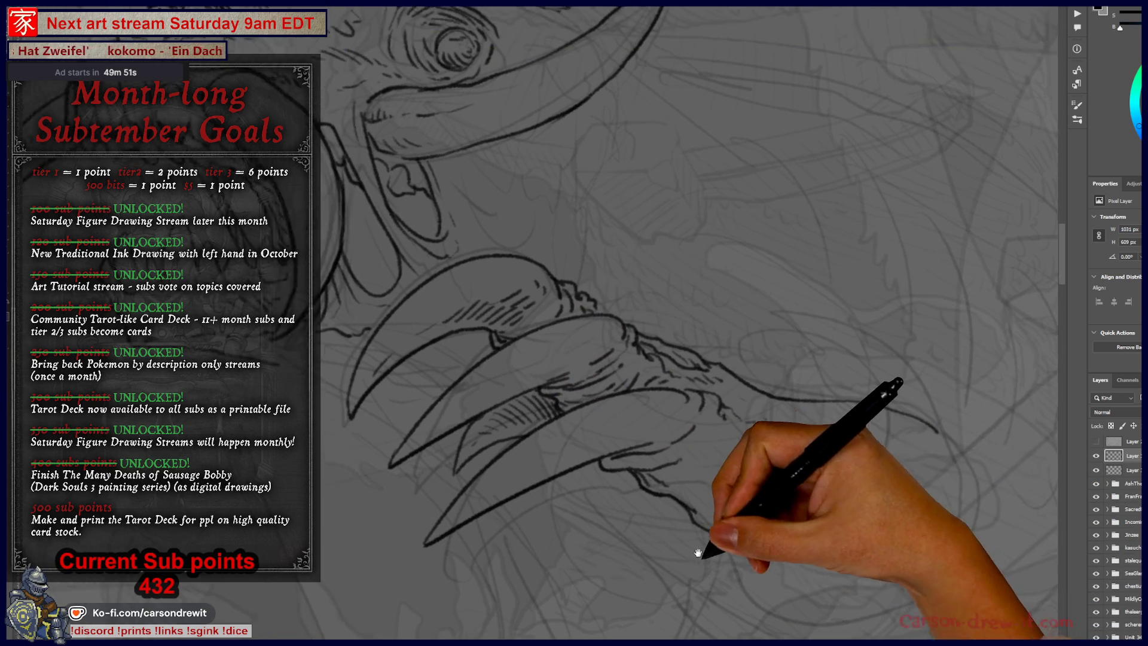
# Ink the lower claw contour with short hatching, continuing the outline to the right
pyautogui.scroll(2, 700, 482)
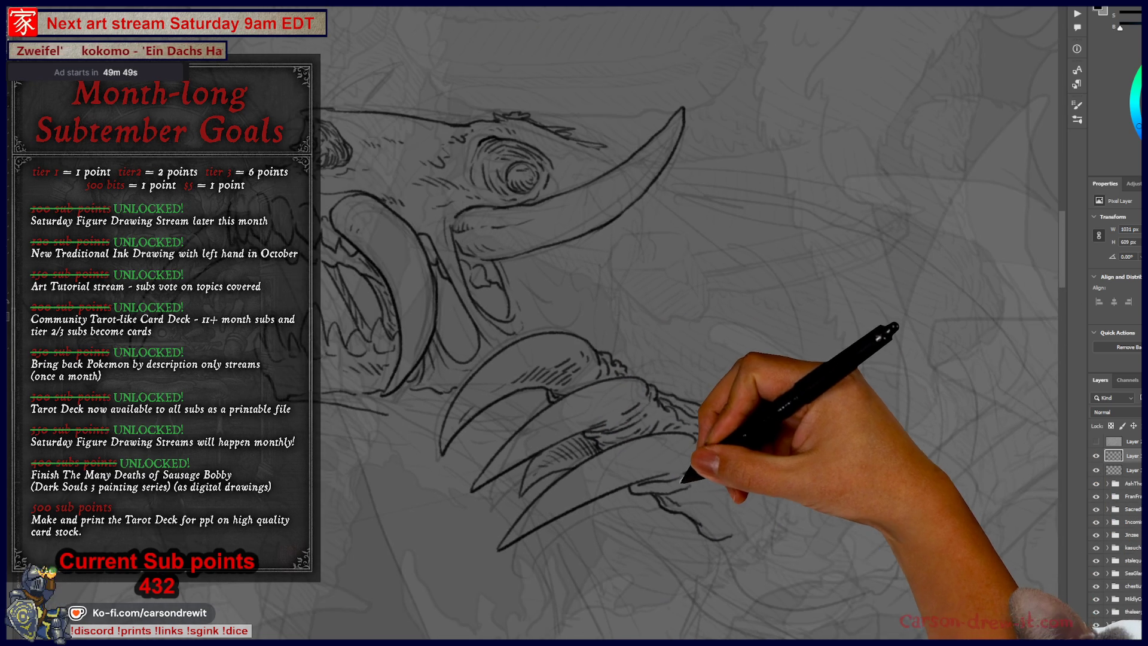
pyautogui.scroll(-2, 543, 478)
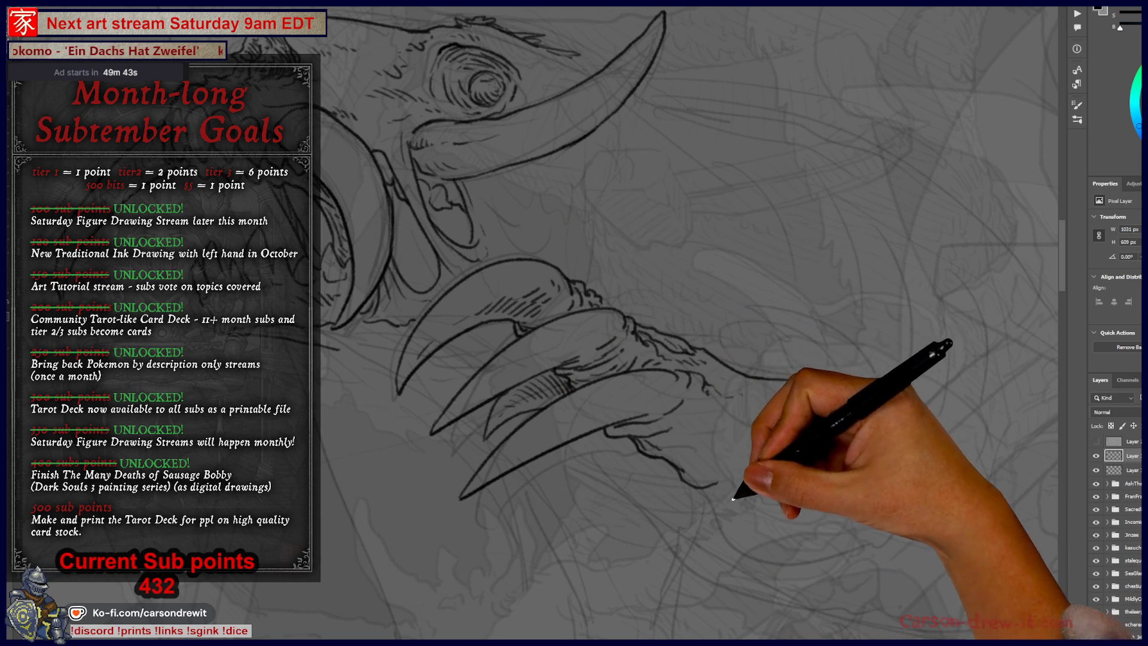
pyautogui.moveTo(625, 430)
pyautogui.mouseDown()
pyautogui.moveTo(727, 490)
pyautogui.moveTo(855, 544)
pyautogui.mouseUp()
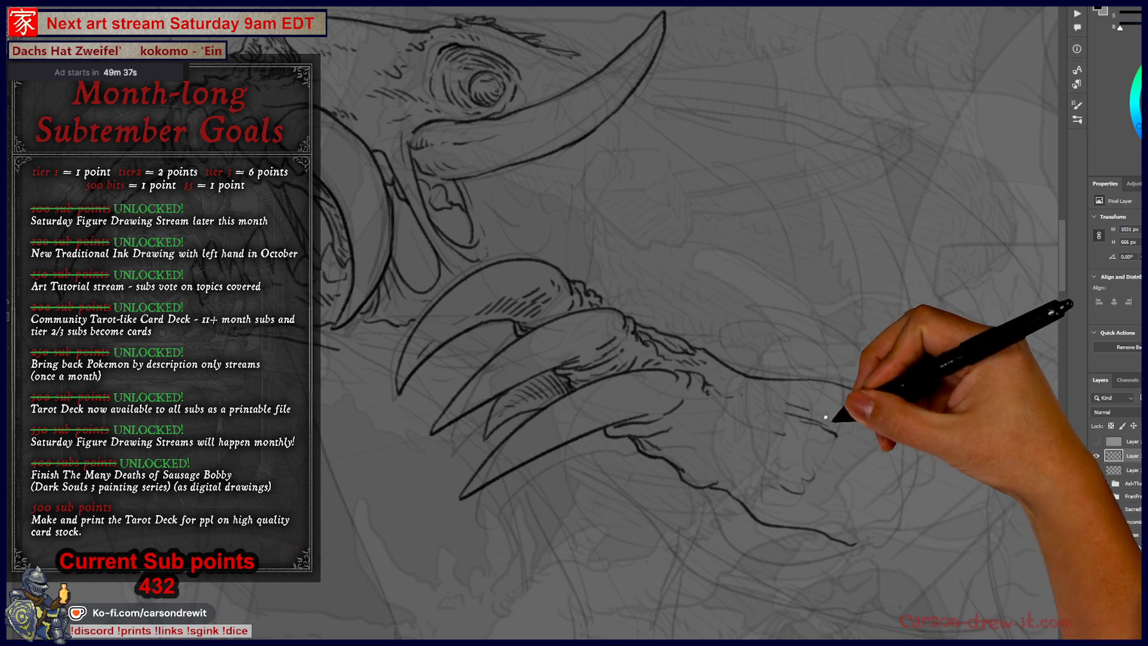
pyautogui.moveTo(830, 408); pyautogui.dragTo(894, 401)
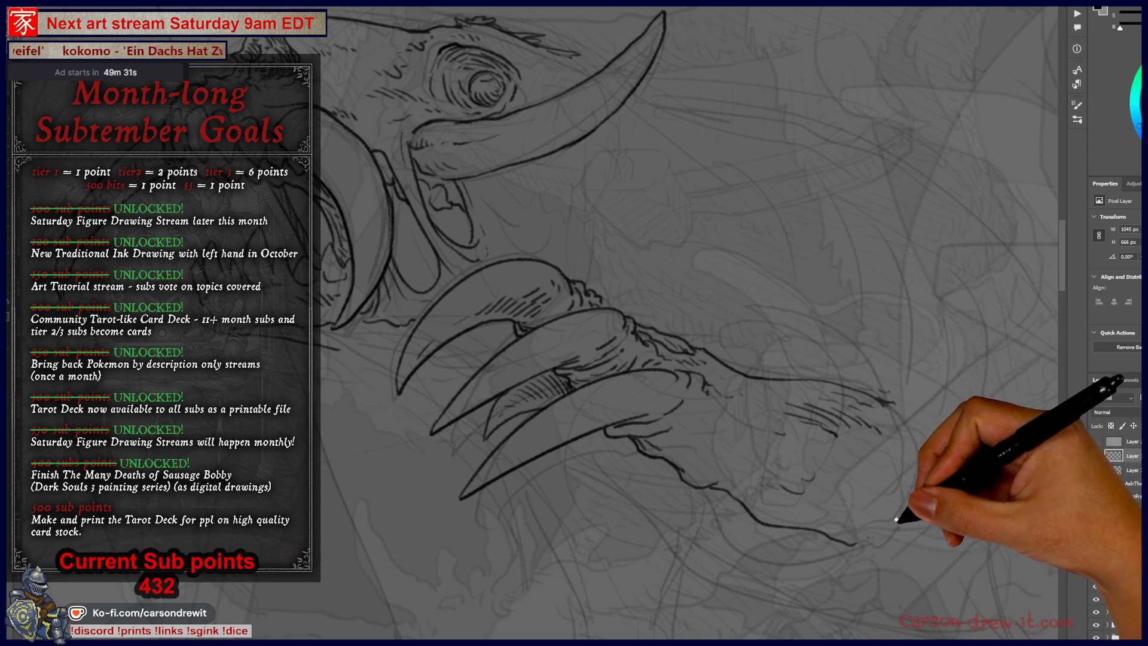
pyautogui.moveTo(902, 551); pyautogui.dragTo(846, 546)
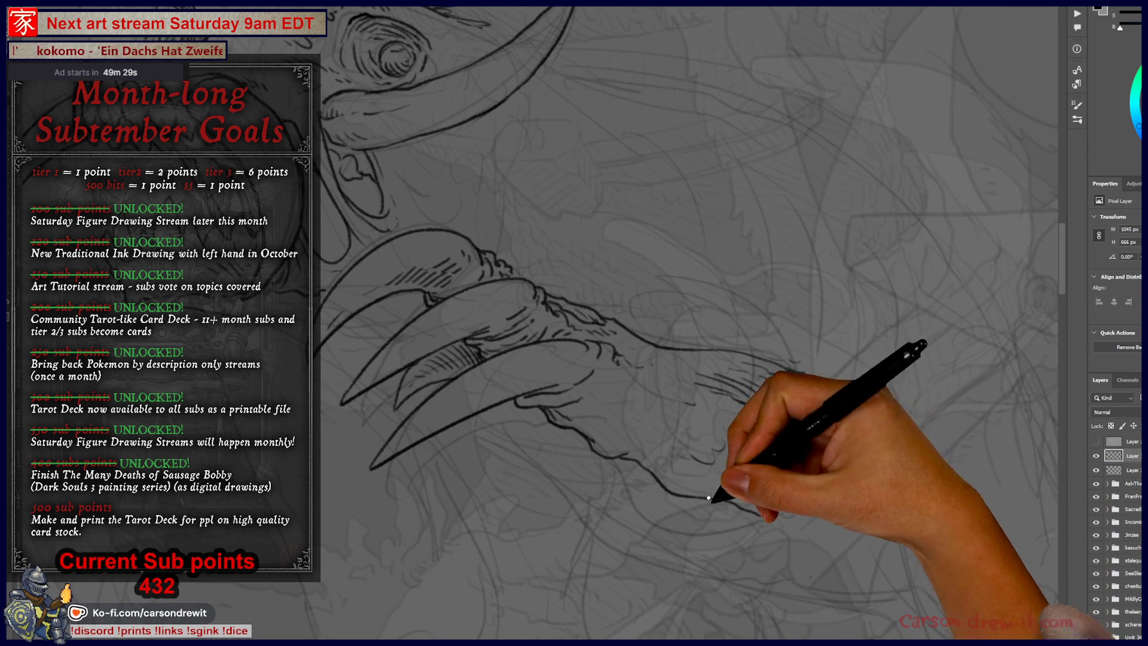
pyautogui.moveTo(754, 521); pyautogui.dragTo(867, 547)
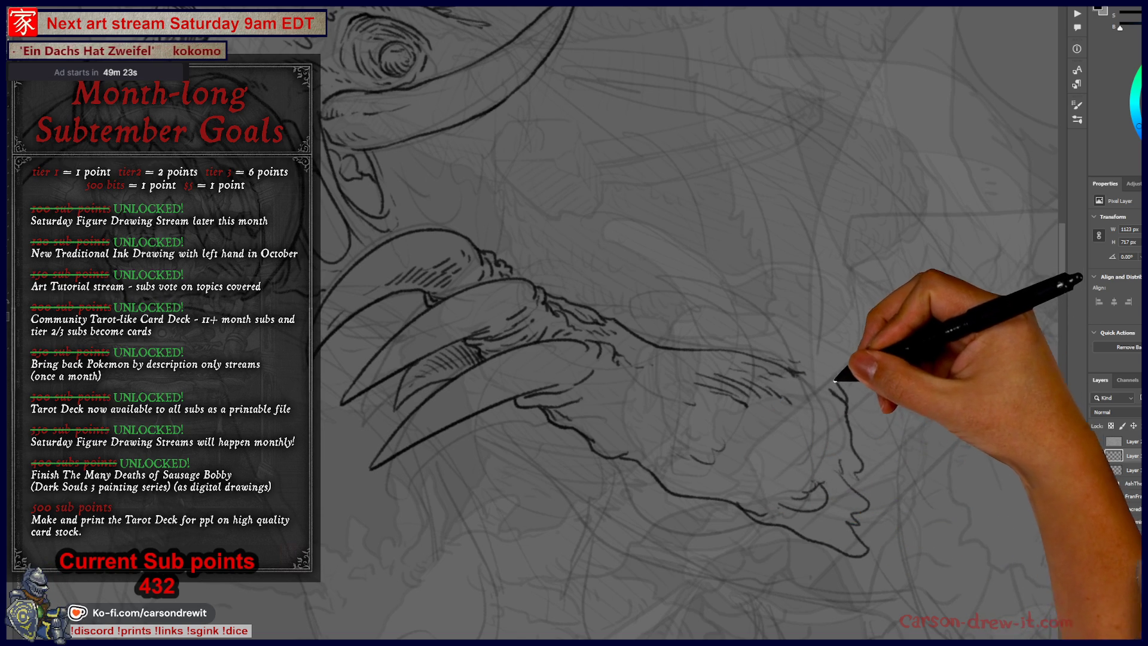
# Ink a line running down from near the eye and short dashes beside it
pyautogui.moveTo(830, 344); pyautogui.dragTo(883, 452)
pyautogui.moveTo(687, 325)
pyautogui.mouseDown()
pyautogui.moveTo(806, 405)
pyautogui.moveTo(856, 457)
pyautogui.mouseUp()
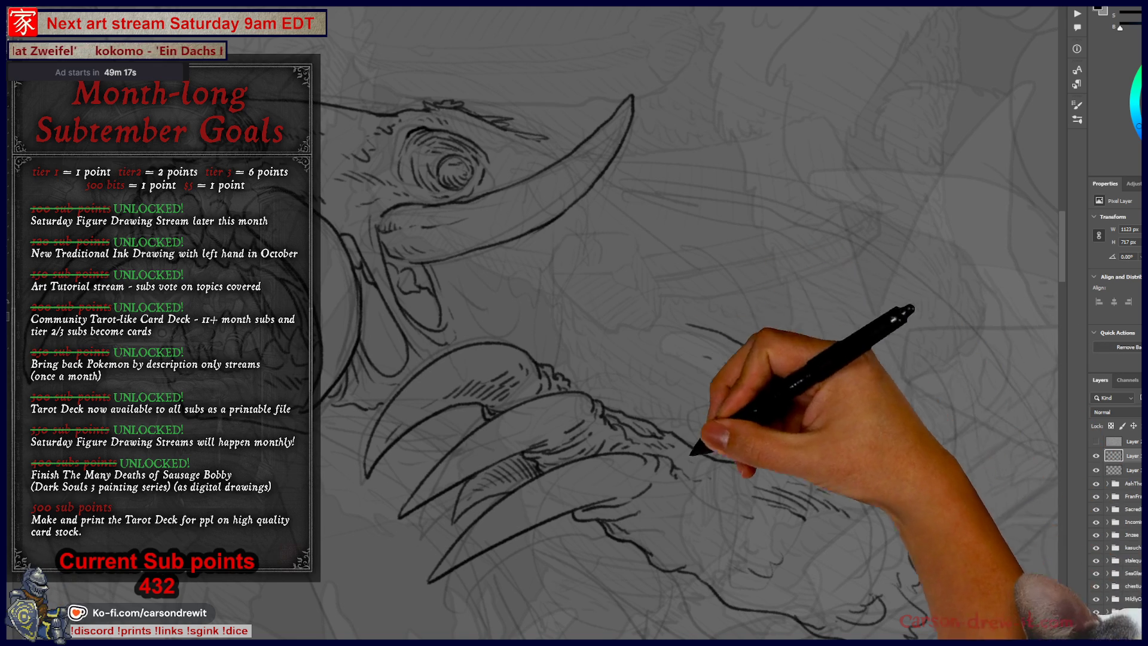
pyautogui.moveTo(582, 307)
pyautogui.mouseDown()
pyautogui.moveTo(677, 318)
pyautogui.moveTo(813, 307)
pyautogui.mouseUp()
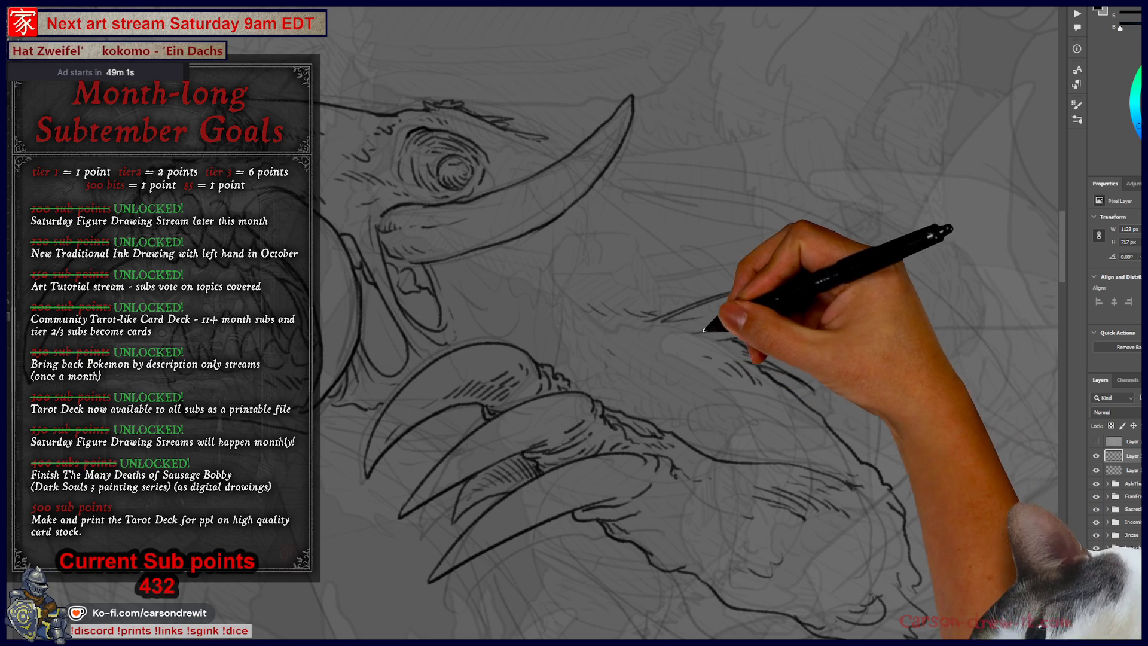
# Hatch bristly fur to the right of the jaw and along the neck
pyautogui.moveTo(696, 390); pyautogui.dragTo(816, 422)
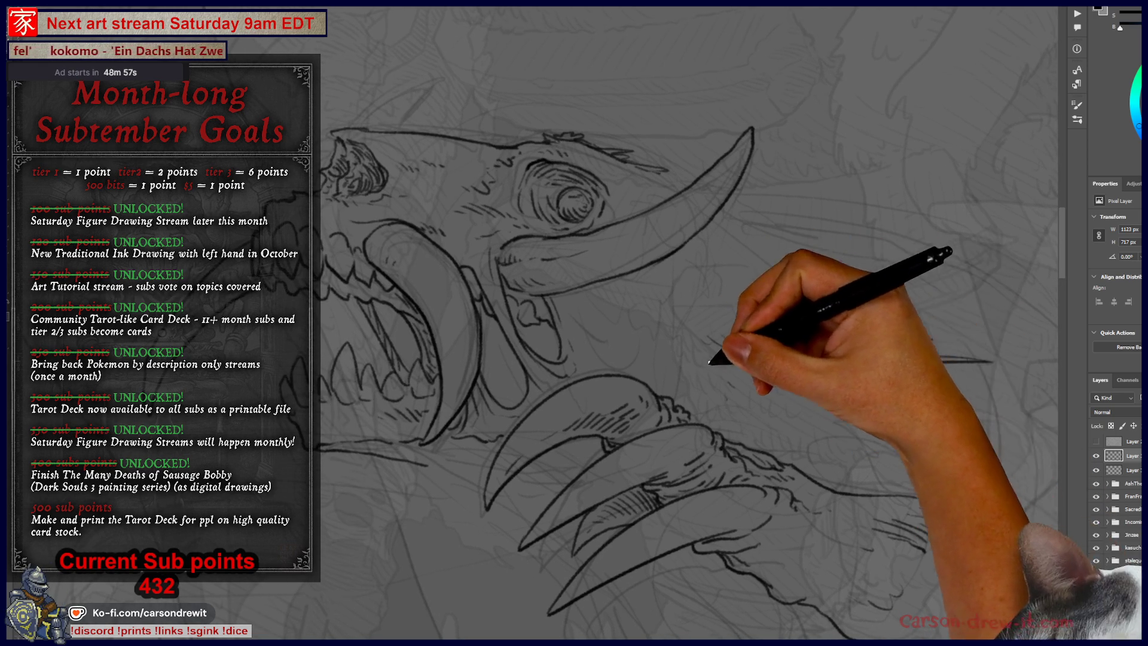
pyautogui.moveTo(760, 375)
pyautogui.mouseDown()
pyautogui.moveTo(797, 405)
pyautogui.moveTo(832, 384)
pyautogui.moveTo(815, 411)
pyautogui.moveTo(877, 437)
pyautogui.mouseUp()
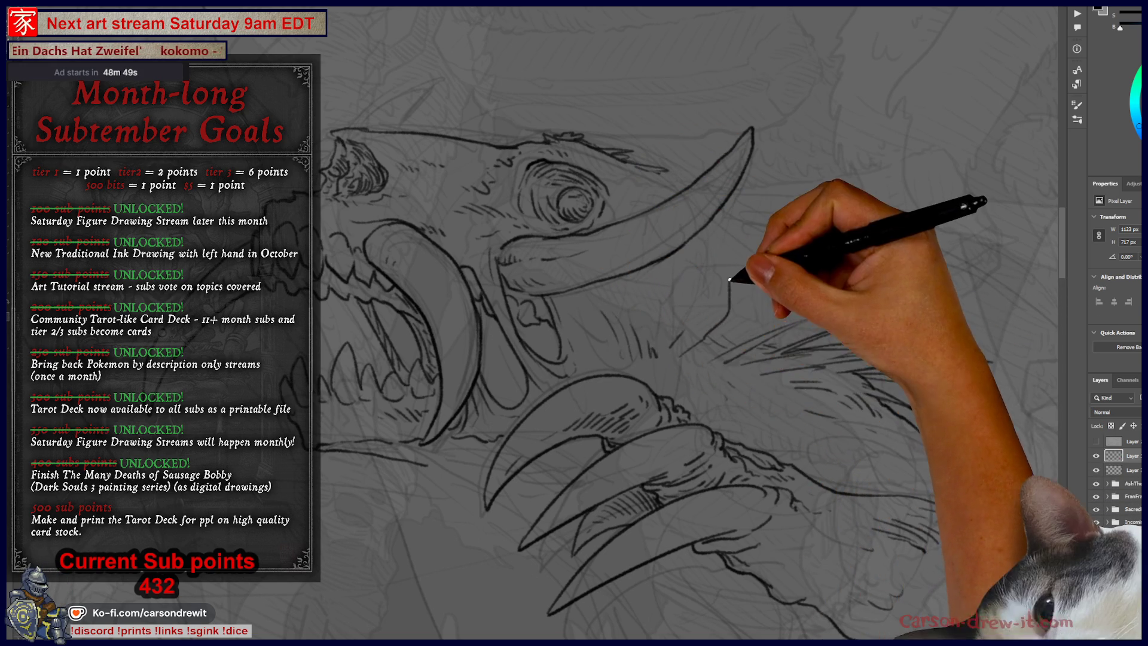
pyautogui.moveTo(669, 383)
pyautogui.mouseDown()
pyautogui.moveTo(744, 351)
pyautogui.moveTo(726, 379)
pyautogui.moveTo(746, 274)
pyautogui.moveTo(736, 262)
pyautogui.mouseUp()
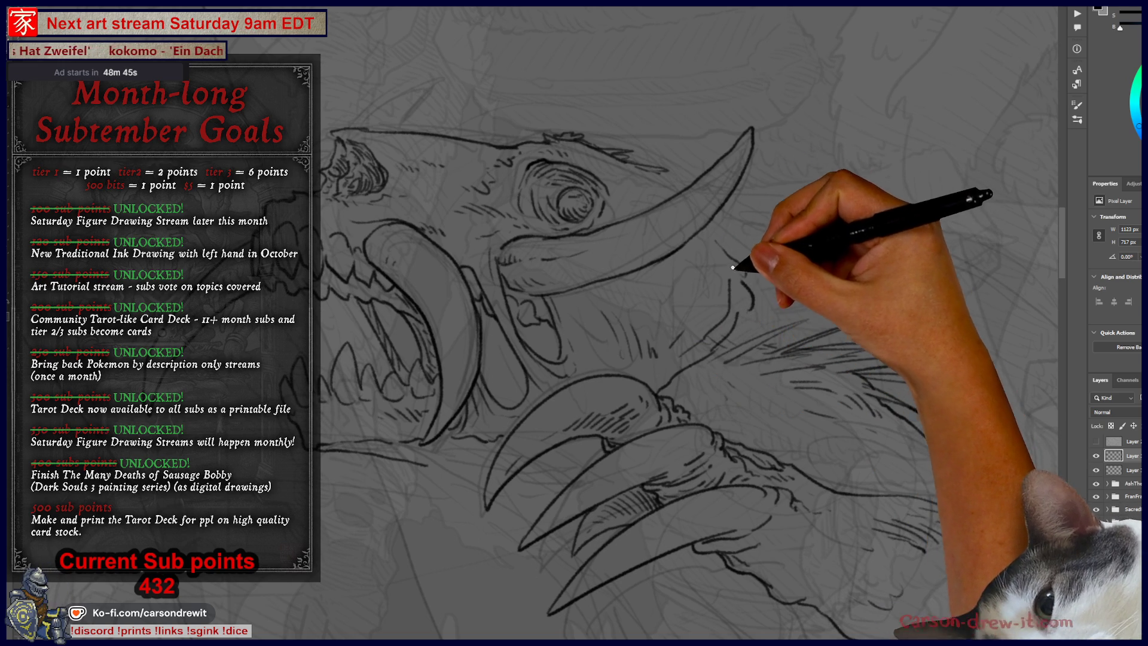
# Ink wavy strokes along the lower jaw edge, then create a new layer for more inking
pyautogui.moveTo(624, 344); pyautogui.dragTo(763, 287)
pyautogui.moveTo(595, 403)
pyautogui.mouseDown()
pyautogui.moveTo(605, 418)
pyautogui.moveTo(584, 403)
pyautogui.moveTo(619, 429)
pyautogui.mouseUp()
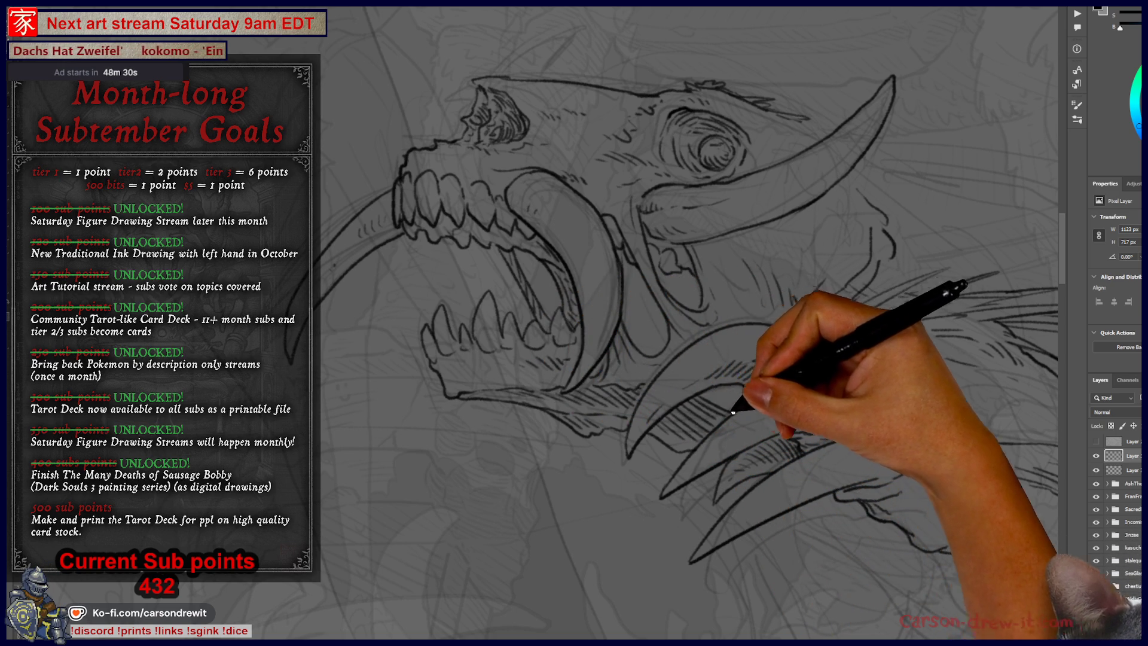
pyautogui.moveTo(815, 347); pyautogui.dragTo(722, 454)
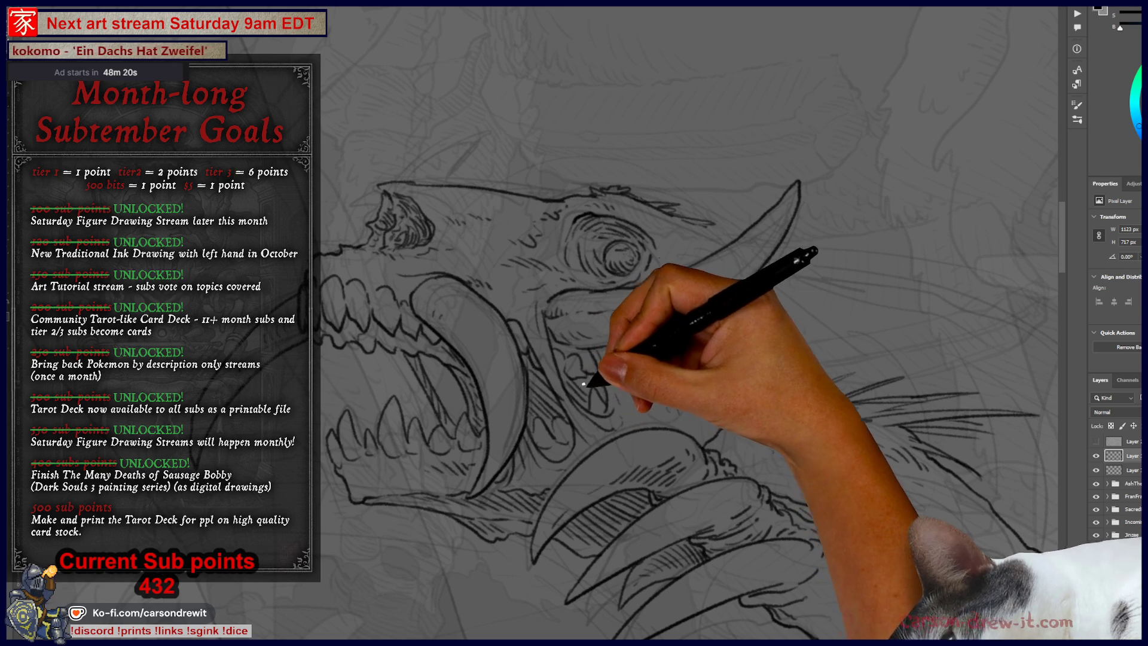
pyautogui.moveTo(478, 461); pyautogui.dragTo(544, 499)
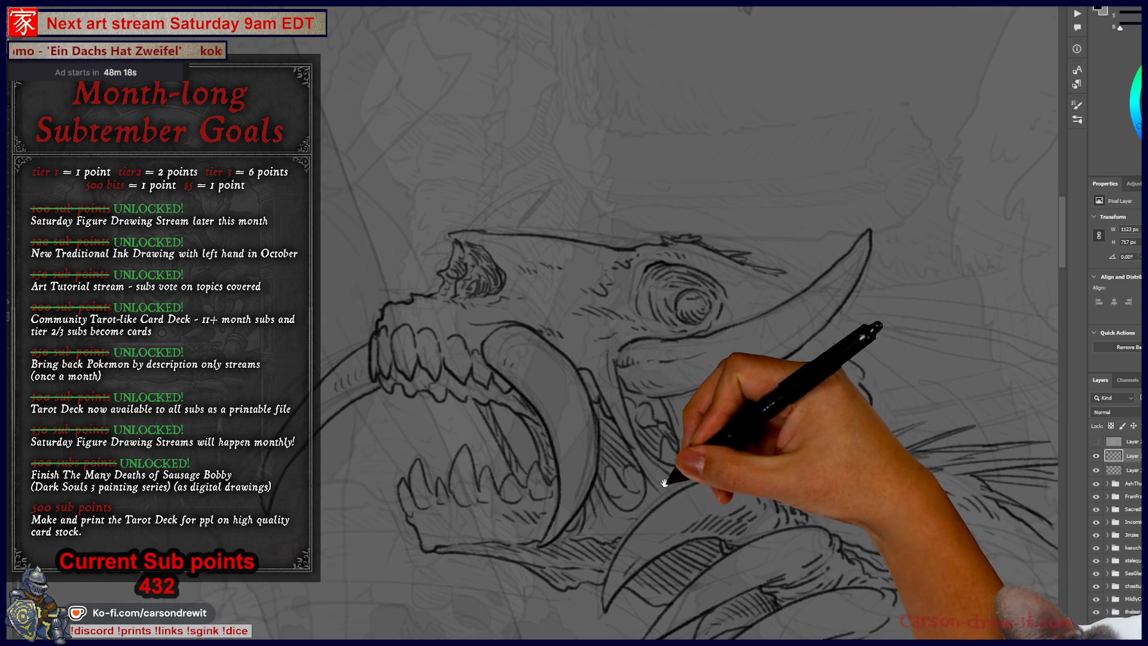
pyautogui.hotkey('ctrl', 'shift', 'alt', 'n')
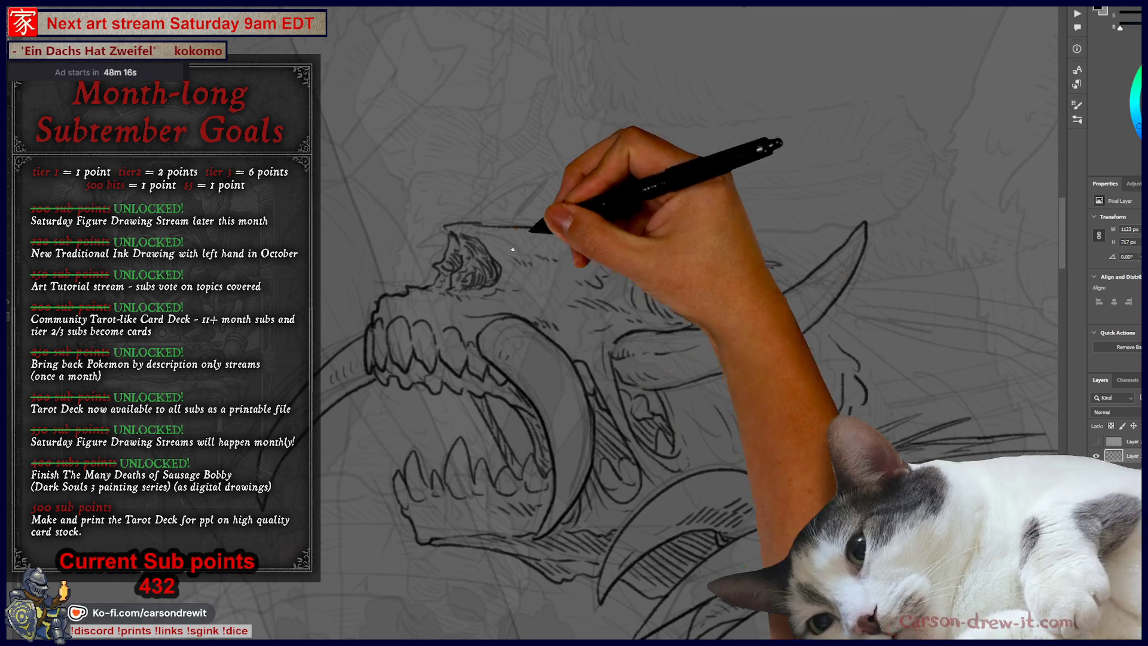
# Ink a spike on the crown of the head and a line down along the lower claws
pyautogui.moveTo(486, 353); pyautogui.dragTo(474, 345)
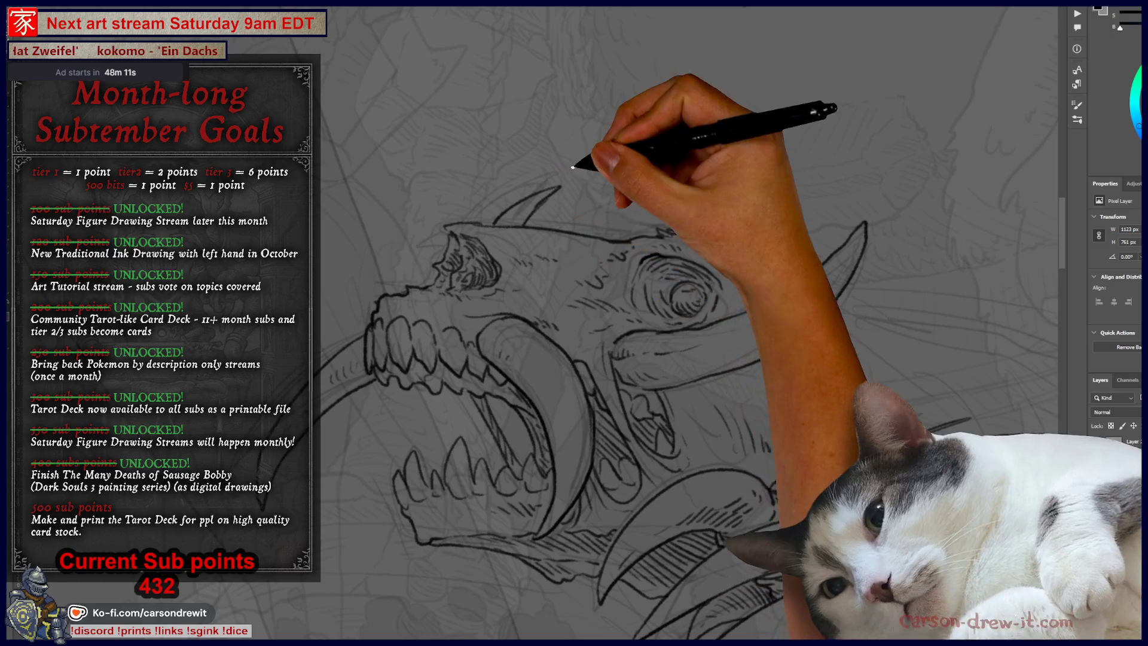
pyautogui.moveTo(496, 225); pyautogui.dragTo(559, 187)
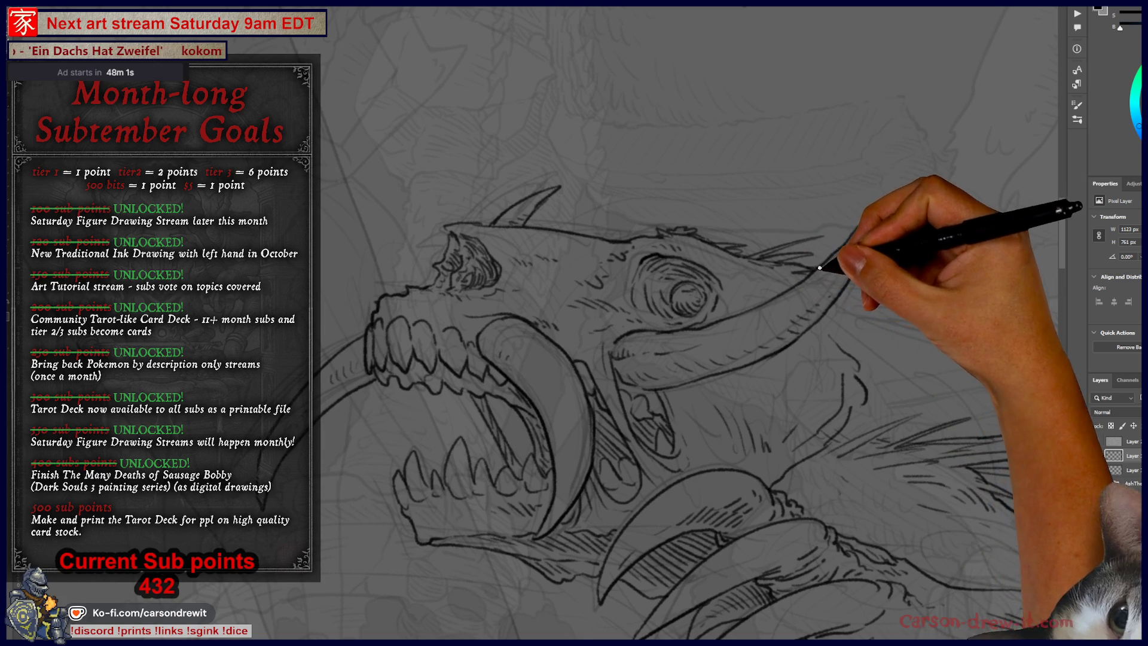
pyautogui.moveTo(807, 423)
pyautogui.mouseDown()
pyautogui.moveTo(815, 436)
pyautogui.moveTo(705, 205)
pyautogui.mouseUp()
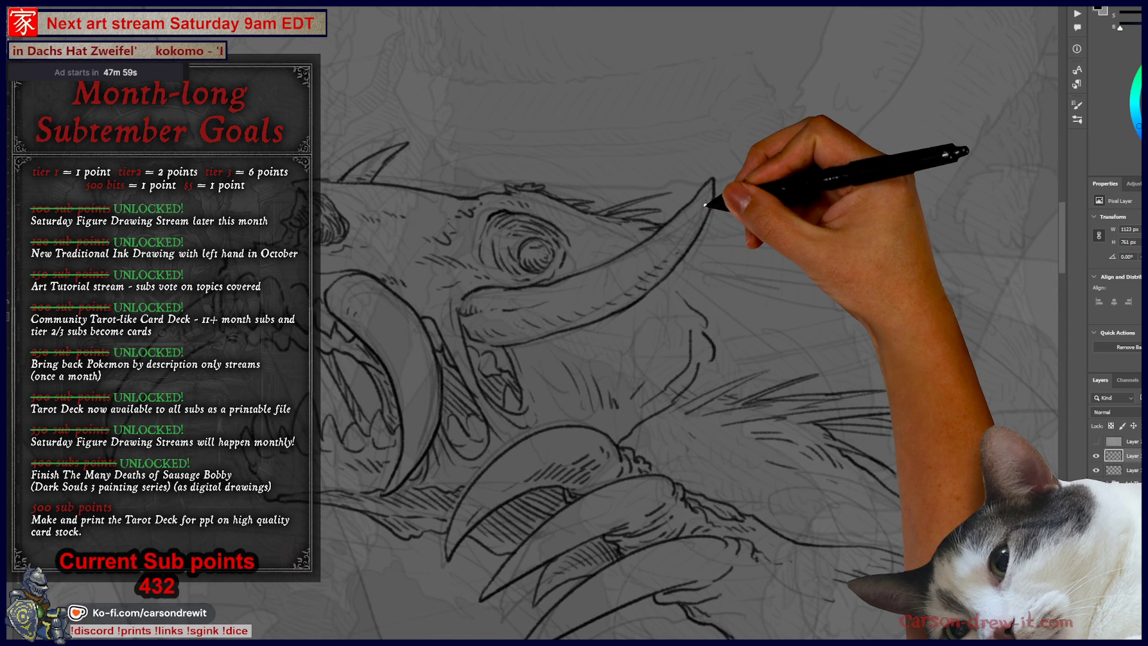
pyautogui.moveTo(616, 333)
pyautogui.mouseDown()
pyautogui.moveTo(584, 326)
pyautogui.moveTo(598, 351)
pyautogui.mouseUp()
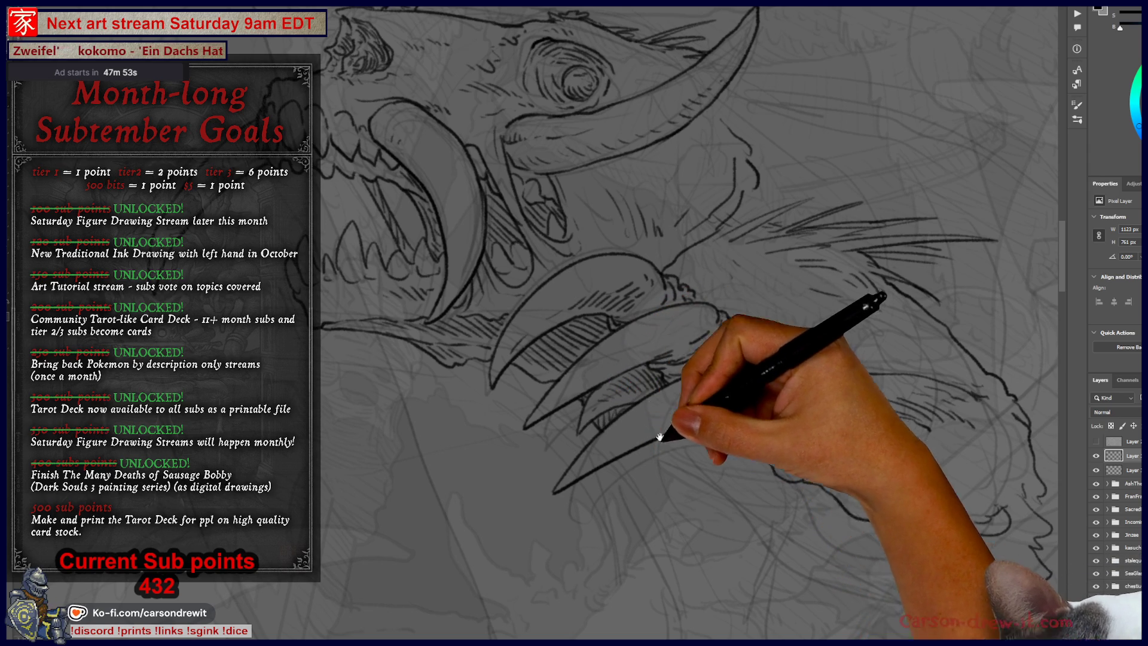
pyautogui.moveTo(730, 418); pyautogui.dragTo(737, 360)
pyautogui.moveTo(623, 405); pyautogui.dragTo(713, 536)
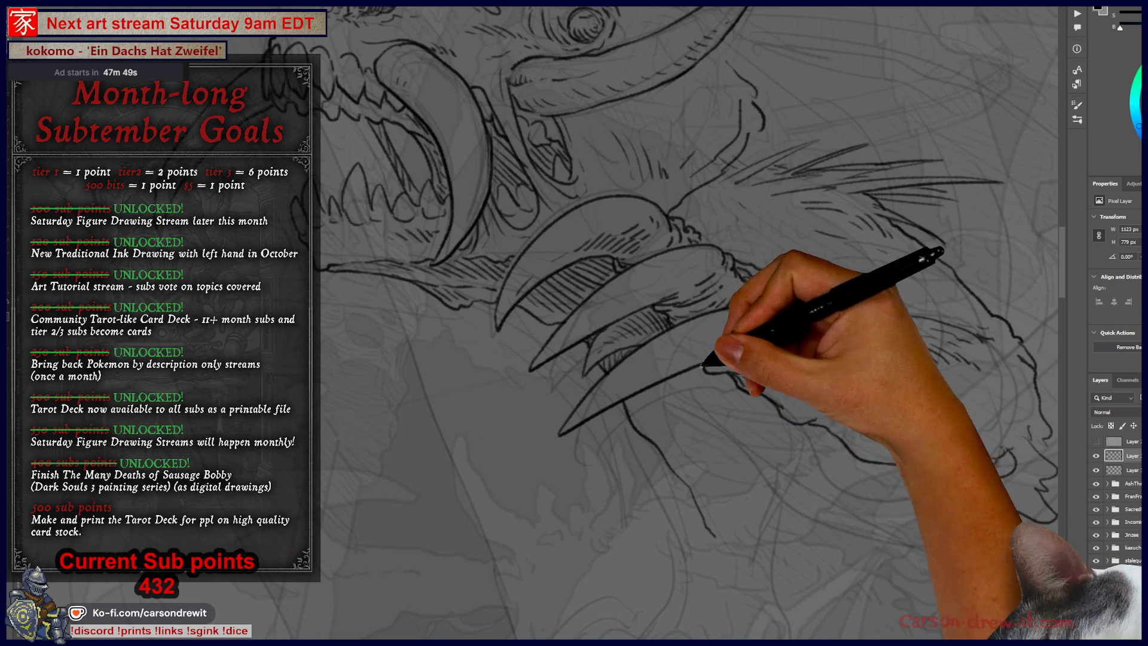
pyautogui.hotkey('ctrl', '-')
pyautogui.moveTo(661, 459)
pyautogui.mouseDown()
pyautogui.moveTo(684, 468)
pyautogui.moveTo(609, 461)
pyautogui.moveTo(489, 408)
pyautogui.moveTo(494, 434)
pyautogui.mouseUp()
pyautogui.scroll(1, 682, 478)
pyautogui.scroll(1, 532, 418)
pyautogui.scroll(-1, 493, 435)
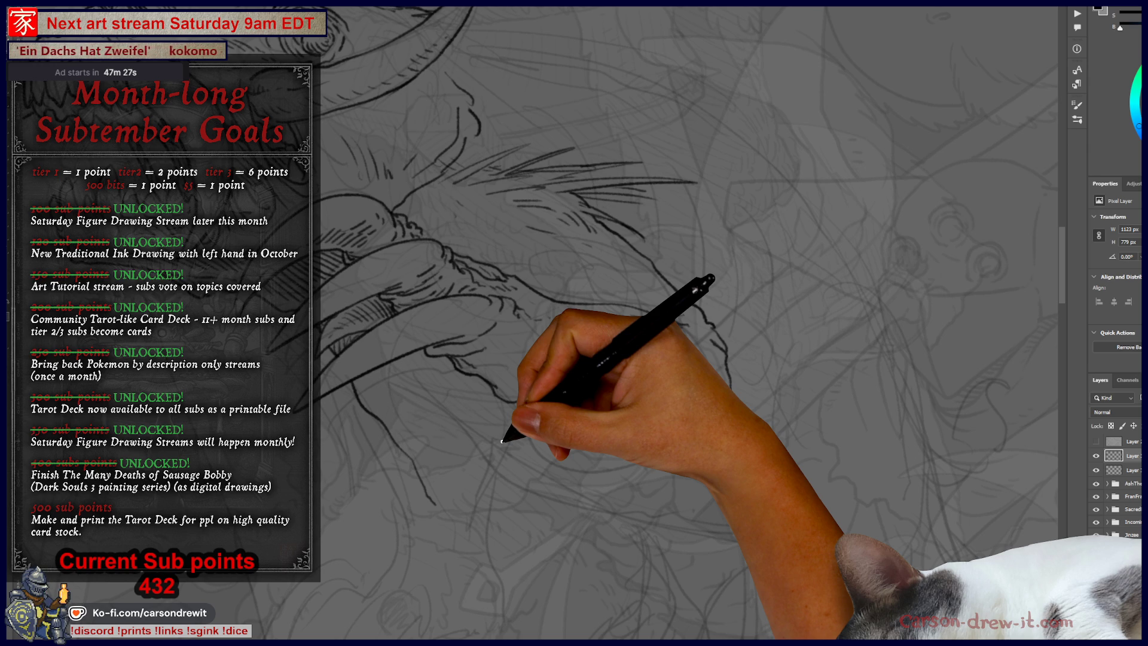
pyautogui.moveTo(503, 441)
pyautogui.mouseDown()
pyautogui.moveTo(359, 257)
pyautogui.moveTo(513, 258)
pyautogui.moveTo(540, 321)
pyautogui.moveTo(526, 123)
pyautogui.moveTo(525, 179)
pyautogui.moveTo(423, 346)
pyautogui.moveTo(348, 331)
pyautogui.moveTo(397, 385)
pyautogui.moveTo(546, 488)
pyautogui.moveTo(674, 520)
pyautogui.moveTo(809, 530)
pyautogui.mouseUp()
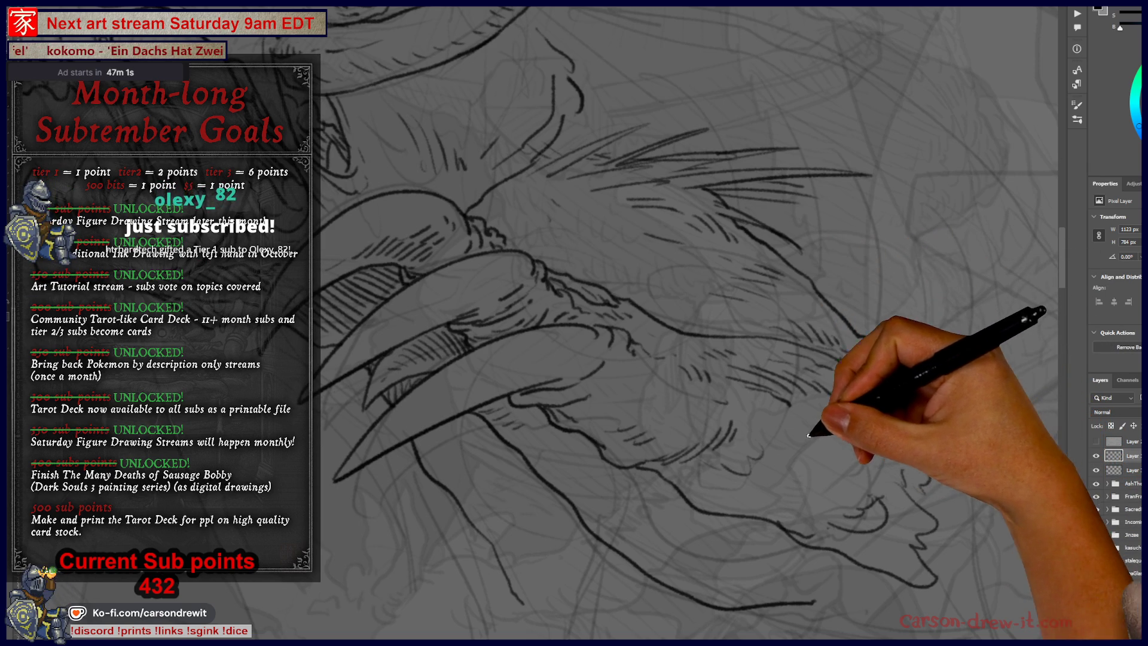
# Extend the ink outline with a long stroke along the beak's lower edge
pyautogui.scroll(-1, 769, 421)
pyautogui.moveTo(769, 420); pyautogui.dragTo(736, 354)
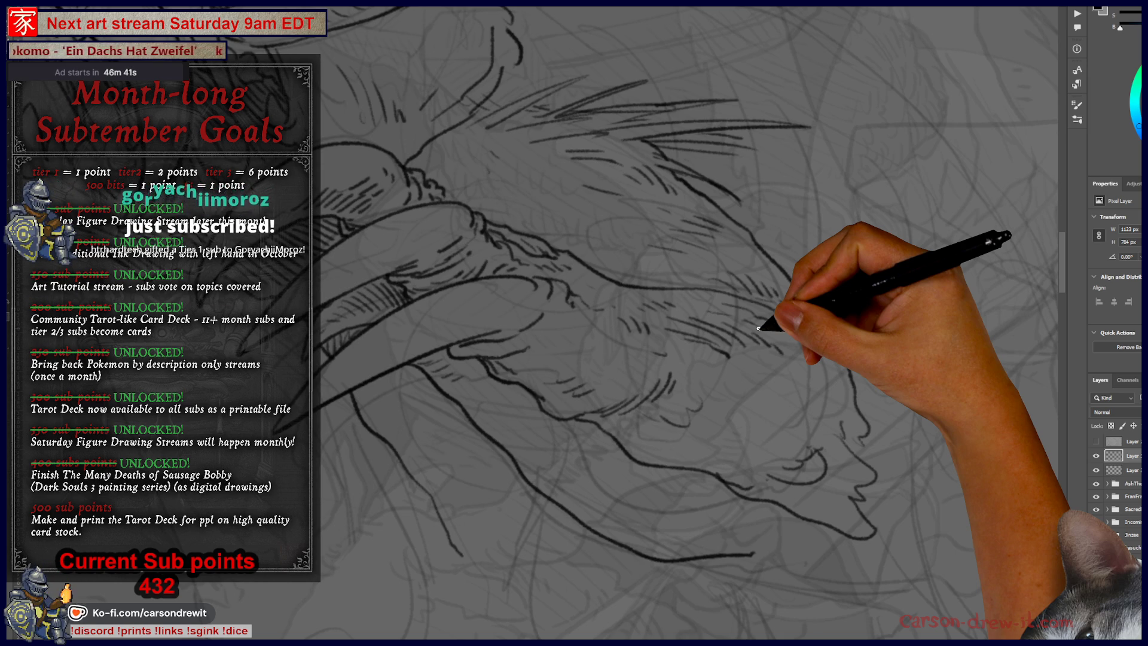
pyautogui.moveTo(651, 418)
pyautogui.mouseDown()
pyautogui.moveTo(622, 469)
pyautogui.moveTo(930, 430)
pyautogui.moveTo(877, 438)
pyautogui.moveTo(777, 328)
pyautogui.moveTo(748, 479)
pyautogui.moveTo(725, 469)
pyautogui.moveTo(722, 442)
pyautogui.moveTo(686, 476)
pyautogui.mouseUp()
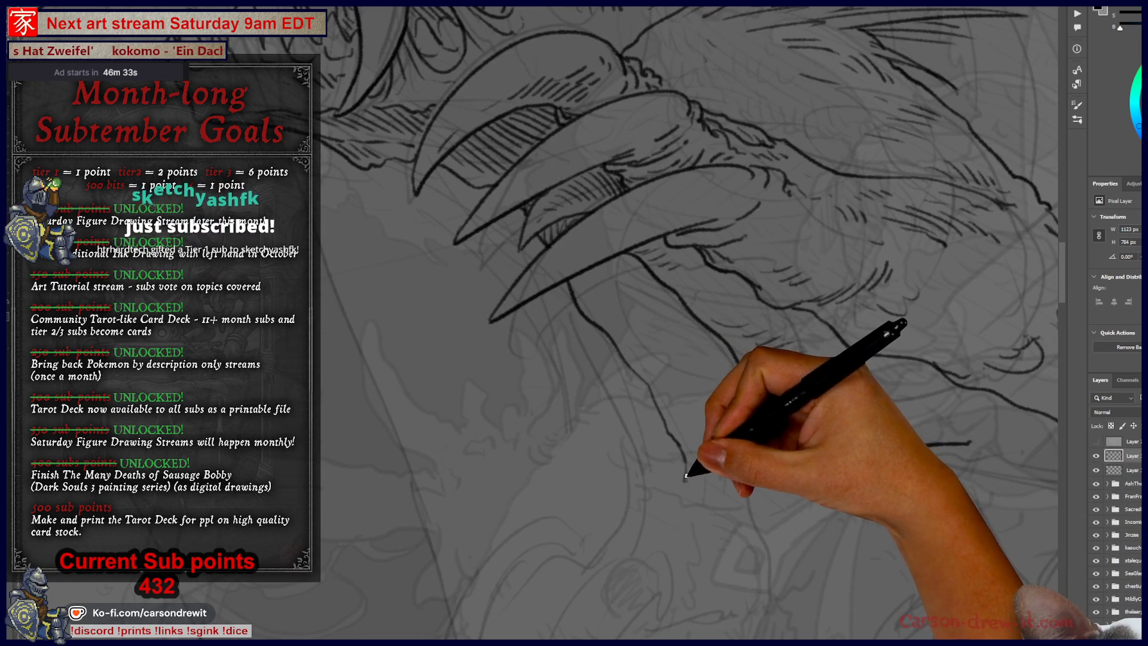
pyautogui.moveTo(671, 359)
pyautogui.mouseDown()
pyautogui.moveTo(616, 359)
pyautogui.moveTo(609, 282)
pyautogui.moveTo(672, 303)
pyautogui.moveTo(661, 300)
pyautogui.moveTo(671, 328)
pyautogui.moveTo(748, 403)
pyautogui.moveTo(687, 379)
pyautogui.moveTo(684, 354)
pyautogui.moveTo(771, 402)
pyautogui.moveTo(885, 411)
pyautogui.moveTo(999, 400)
pyautogui.mouseUp()
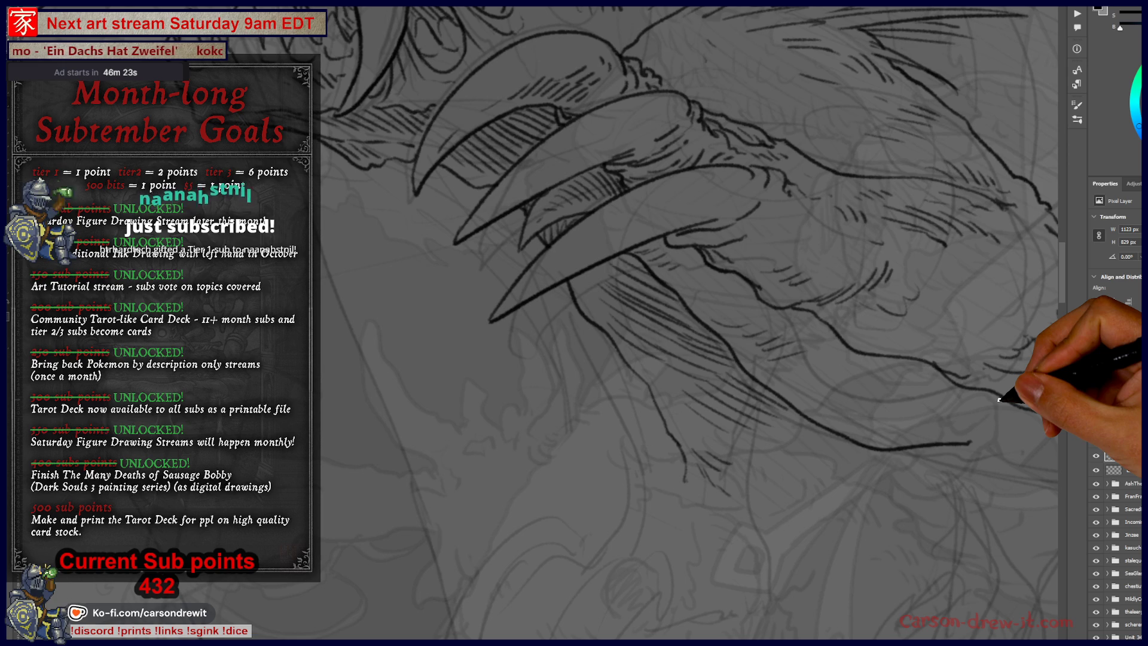
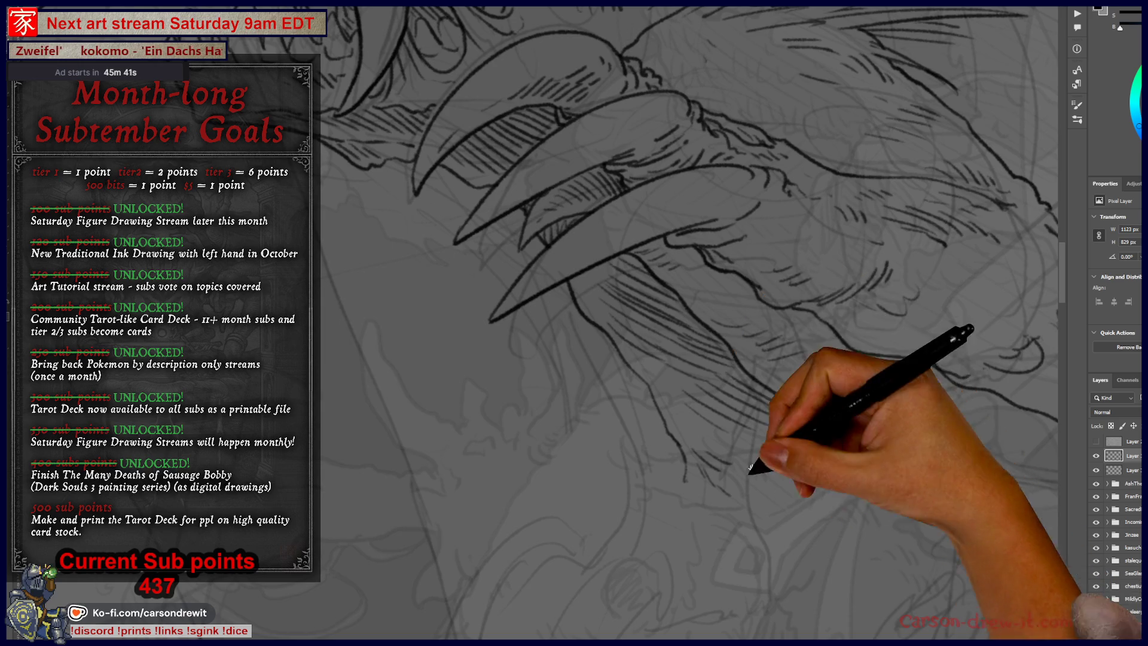
# Ink long spiky hair strokes sweeping back from behind the creature's horn
pyautogui.hotkey('ctrl', '-')
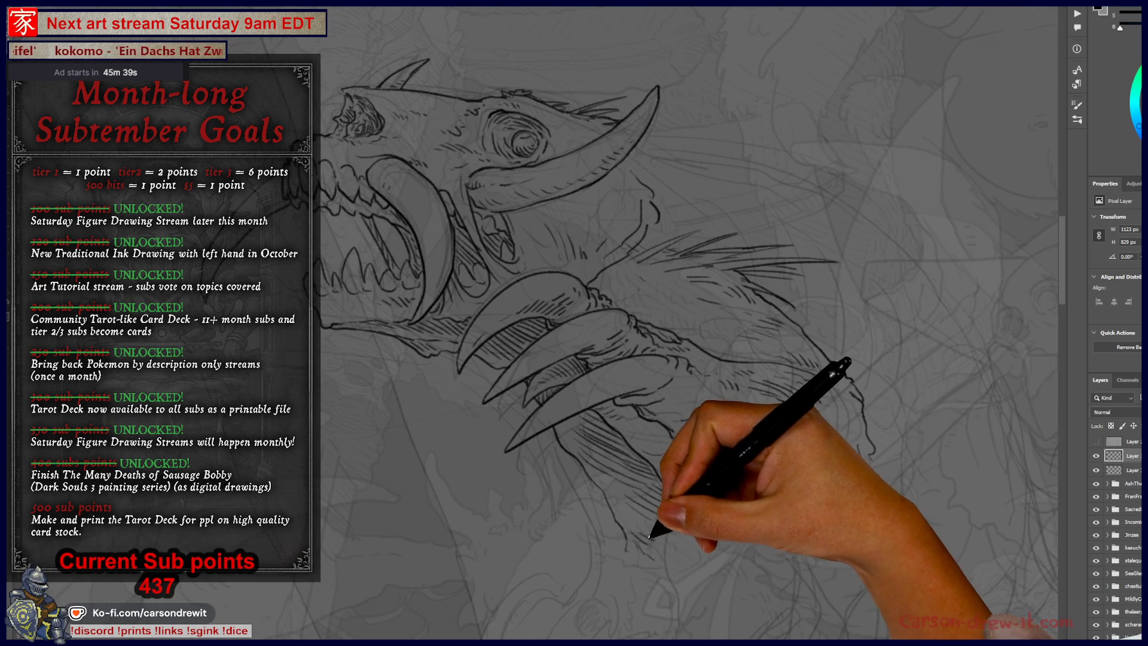
pyautogui.hotkey('ctrl', '+')
pyautogui.hotkey('ctrl', '-')
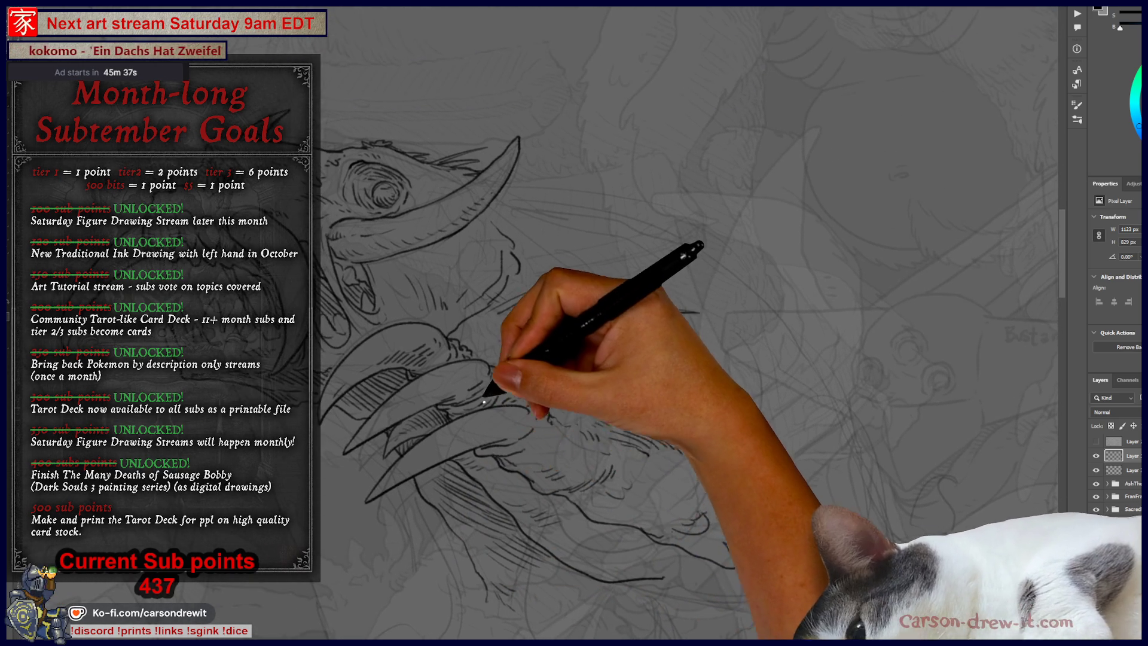
pyautogui.scroll(2, 472, 389)
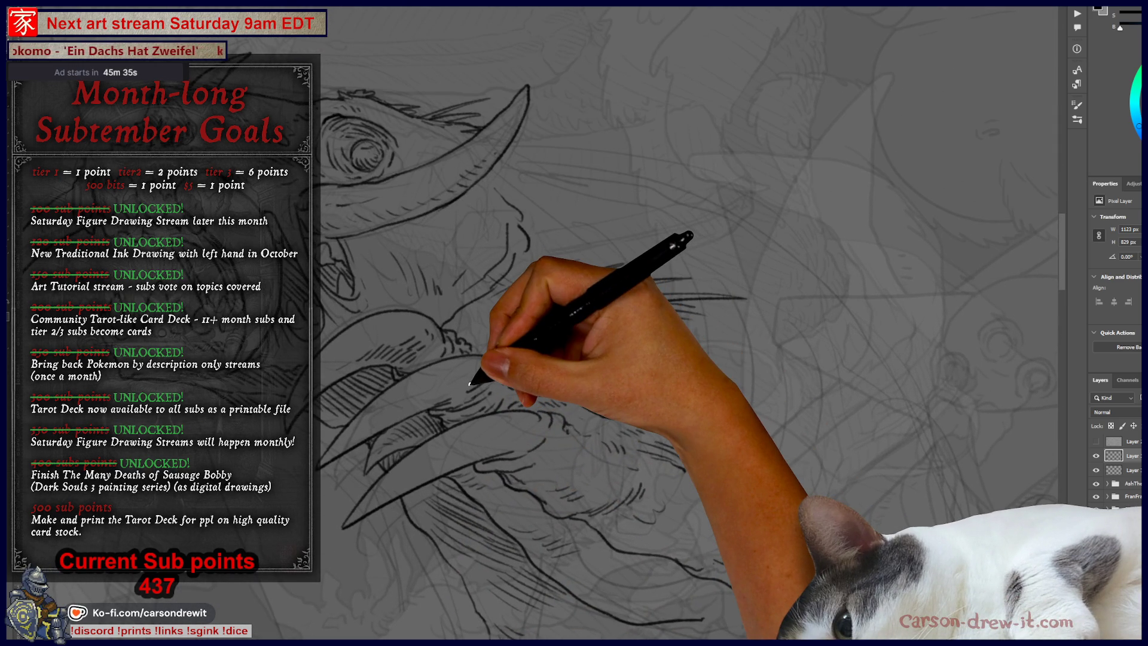
pyautogui.scroll(3, 470, 385)
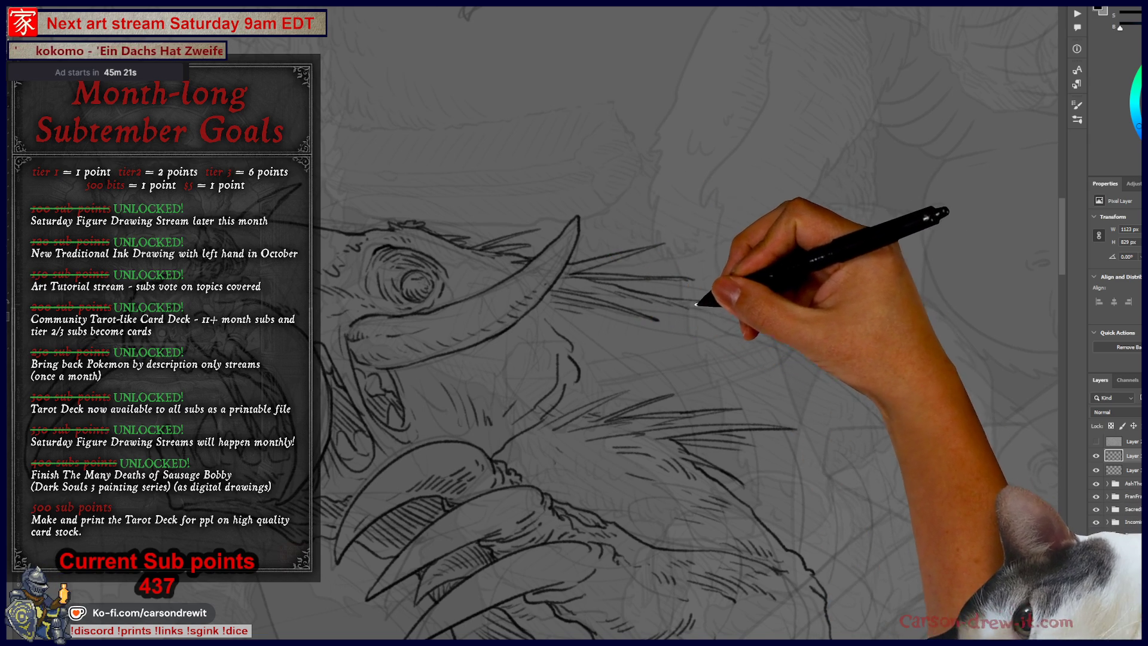
pyautogui.moveTo(871, 417)
pyautogui.mouseDown()
pyautogui.moveTo(615, 385)
pyautogui.moveTo(410, 249)
pyautogui.moveTo(576, 375)
pyautogui.moveTo(498, 290)
pyautogui.mouseUp()
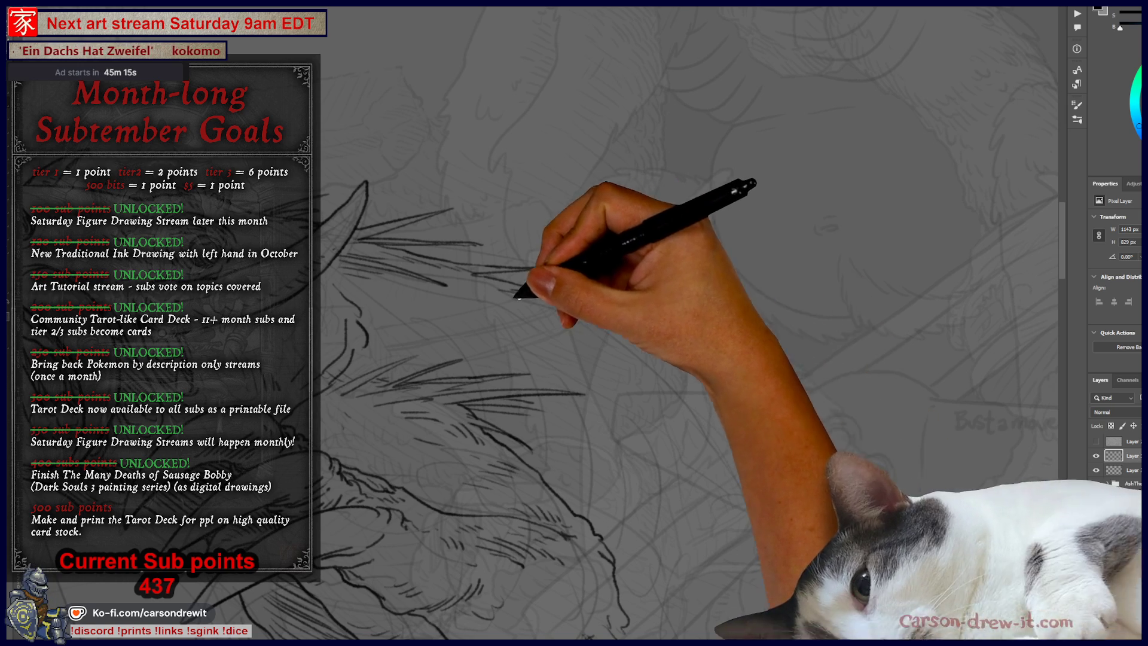
pyautogui.scroll(-3, 398, 256)
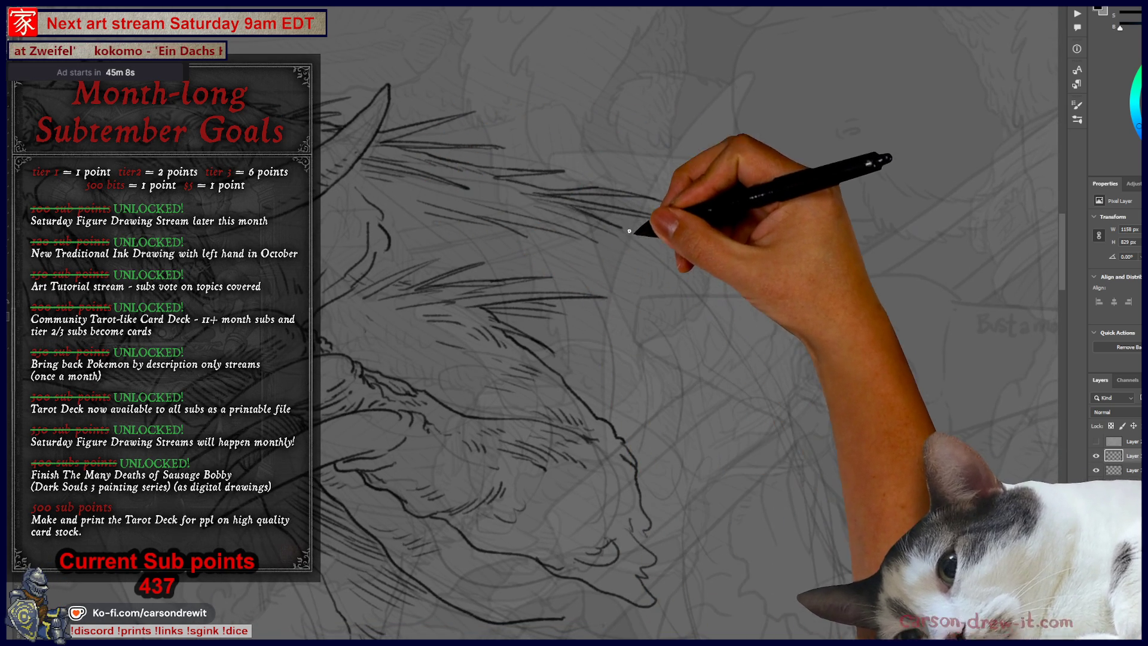
pyautogui.moveTo(634, 242); pyautogui.dragTo(701, 270)
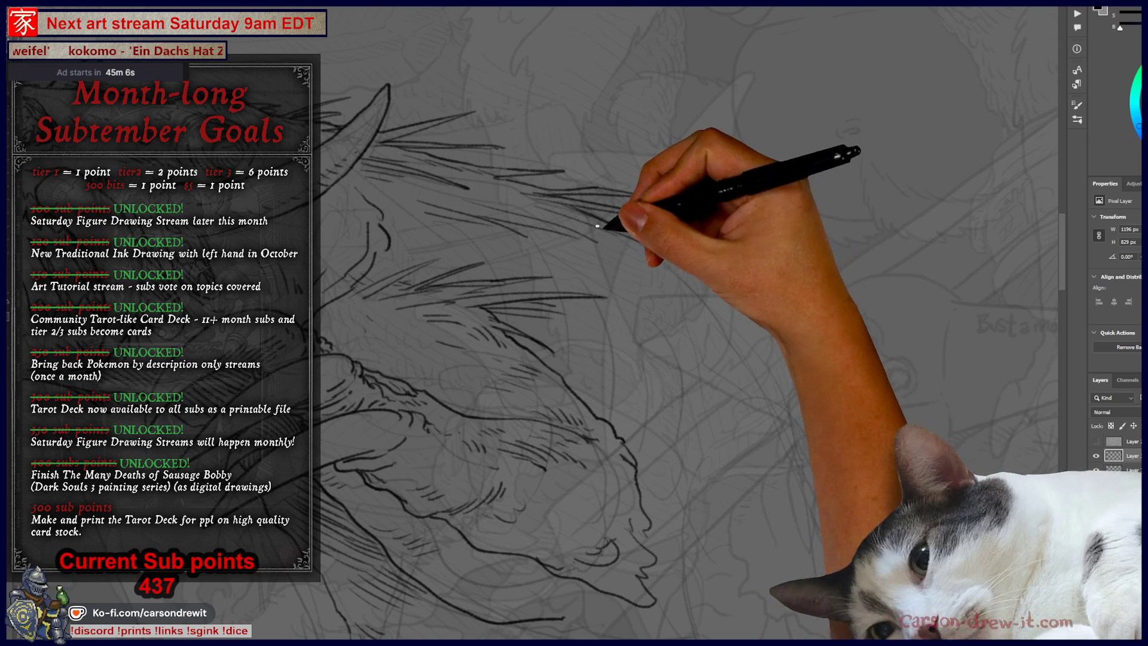
pyautogui.scroll(3, 840, 498)
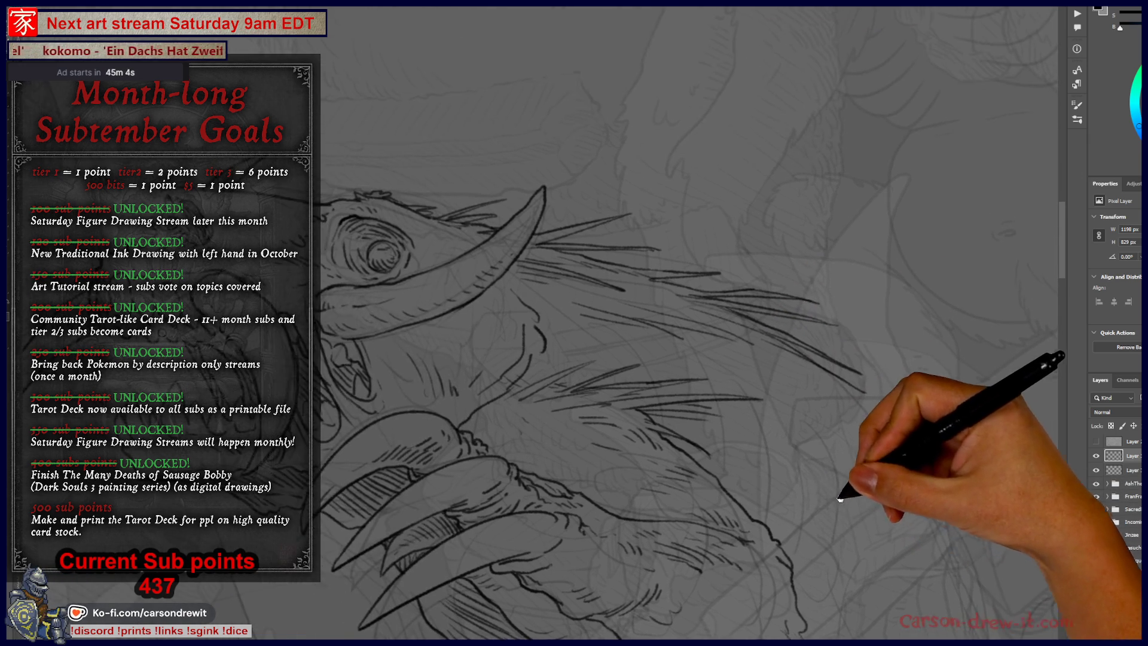
pyautogui.scroll(-5, 585, 346)
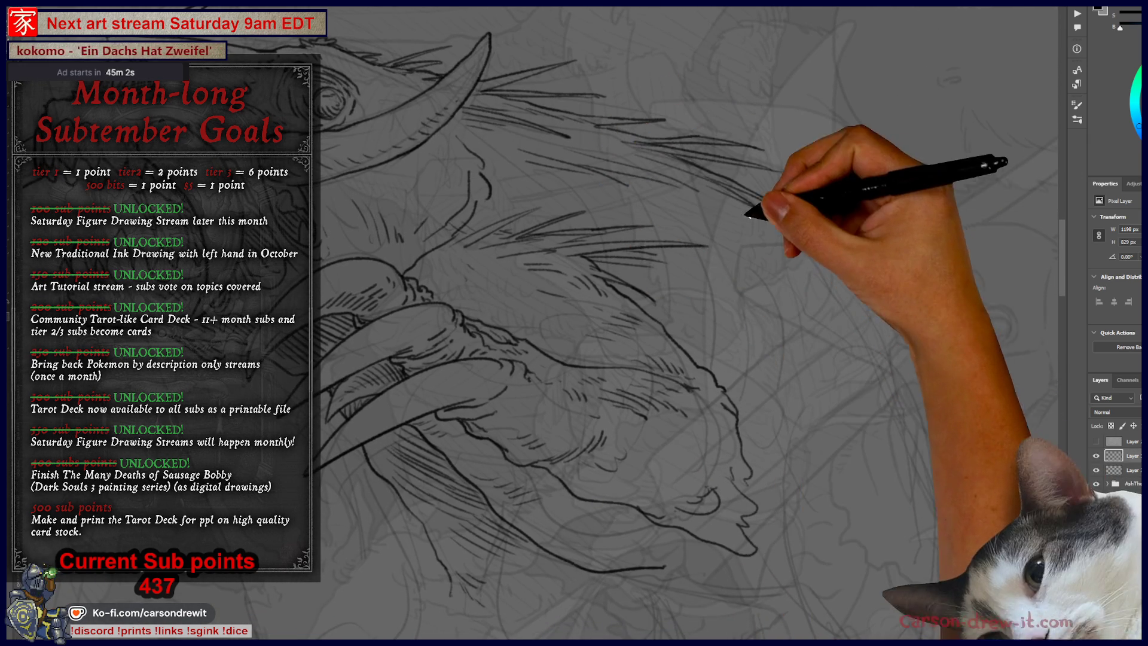
pyautogui.moveTo(825, 220)
pyautogui.mouseDown()
pyautogui.moveTo(787, 235)
pyautogui.moveTo(908, 275)
pyautogui.mouseUp()
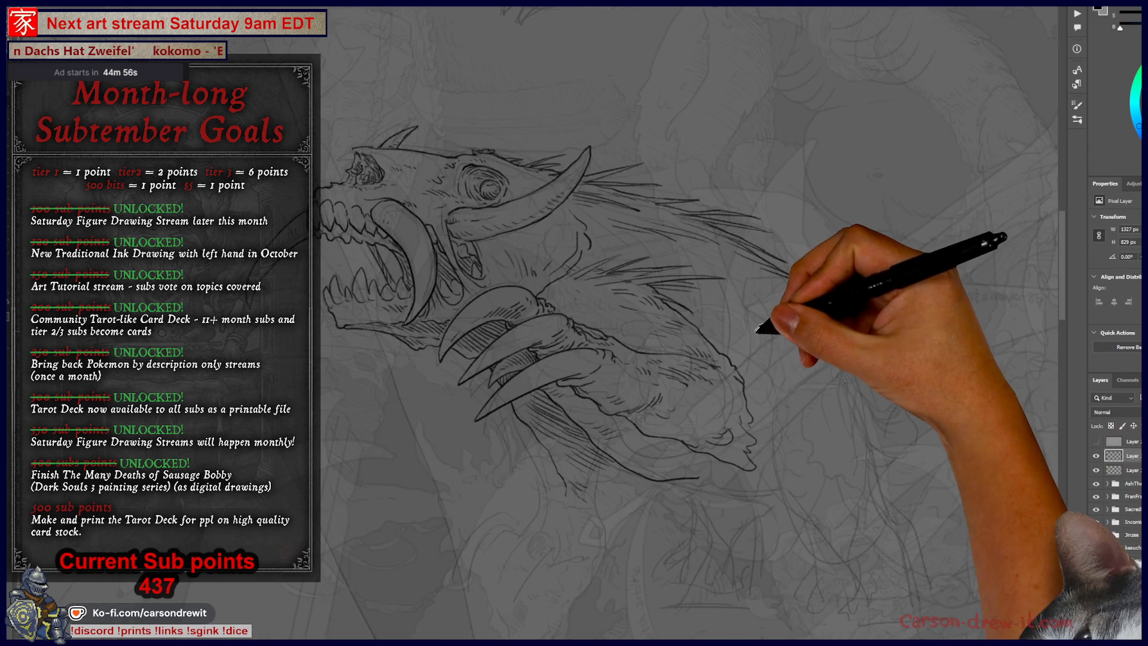
# Hatch the underside of the creature's jaw and ink the first curved claw stroke below it
pyautogui.hotkey('ctrl', '-')
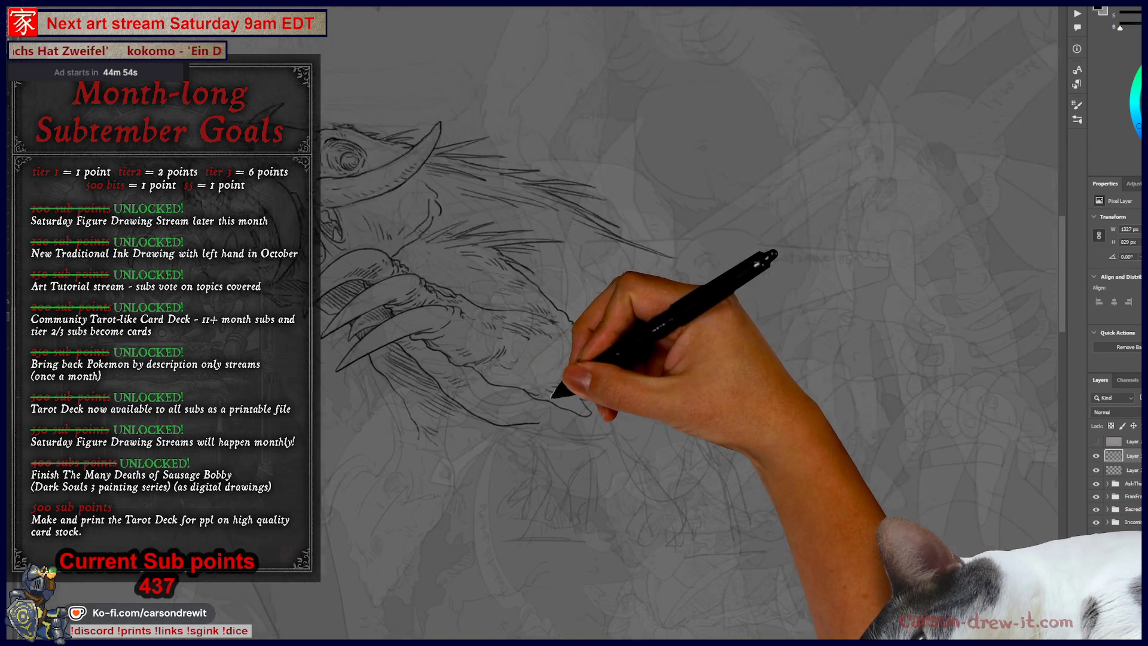
pyautogui.hotkey('ctrl', '+')
pyautogui.hotkey('ctrl', '-')
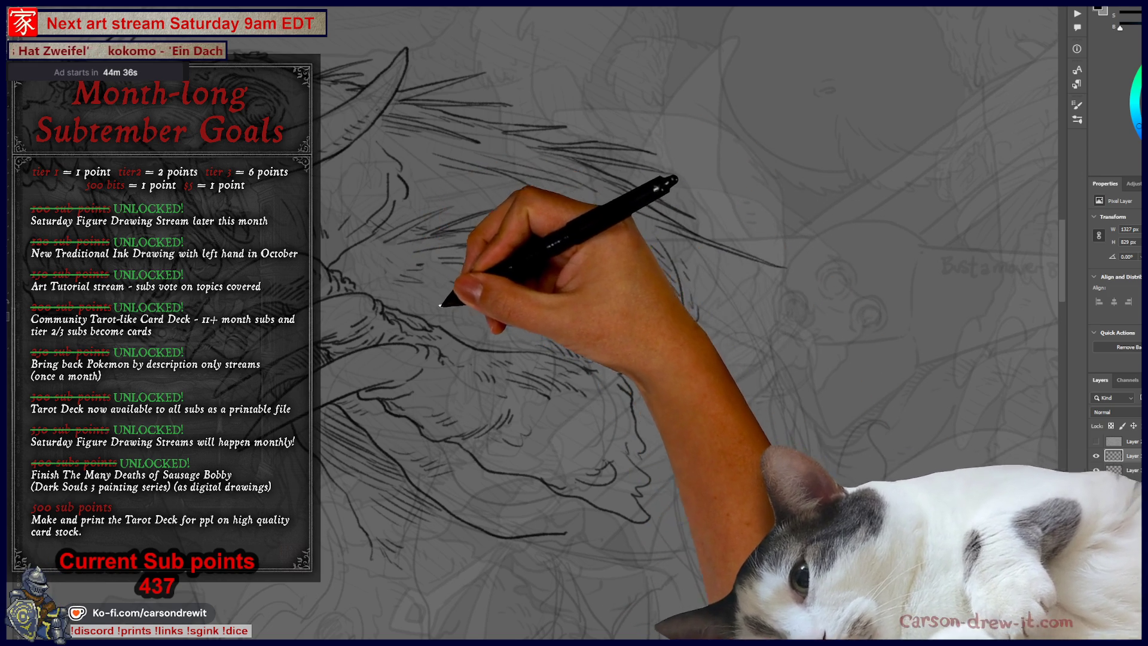
pyautogui.moveTo(467, 303)
pyautogui.mouseDown()
pyautogui.moveTo(505, 330)
pyautogui.moveTo(639, 347)
pyautogui.moveTo(616, 303)
pyautogui.moveTo(584, 285)
pyautogui.moveTo(592, 264)
pyautogui.moveTo(574, 247)
pyautogui.mouseUp()
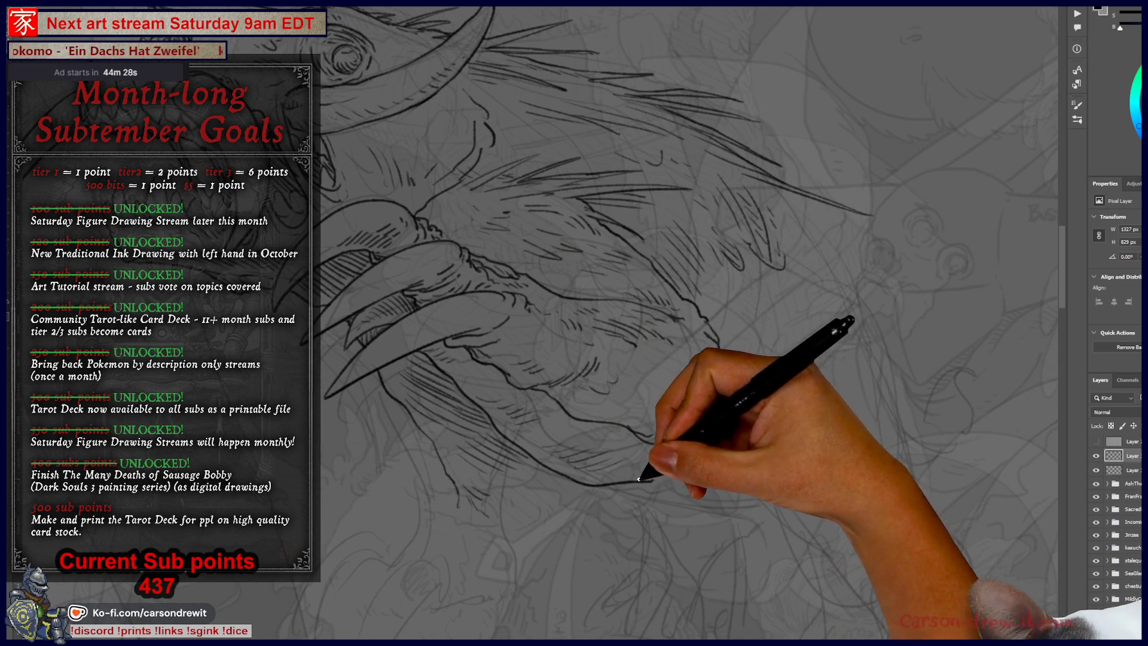
pyautogui.moveTo(754, 474)
pyautogui.mouseDown()
pyautogui.moveTo(769, 497)
pyautogui.moveTo(748, 456)
pyautogui.mouseUp()
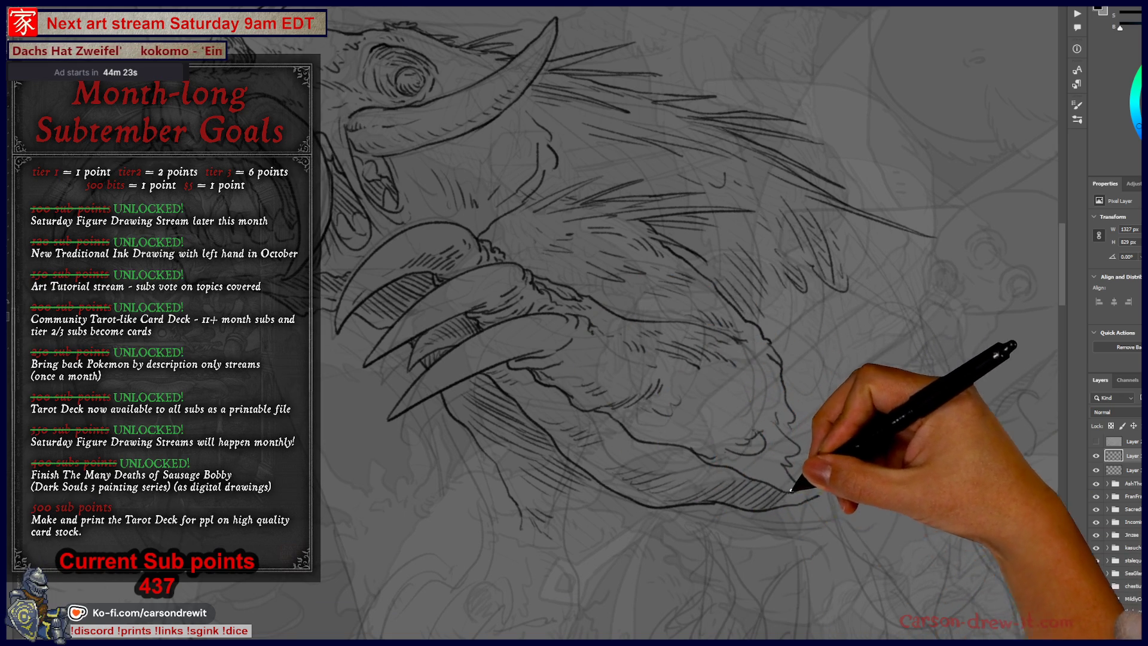
pyautogui.moveTo(787, 494); pyautogui.dragTo(788, 528)
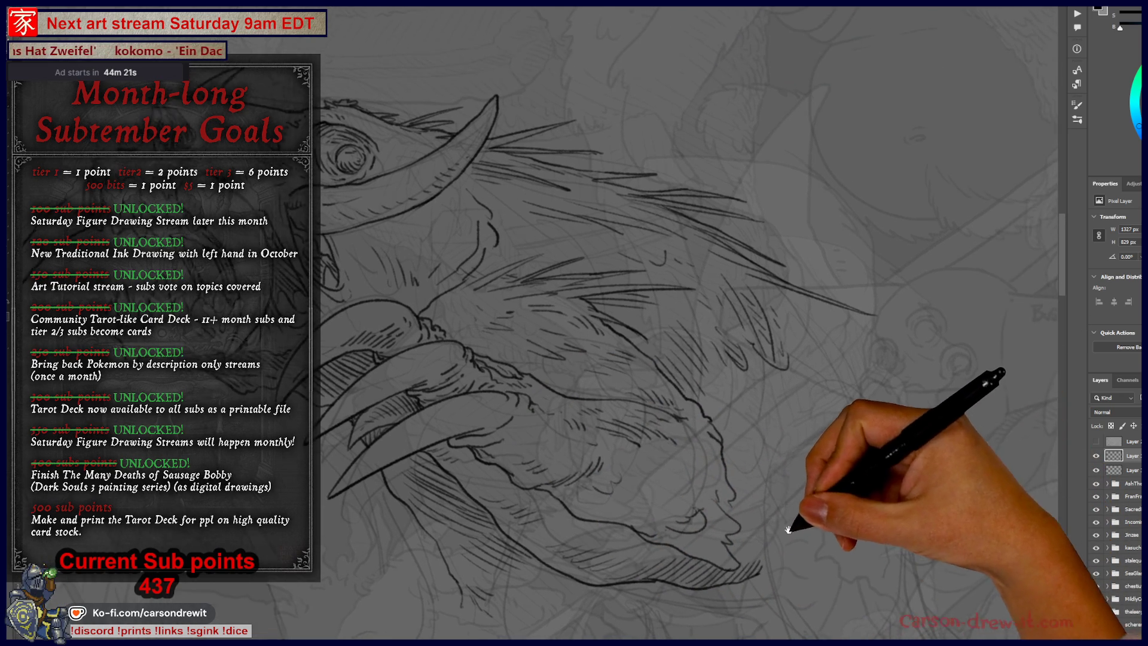
pyautogui.moveTo(863, 410)
pyautogui.mouseDown()
pyautogui.moveTo(725, 390)
pyautogui.moveTo(556, 307)
pyautogui.mouseUp()
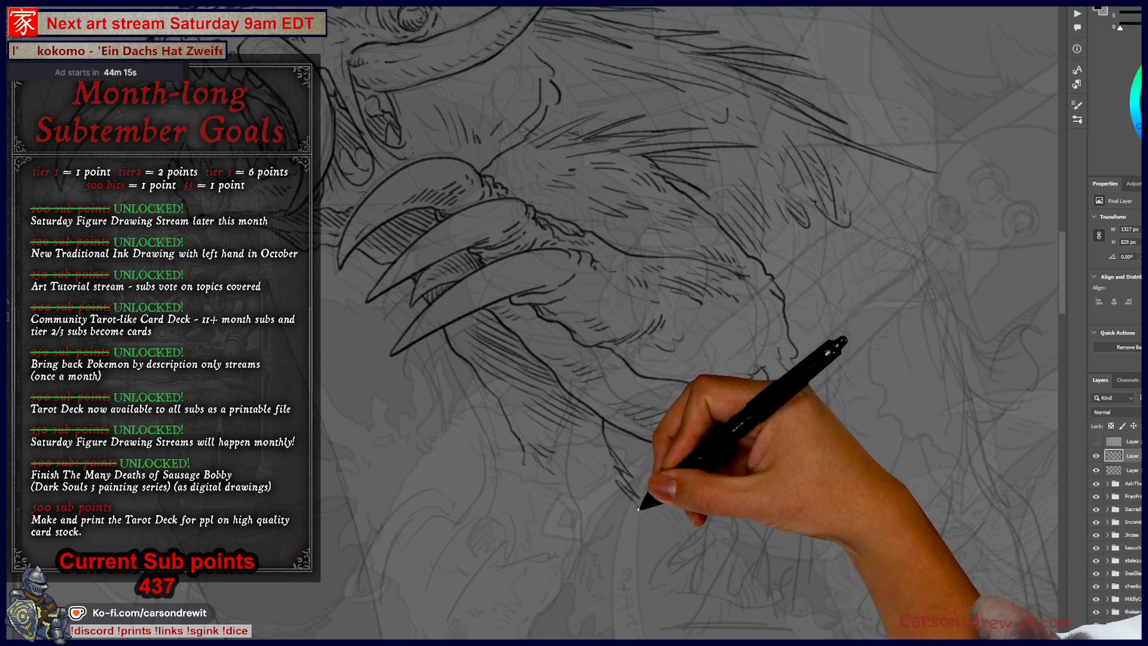
pyautogui.moveTo(610, 513)
pyautogui.mouseDown()
pyautogui.moveTo(626, 543)
pyautogui.moveTo(708, 487)
pyautogui.moveTo(727, 496)
pyautogui.moveTo(729, 466)
pyautogui.moveTo(538, 335)
pyautogui.mouseUp()
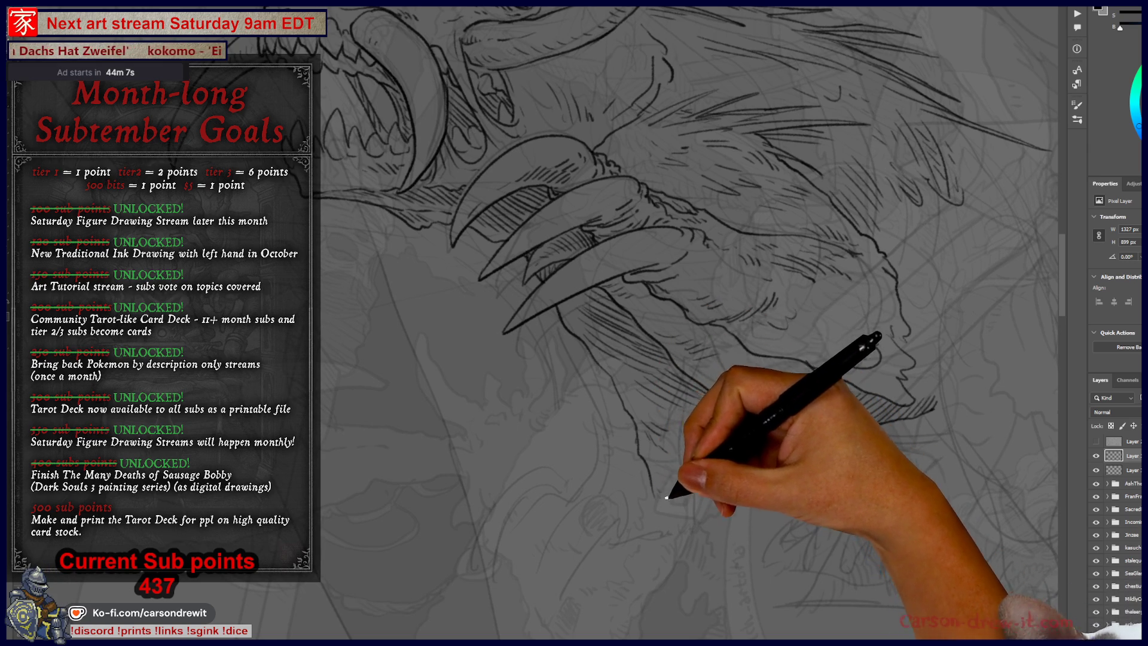
pyautogui.moveTo(681, 478)
pyautogui.mouseDown()
pyautogui.moveTo(661, 392)
pyautogui.moveTo(661, 479)
pyautogui.moveTo(676, 392)
pyautogui.moveTo(679, 626)
pyautogui.moveTo(723, 451)
pyautogui.mouseUp()
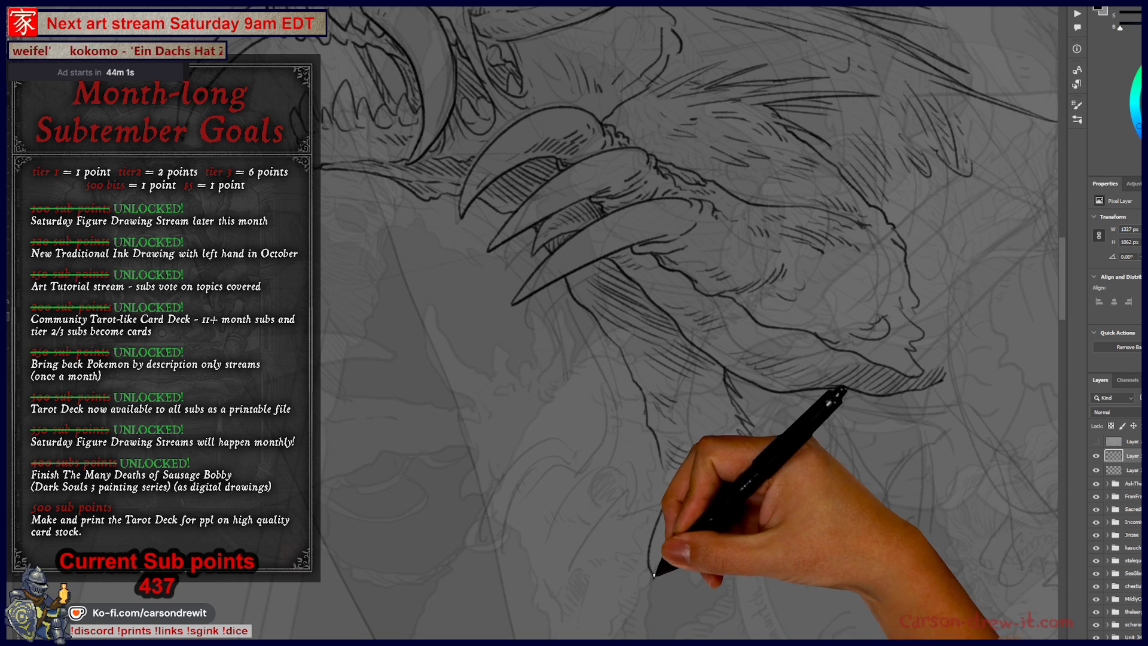
pyautogui.moveTo(656, 578); pyautogui.dragTo(692, 520)
pyautogui.press('ctrl')
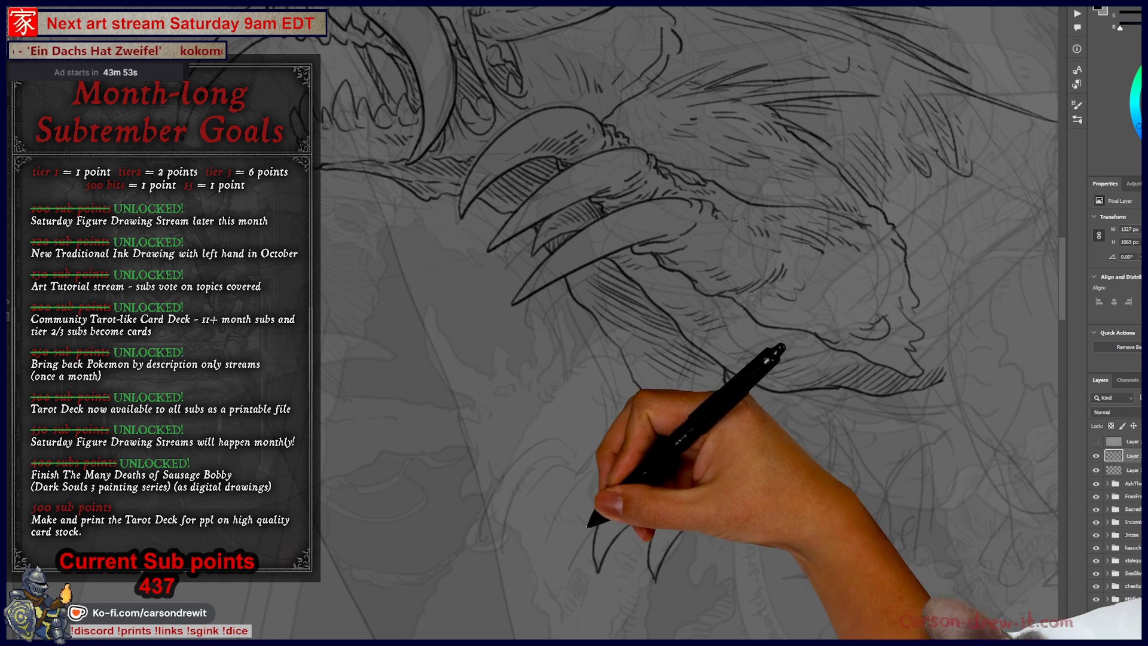
# Refine the clawed foot strokes beneath the creature's jaw
pyautogui.moveTo(595, 550); pyautogui.dragTo(634, 470)
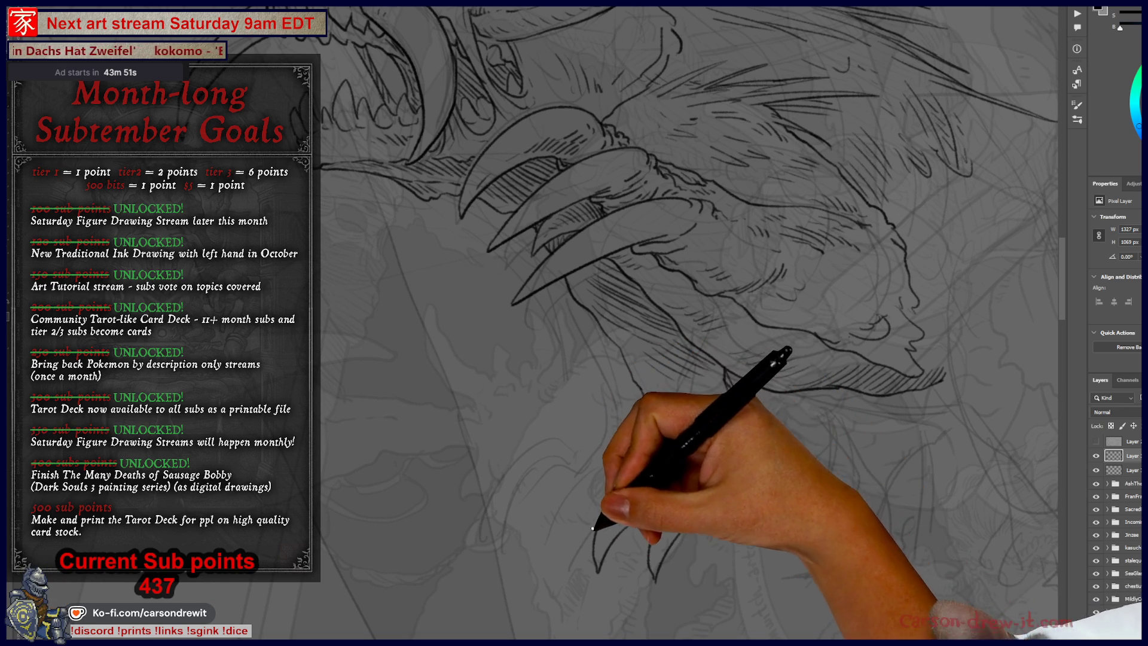
pyautogui.moveTo(693, 588)
pyautogui.mouseDown()
pyautogui.moveTo(745, 592)
pyautogui.moveTo(743, 572)
pyautogui.mouseUp()
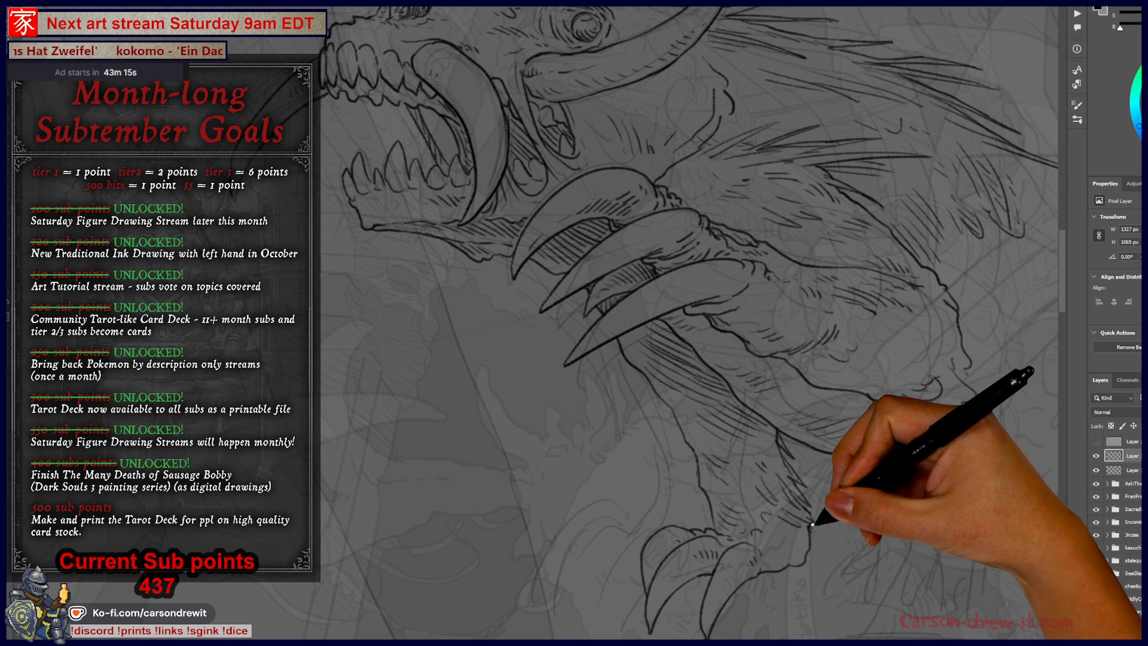
pyautogui.moveTo(816, 544)
pyautogui.mouseDown()
pyautogui.moveTo(771, 541)
pyautogui.moveTo(743, 502)
pyautogui.mouseUp()
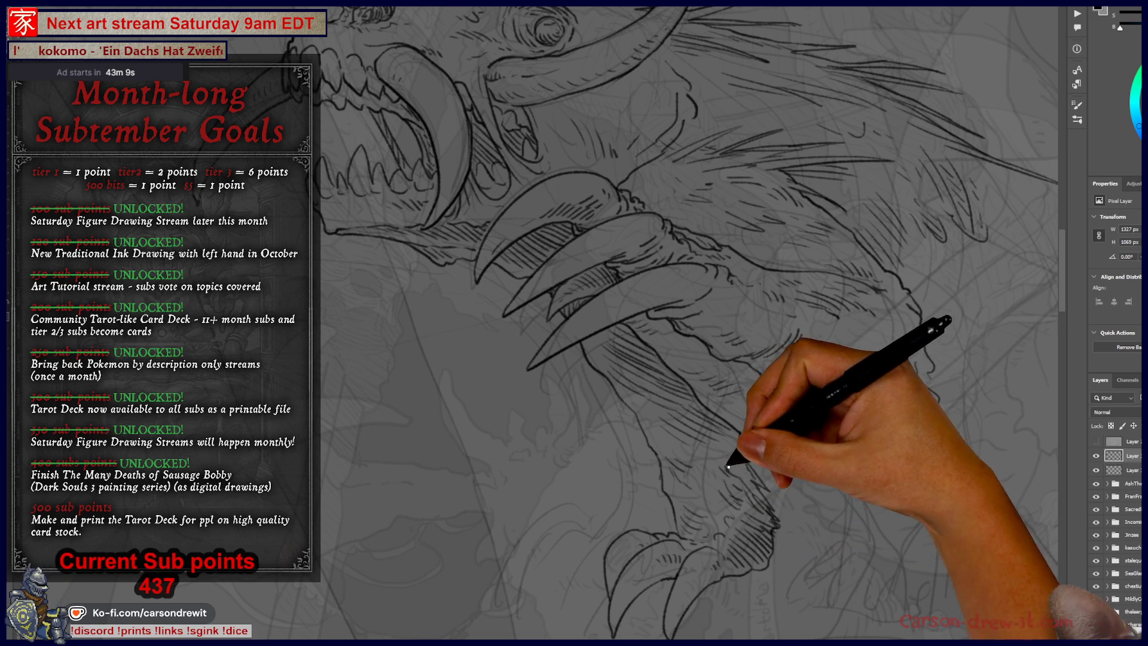
pyautogui.moveTo(769, 397); pyautogui.dragTo(553, 345)
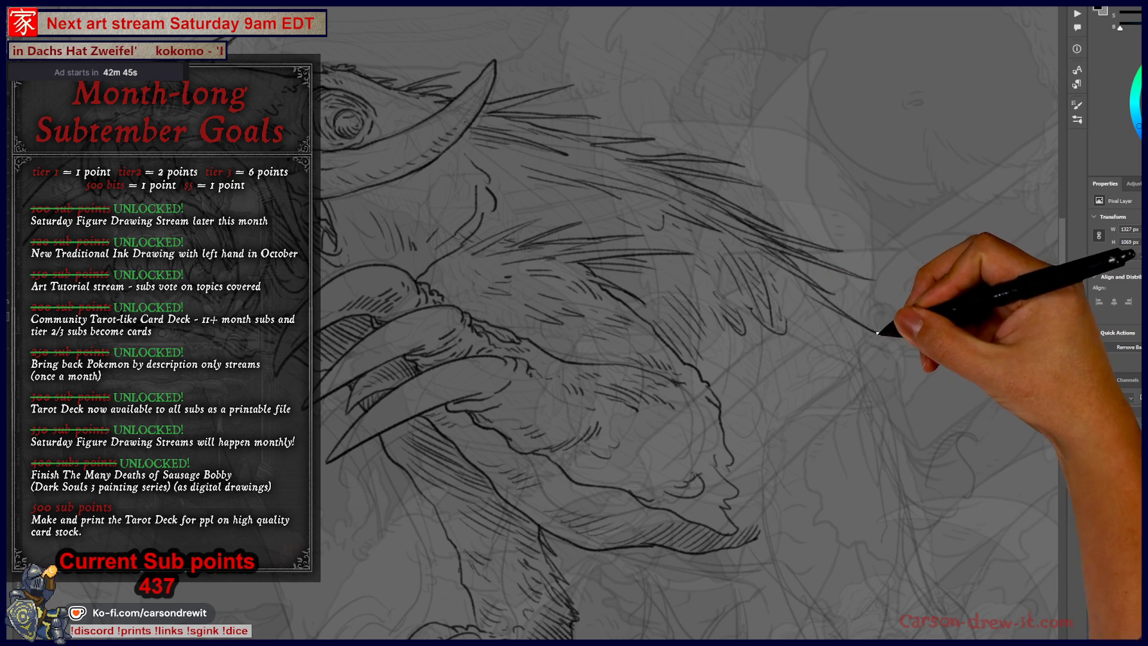
pyautogui.moveTo(879, 410)
pyautogui.mouseDown()
pyautogui.moveTo(769, 347)
pyautogui.moveTo(815, 402)
pyautogui.moveTo(668, 253)
pyautogui.mouseUp()
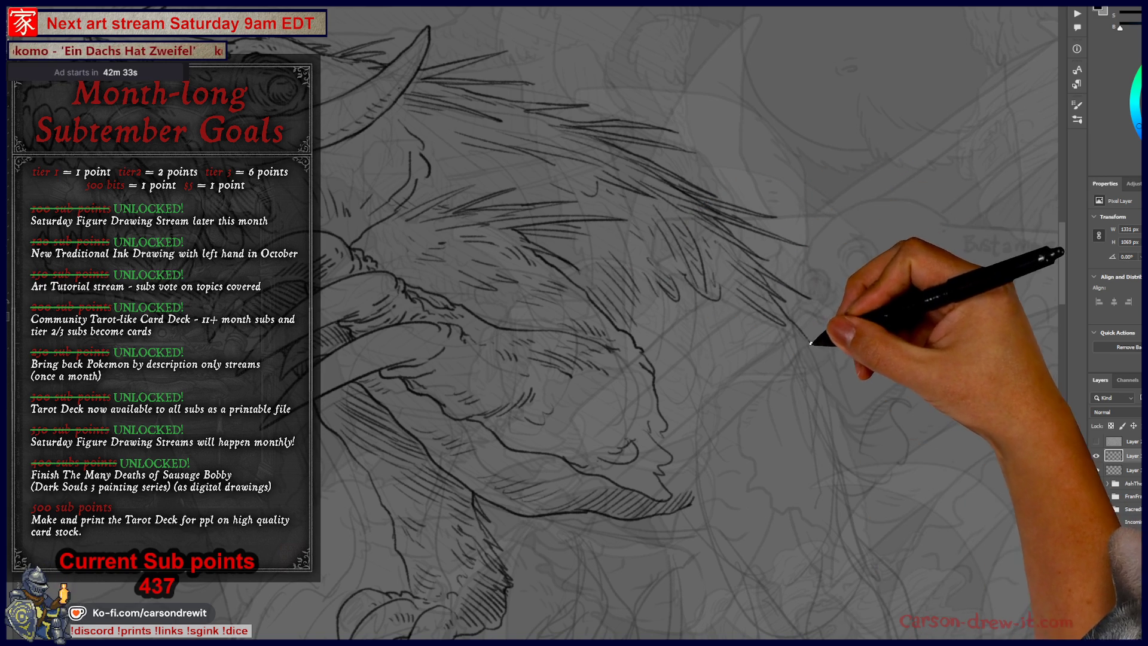
# Add a short mane stroke, then bring up the Dice With Death folder in File Explorer
pyautogui.moveTo(806, 343); pyautogui.dragTo(839, 372)
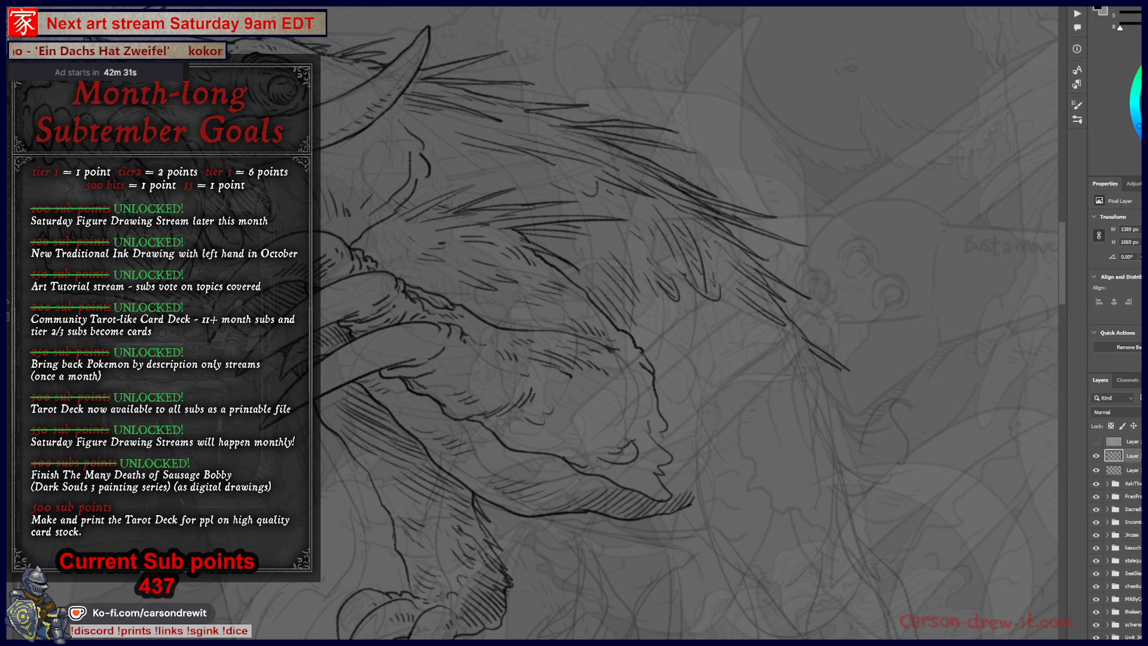
pyautogui.hotkey('ctrl', '-')
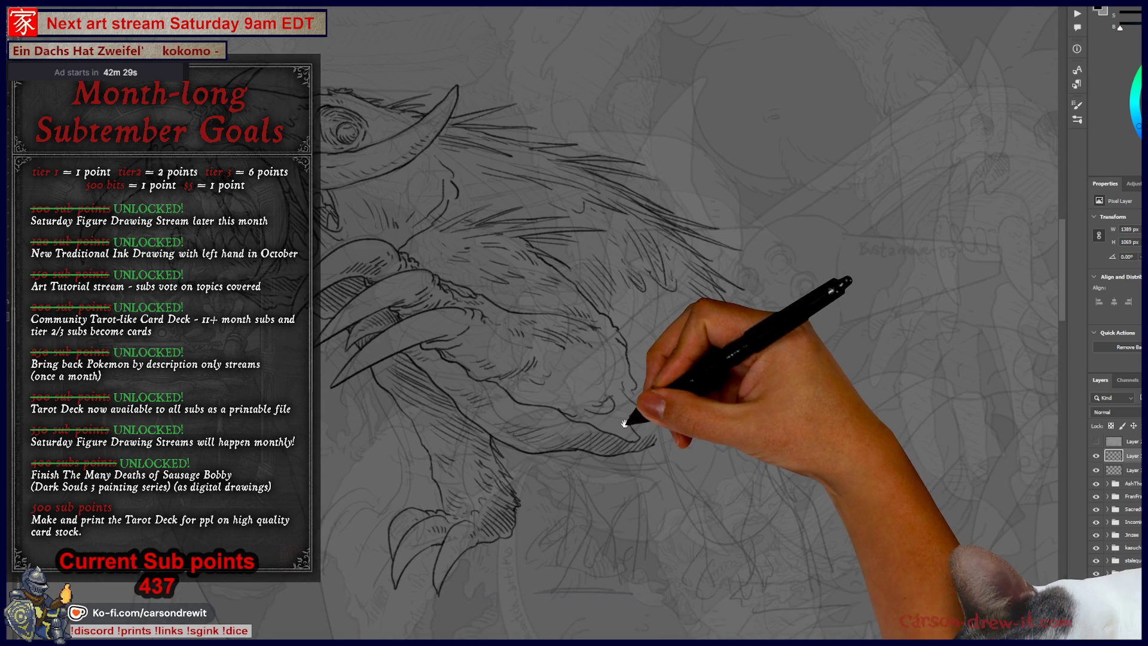
pyautogui.moveTo(639, 450); pyautogui.dragTo(706, 441)
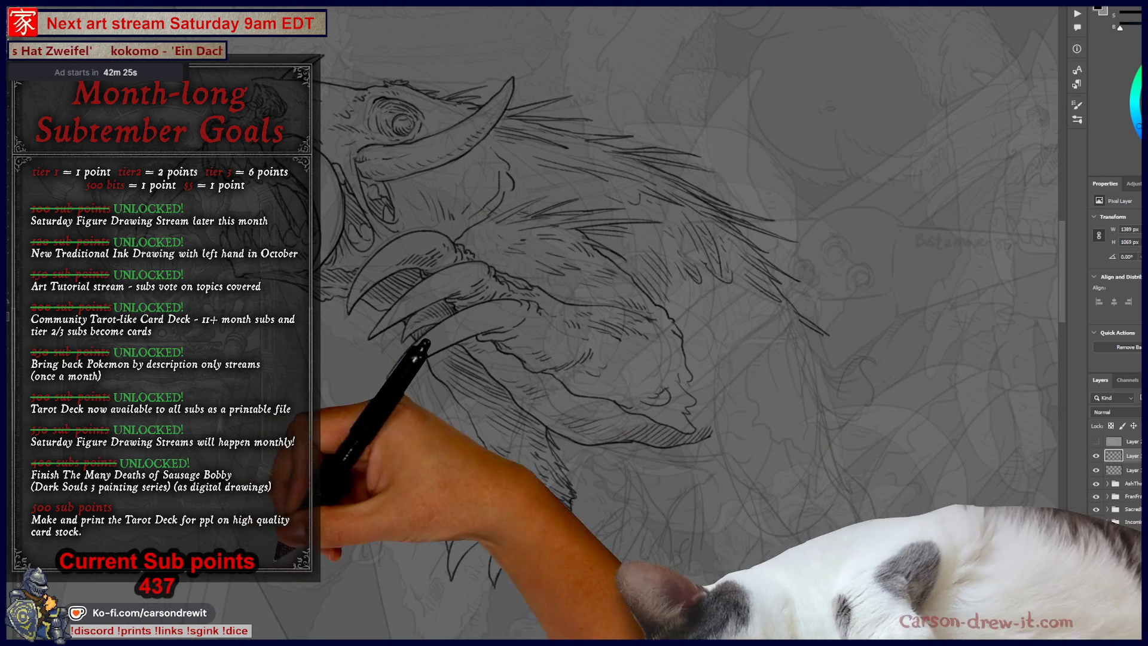
pyautogui.hotkey('alt', 'Tab')
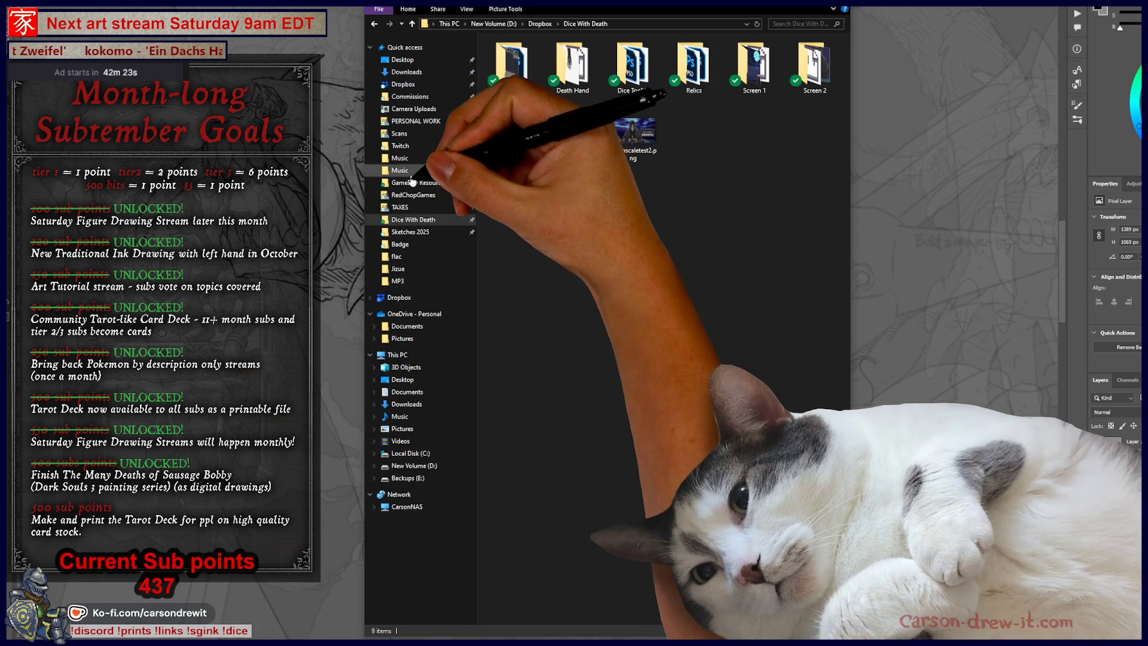
# Browse past PERSONAL WORK to the RedChopGames folder
pyautogui.click(422, 122)
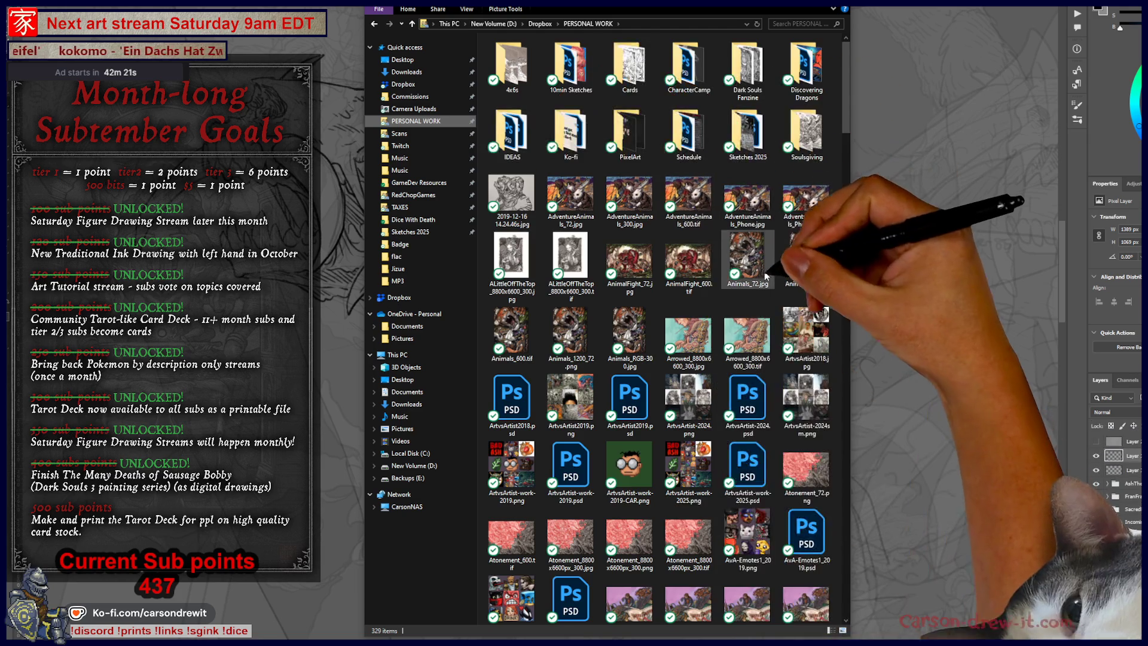
pyautogui.scroll(-15, 760, 289)
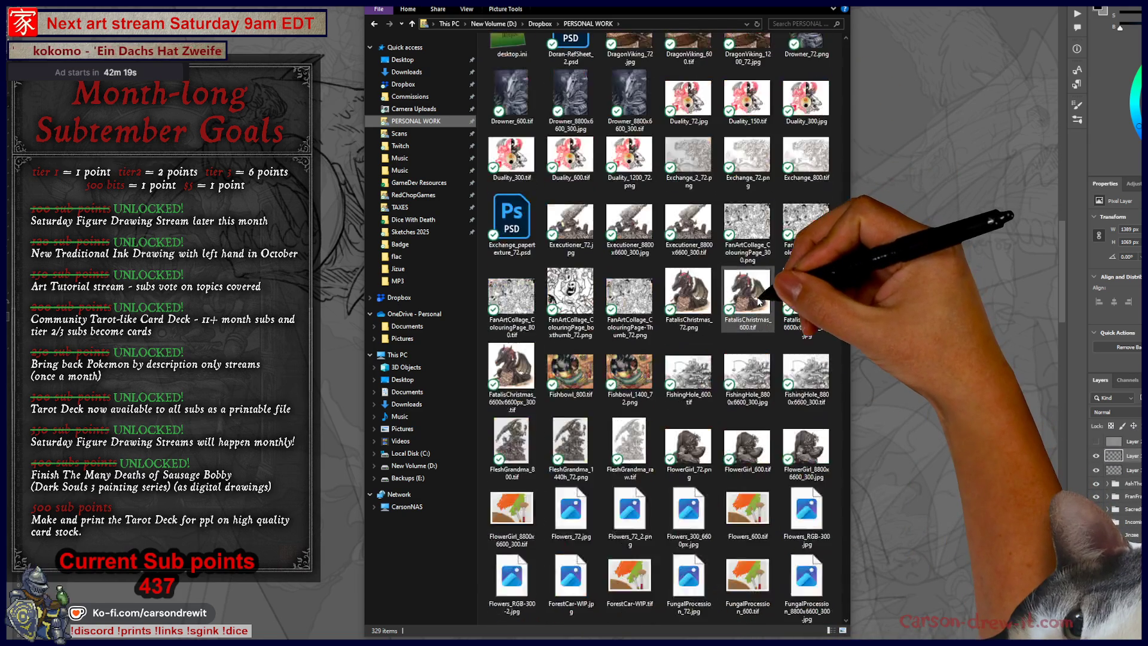
pyautogui.scroll(-10, 759, 290)
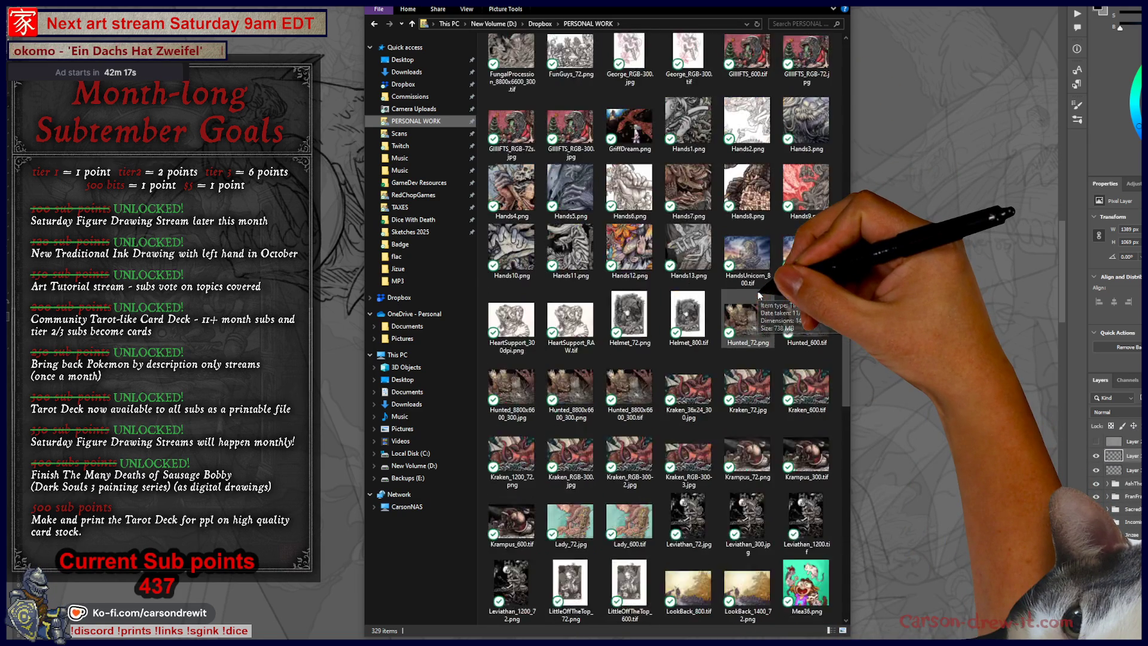
pyautogui.scroll(-10, 756, 295)
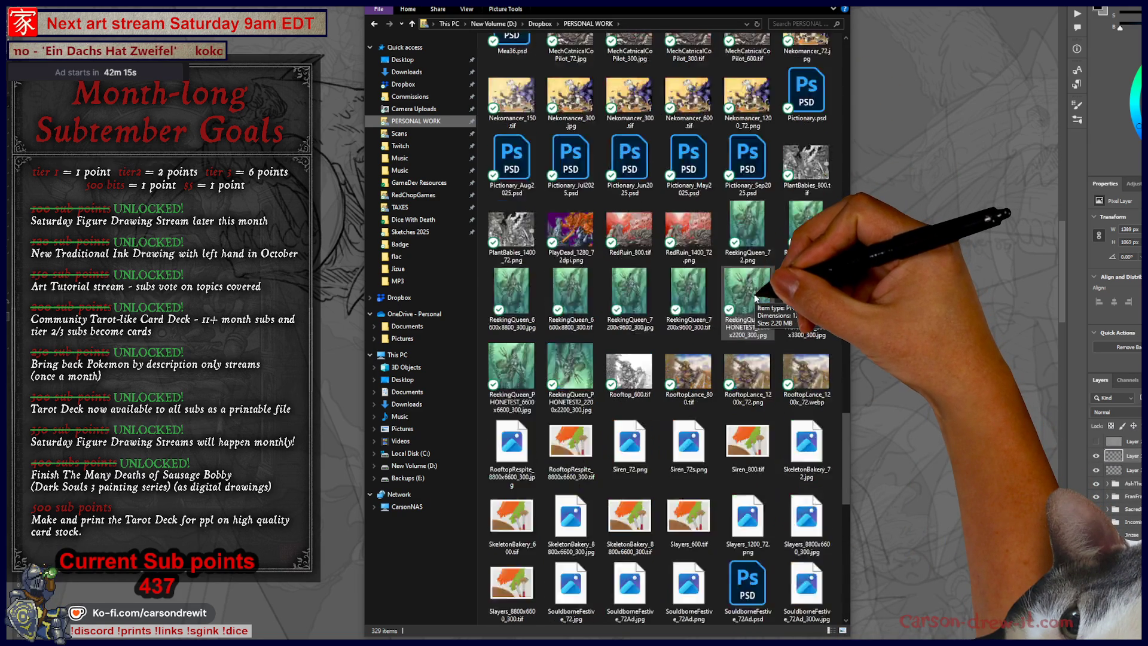
pyautogui.scroll(-5, 753, 300)
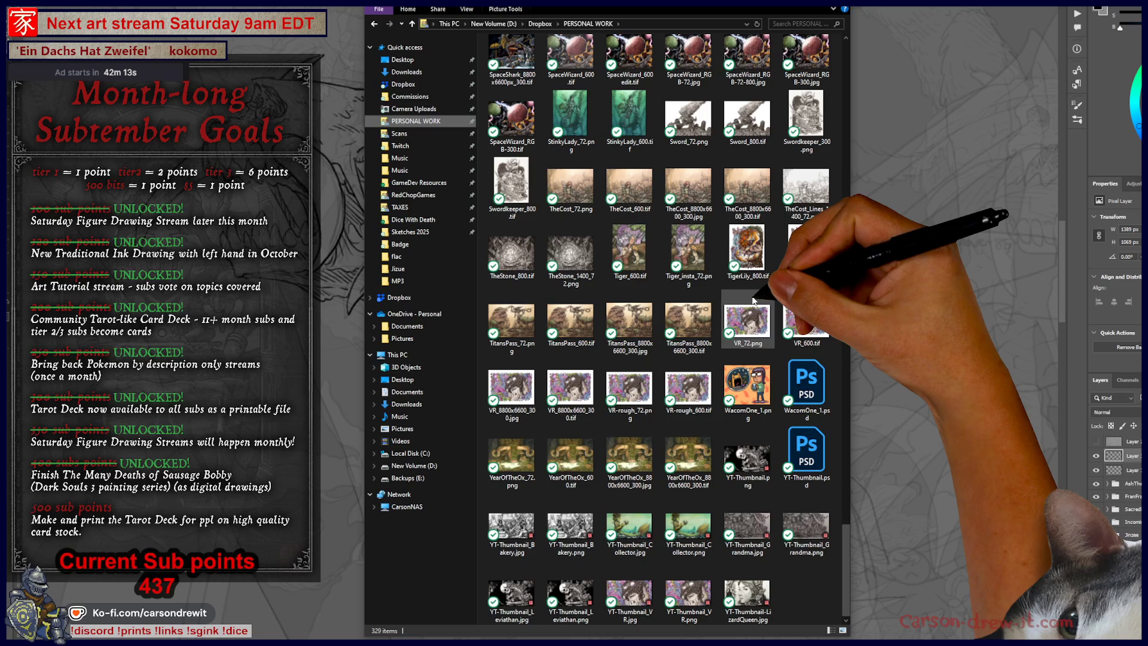
pyautogui.scroll(20, 753, 300)
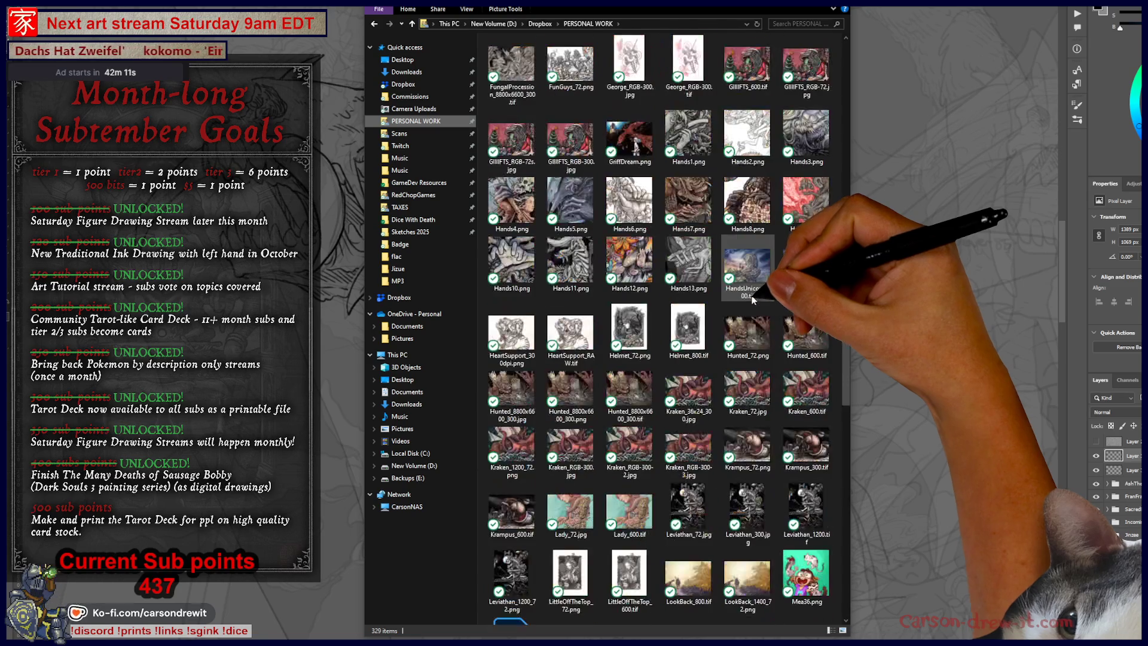
pyautogui.scroll(3, 749, 298)
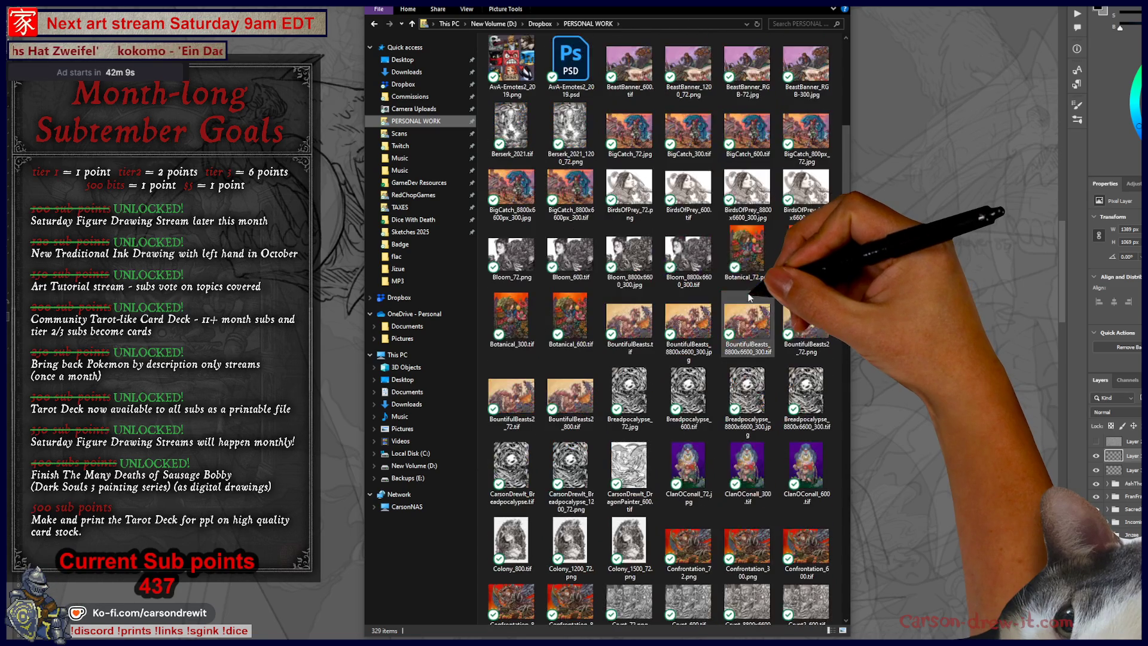
pyautogui.click(409, 197)
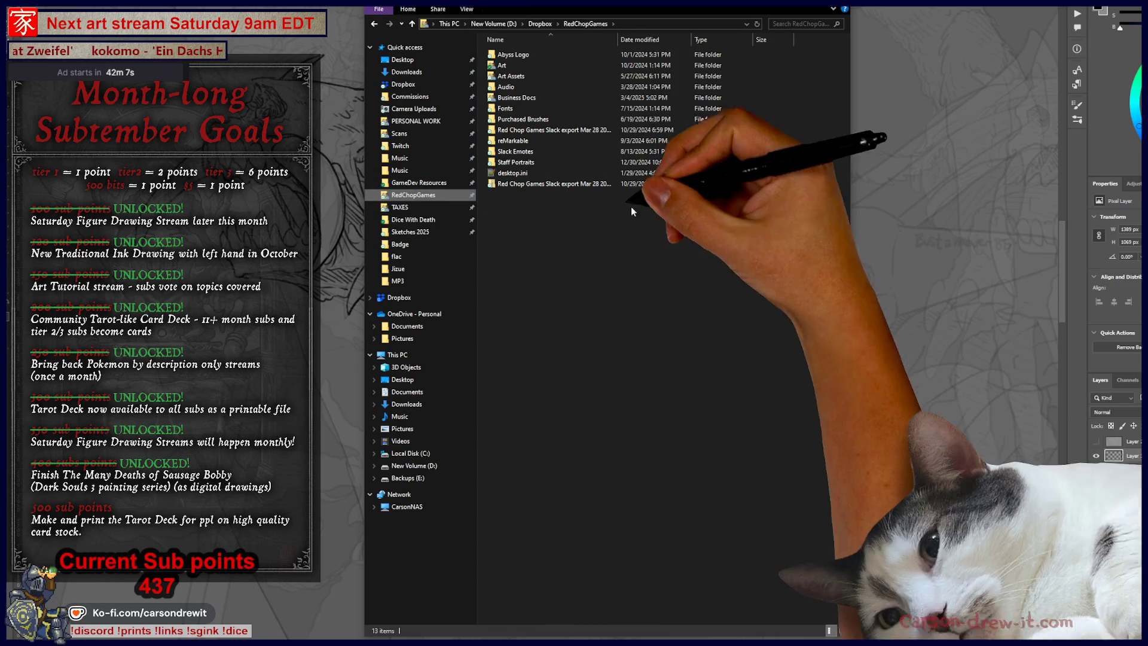
# Go into Art > Concept Work > CarsonArtwork and open SnakeFriend_360.png
pyautogui.doubleClick(503, 67)
pyautogui.doubleClick(517, 61)
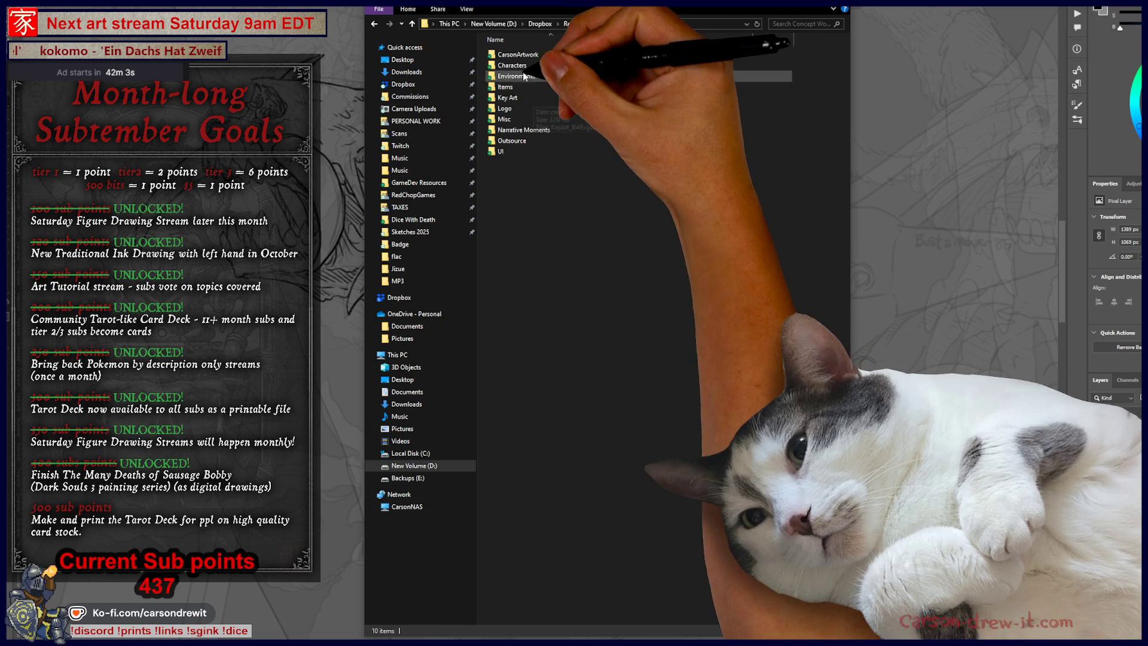
pyautogui.doubleClick(519, 55)
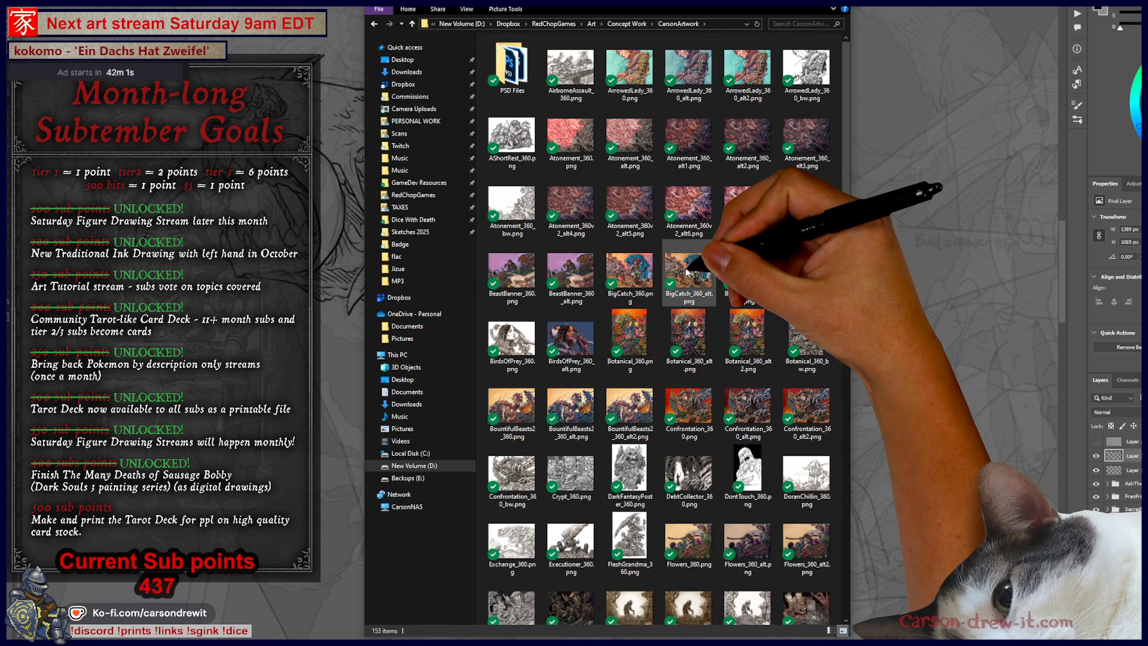
pyautogui.scroll(-15, 686, 272)
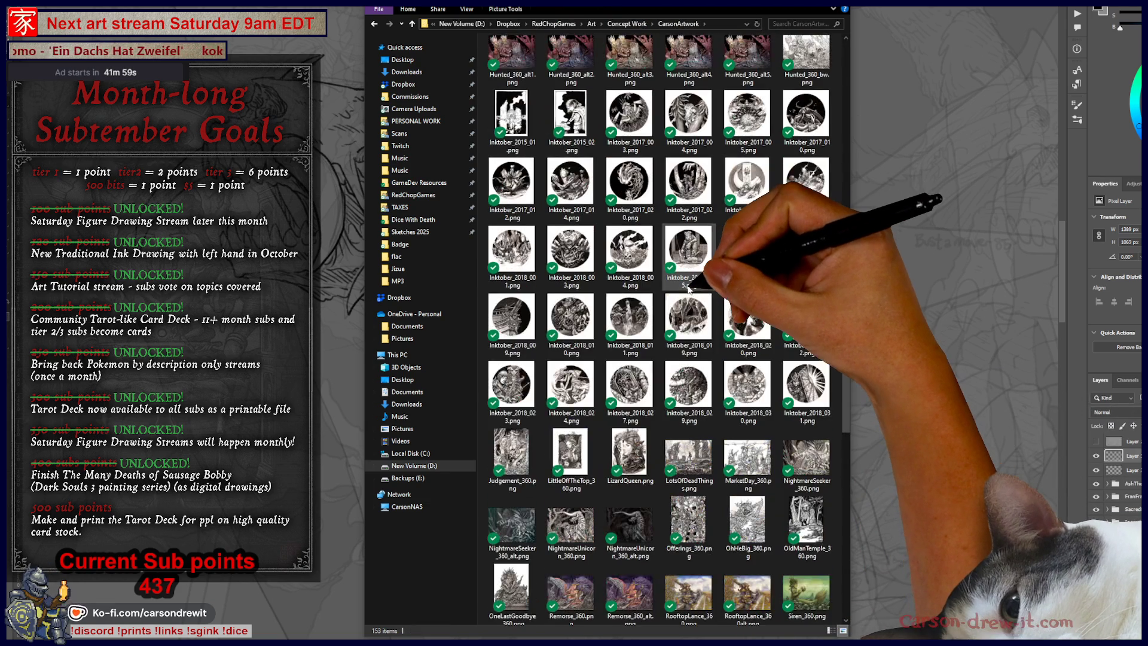
pyautogui.doubleClick(689, 311)
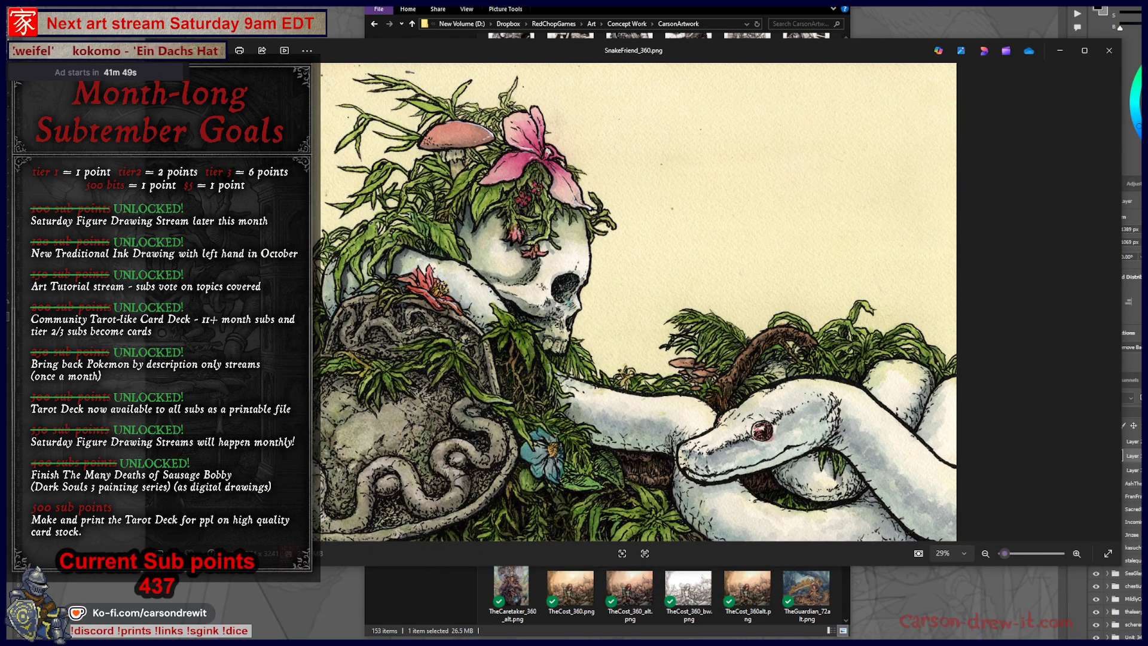
# View SnakeFriend_360.png larger, close it, and ink a rear-leg stroke on the creature in Photoshop
pyautogui.moveTo(1116, 566); pyautogui.dragTo(1147, 615)
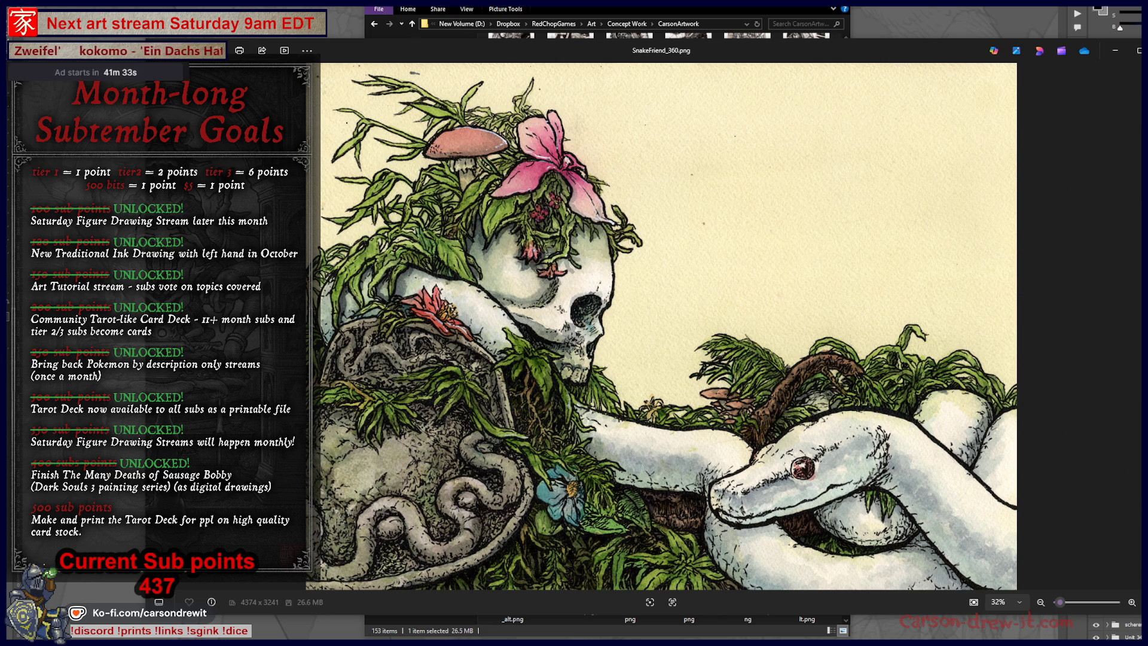
pyautogui.press('Escape')
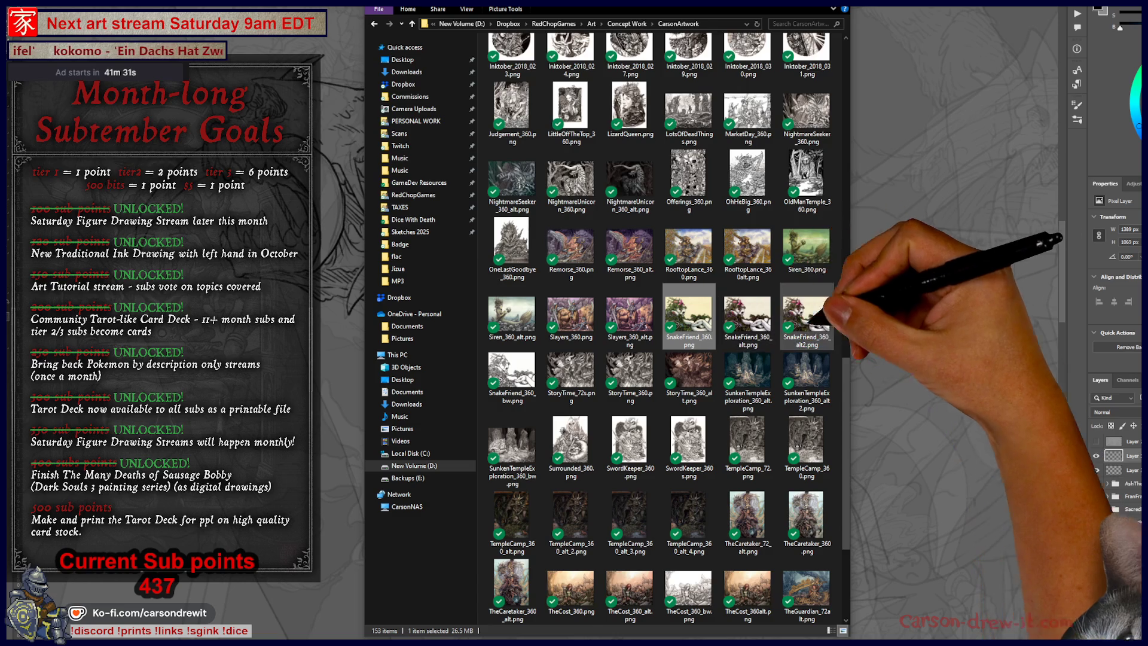
pyautogui.scroll(3, 779, 340)
pyautogui.scroll(-5, 780, 336)
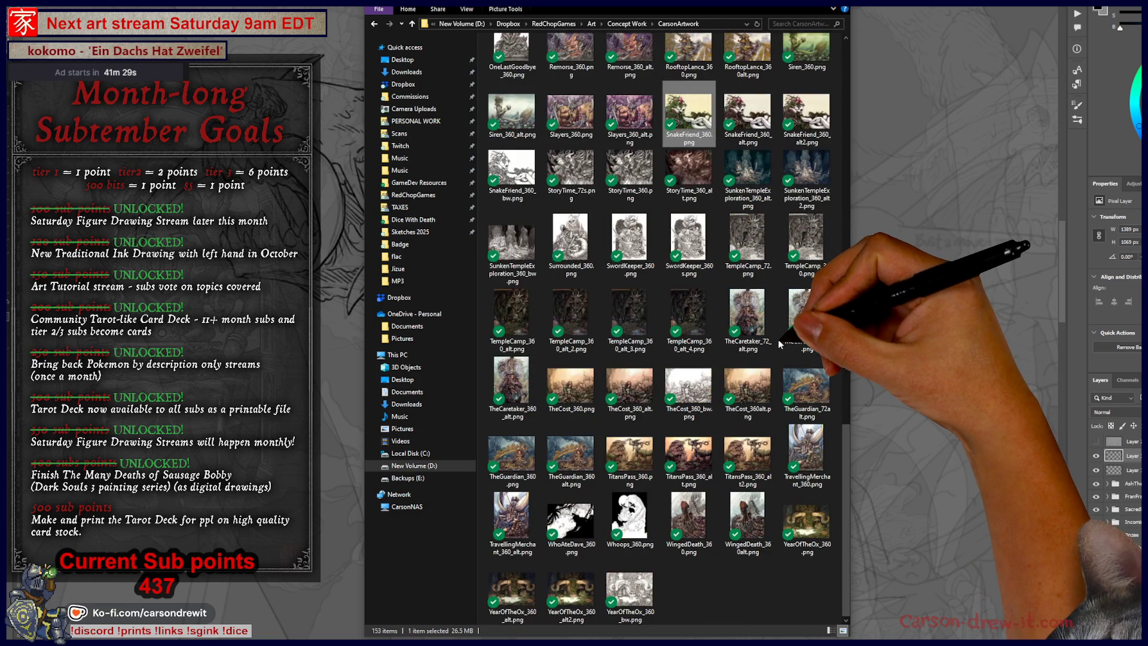
pyautogui.click(867, 300)
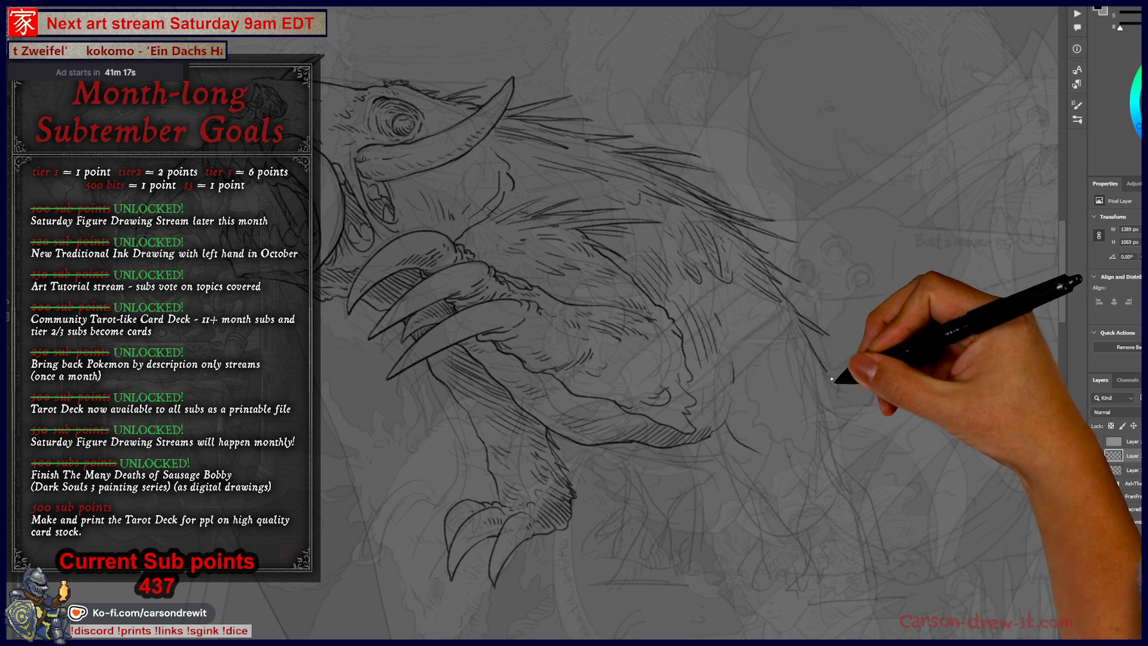
pyautogui.moveTo(826, 369)
pyautogui.mouseDown()
pyautogui.moveTo(842, 450)
pyautogui.moveTo(846, 422)
pyautogui.moveTo(800, 504)
pyautogui.mouseUp()
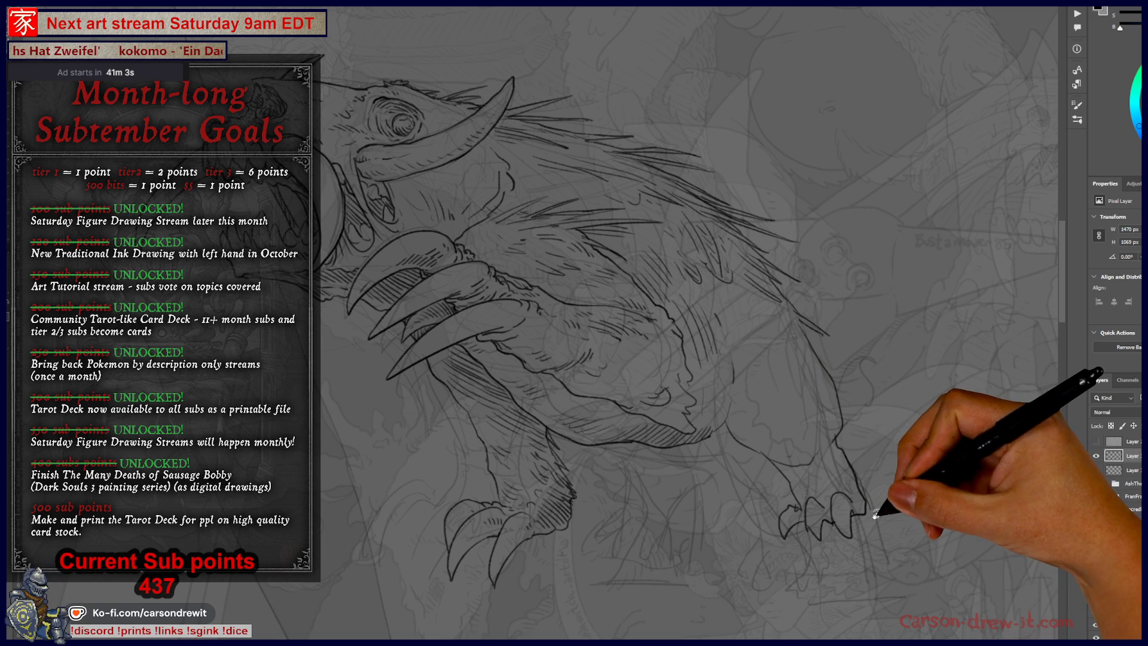
# Ink rear-foot claws and body hatching, reframing around the lower body and head
pyautogui.moveTo(872, 490); pyautogui.dragTo(919, 550)
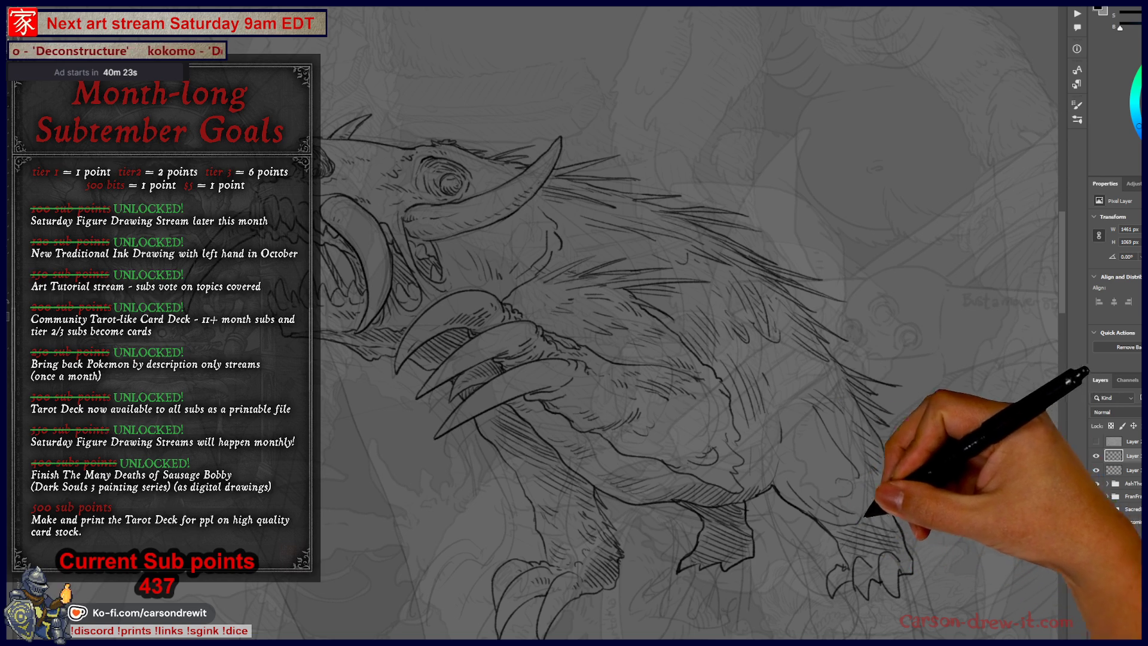
pyautogui.hotkey('ctrl', '-')
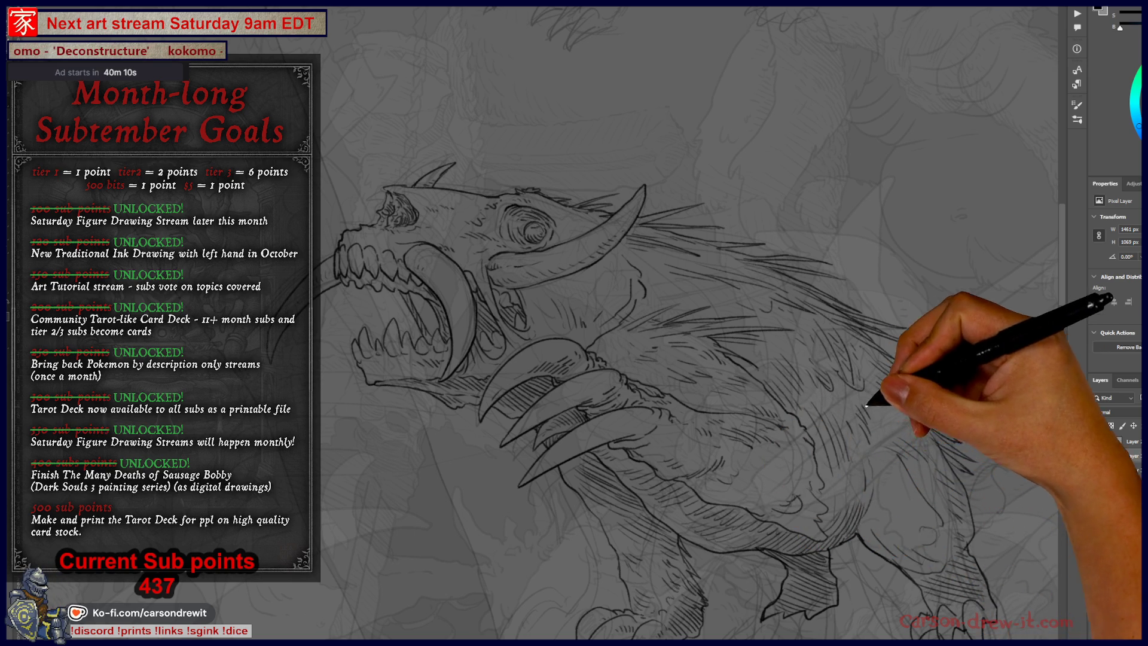
# Pan around the creature filling in mane fur, then switch to the Subtember3.png goals image
pyautogui.moveTo(868, 454); pyautogui.dragTo(895, 529)
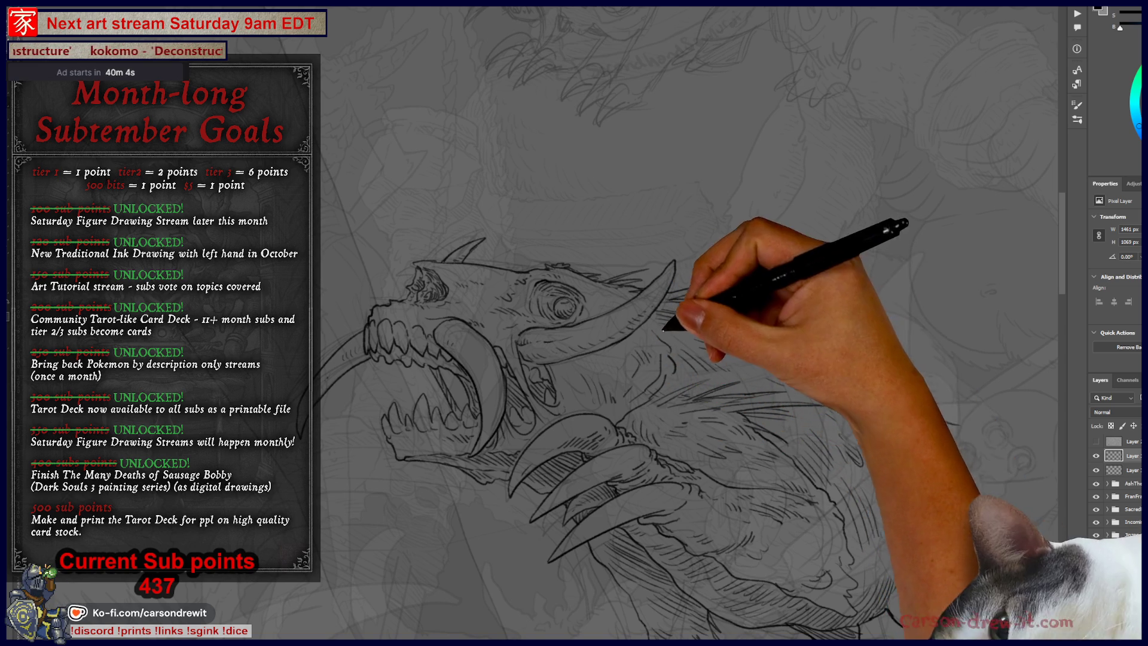
pyautogui.moveTo(784, 445); pyautogui.dragTo(839, 410)
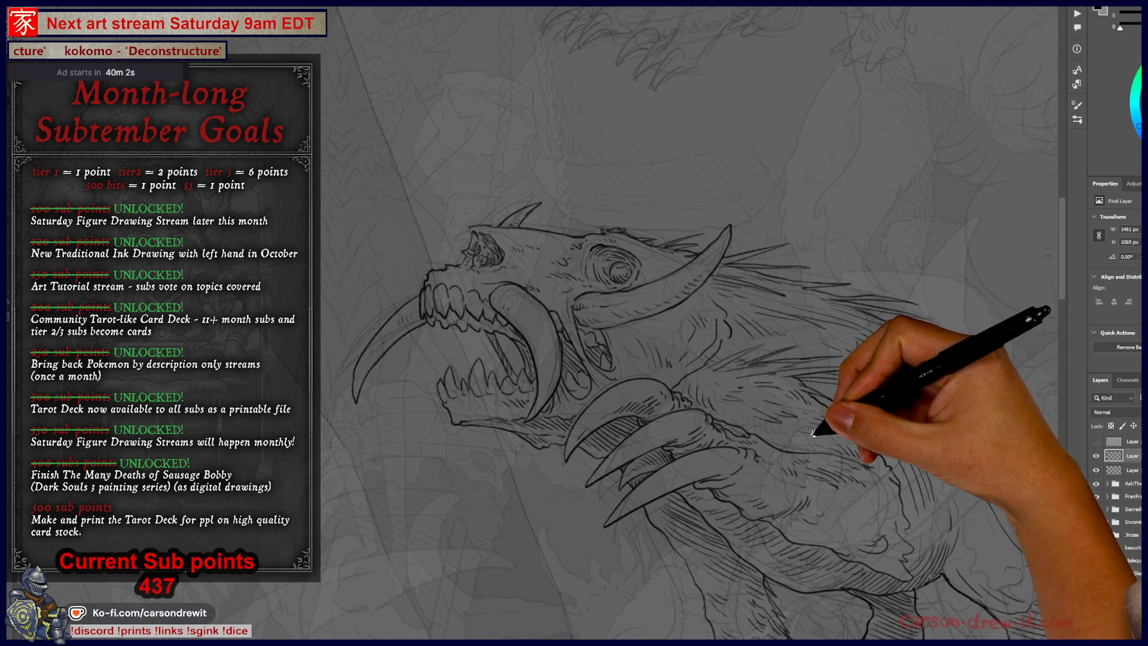
pyautogui.moveTo(767, 463); pyautogui.dragTo(647, 342)
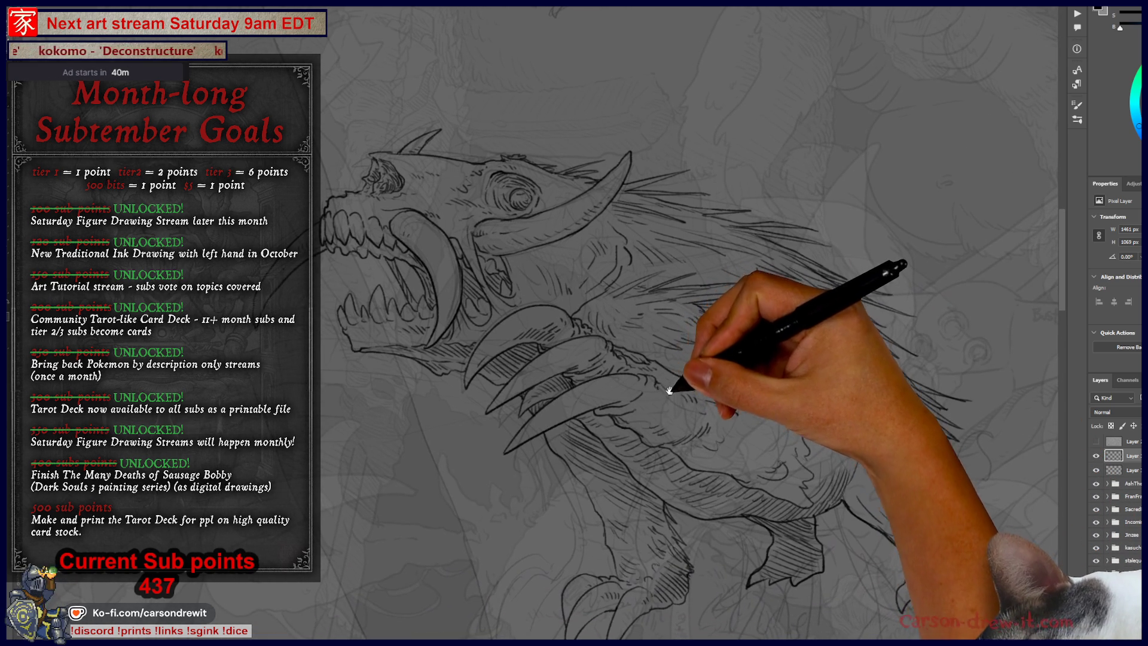
pyautogui.moveTo(712, 441); pyautogui.dragTo(737, 413)
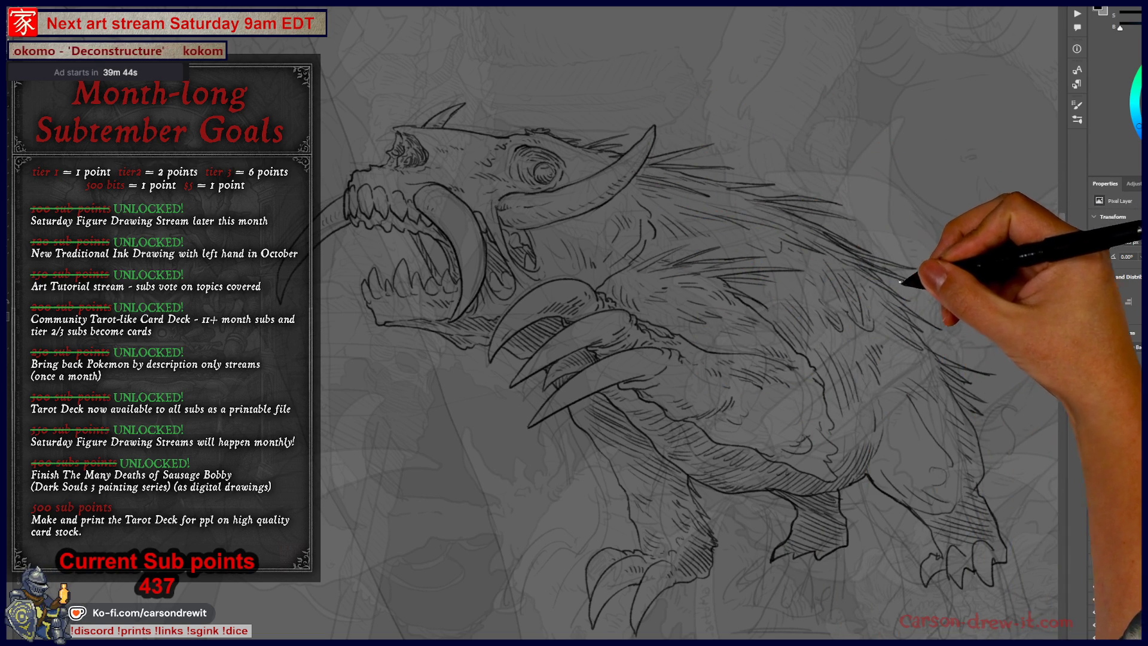
pyautogui.moveTo(825, 287); pyautogui.dragTo(889, 343)
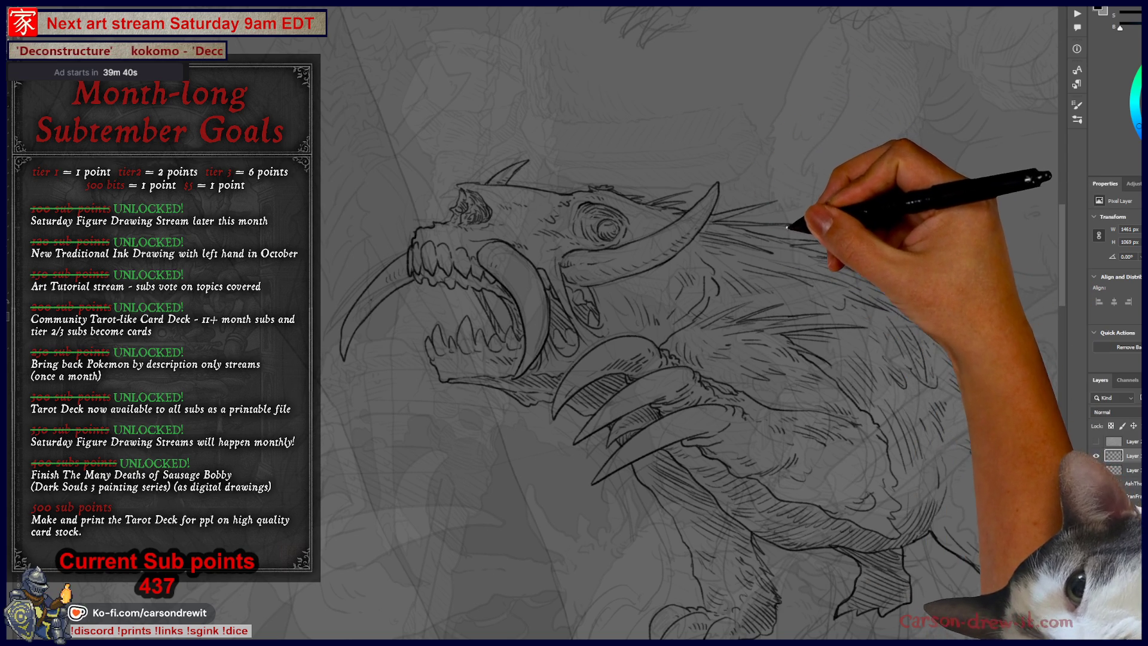
pyautogui.moveTo(697, 282); pyautogui.dragTo(679, 308)
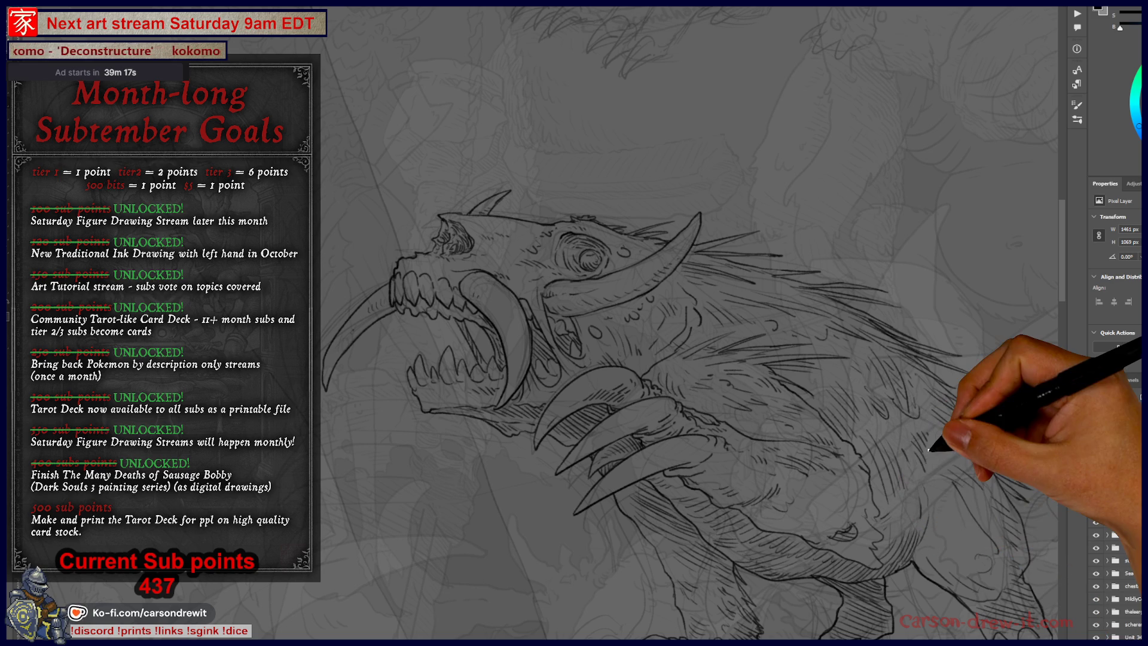
pyautogui.hotkey('alt', 'Tab')
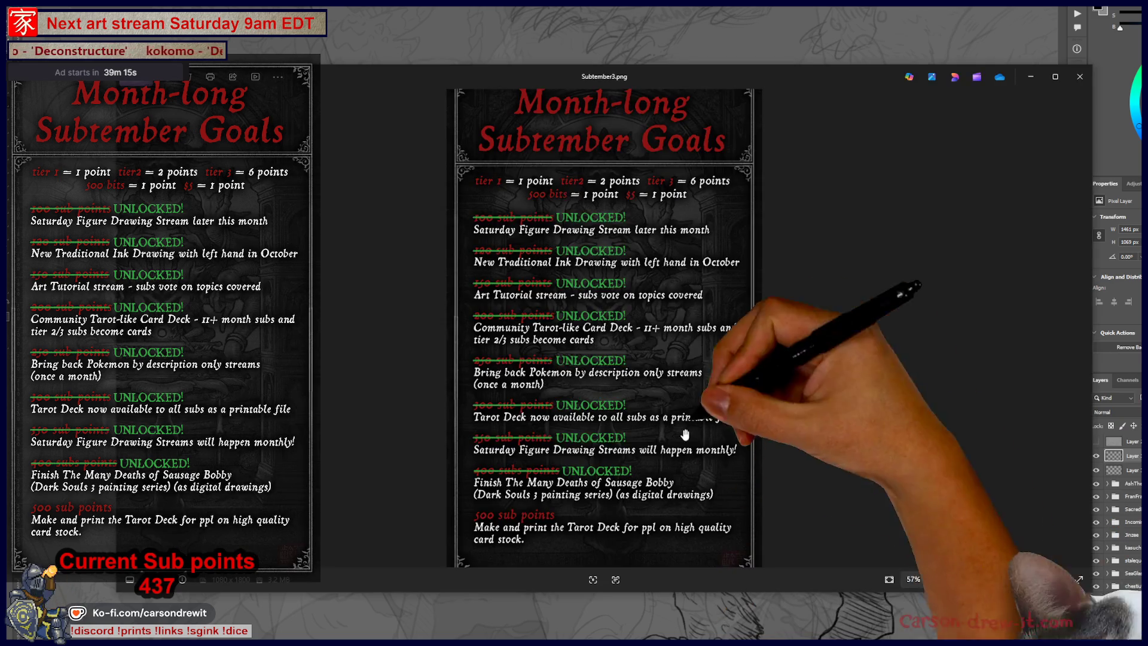
# Close the goals image, then open and zoom around Daily-118_Aug2_2025.png before closing it
pyautogui.click(1080, 76)
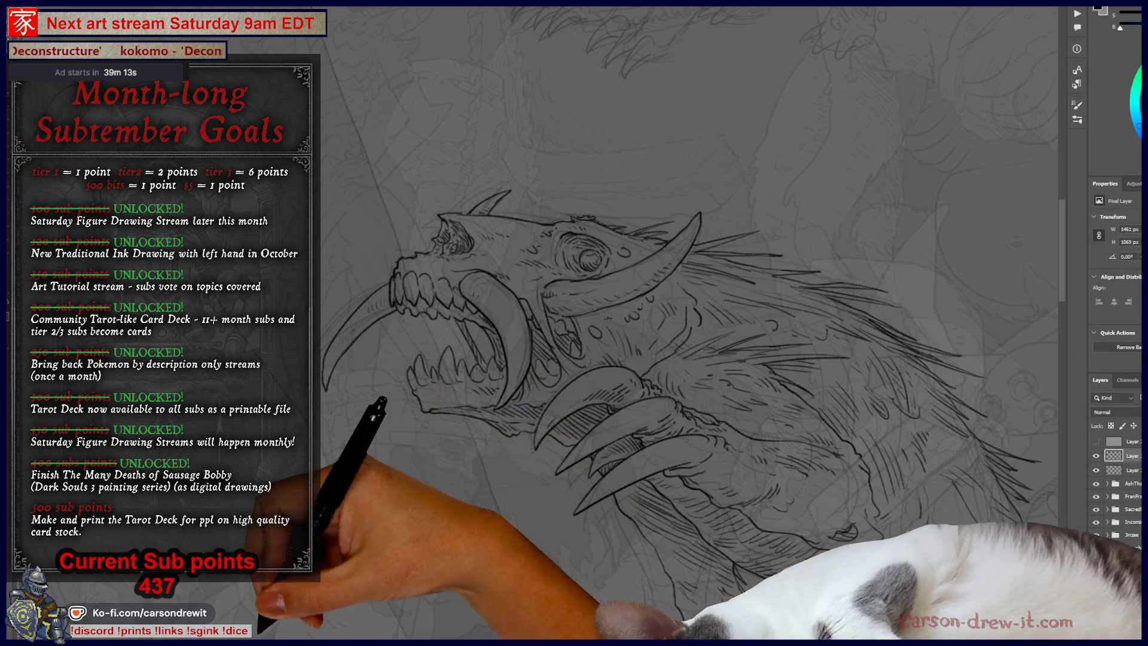
pyautogui.hotkey('alt', 'Tab')
pyautogui.scroll(-10, 724, 360)
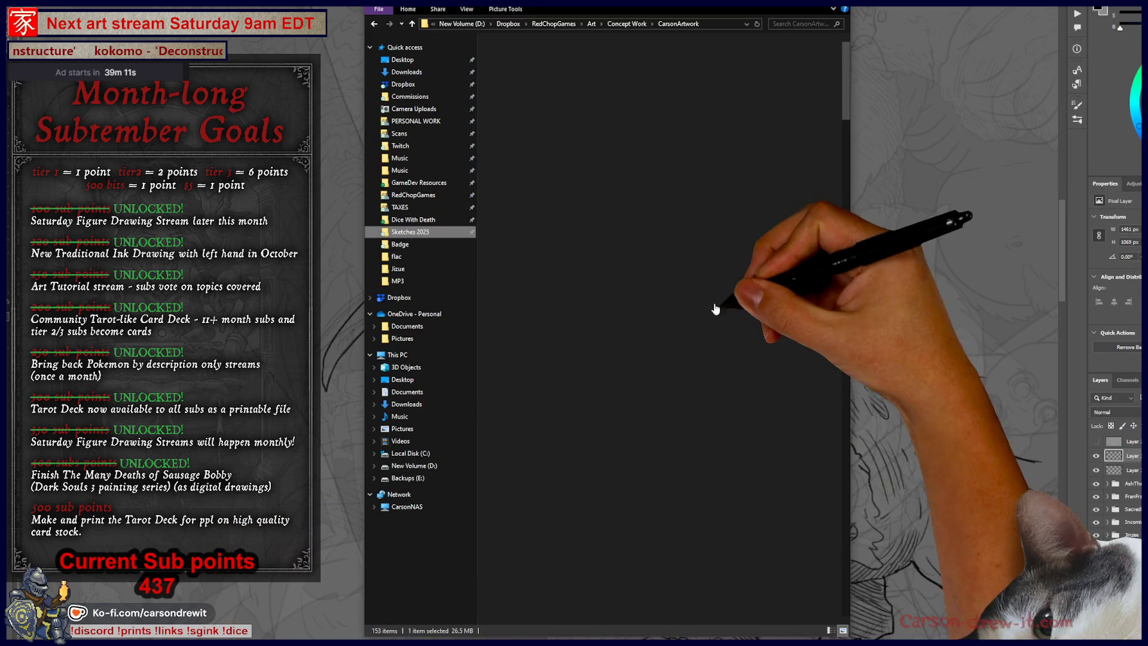
pyautogui.scroll(-10, 724, 361)
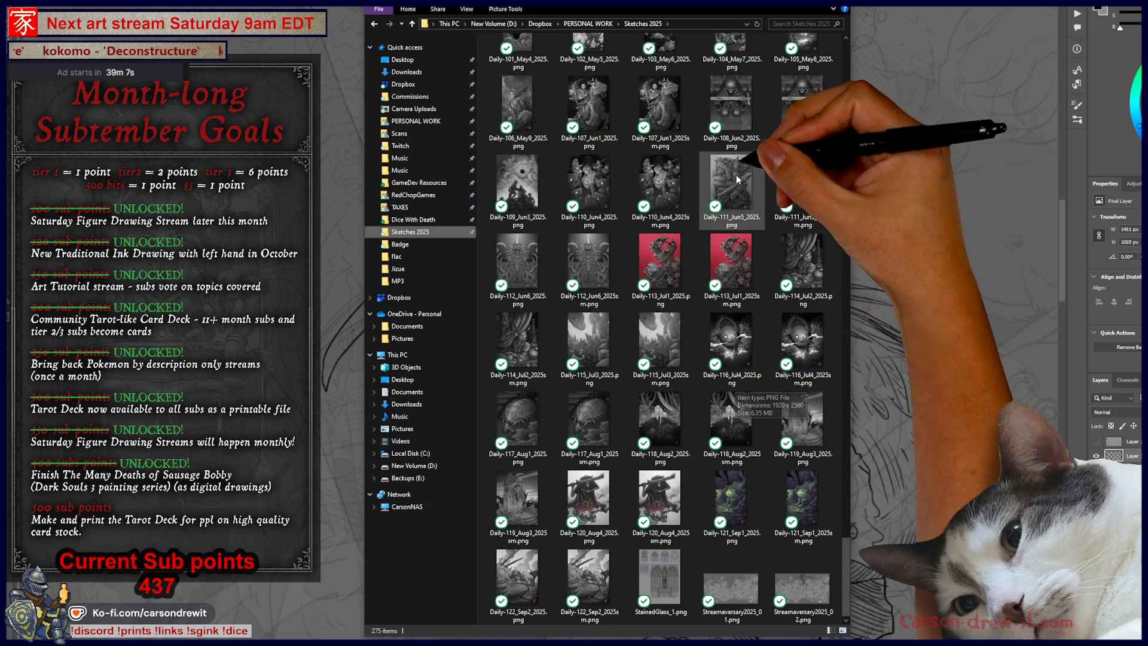
pyautogui.doubleClick(731, 412)
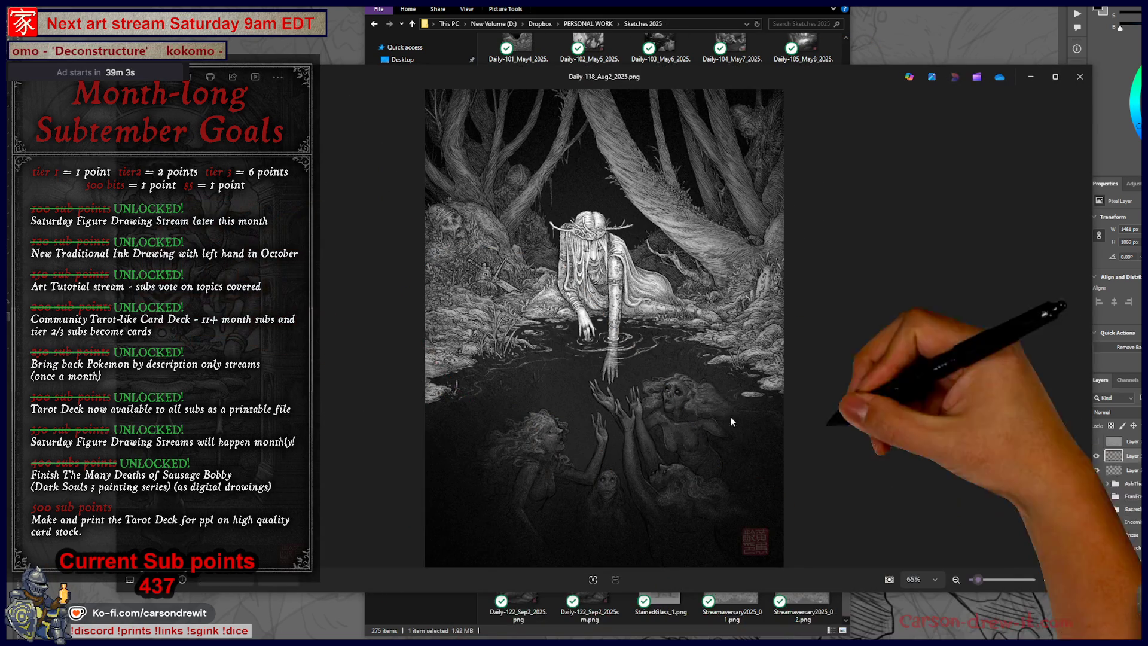
pyautogui.moveTo(848, 74)
pyautogui.mouseDown()
pyautogui.moveTo(910, 49)
pyautogui.moveTo(910, 32)
pyautogui.mouseUp()
pyautogui.scroll(6, 880, 171)
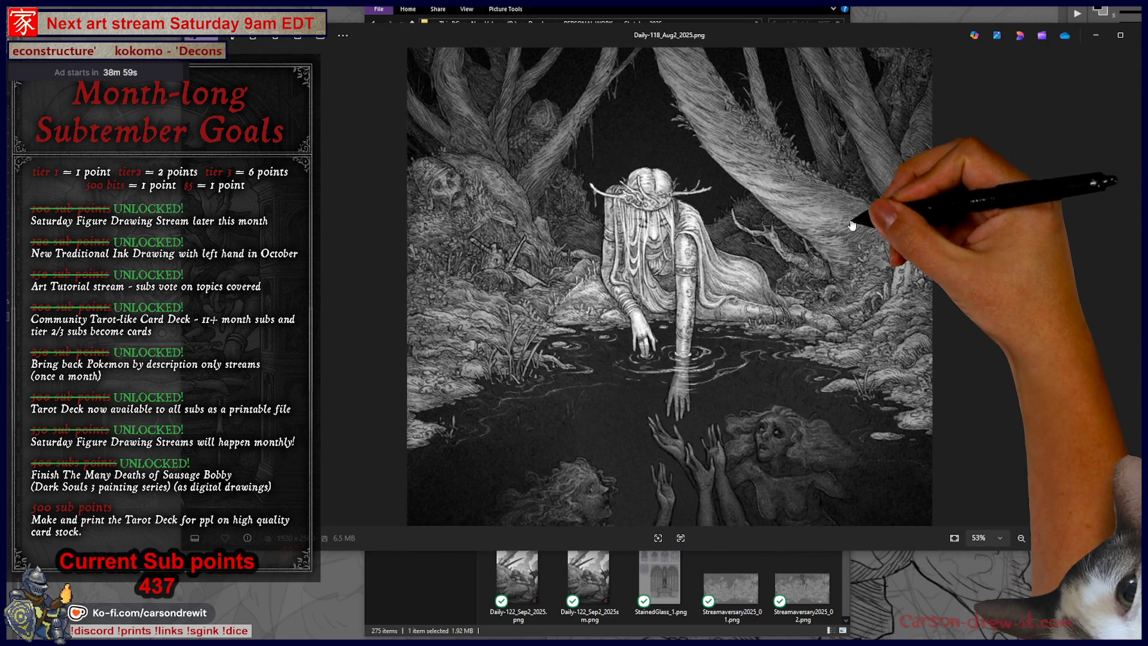
pyautogui.scroll(5, 838, 242)
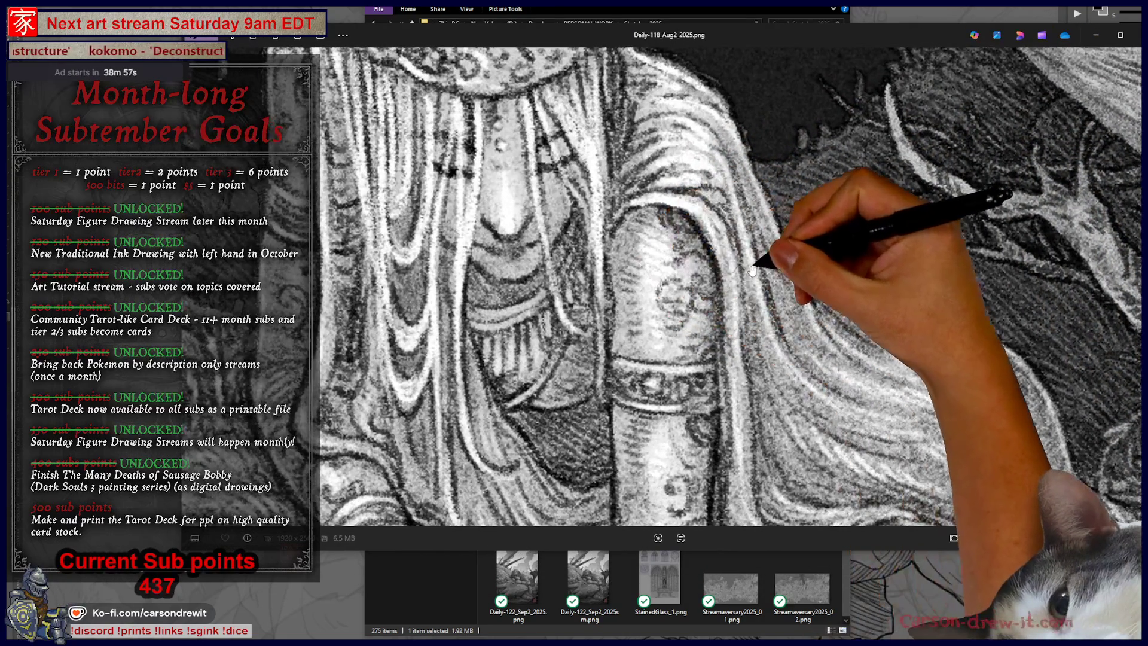
pyautogui.scroll(-10, 757, 267)
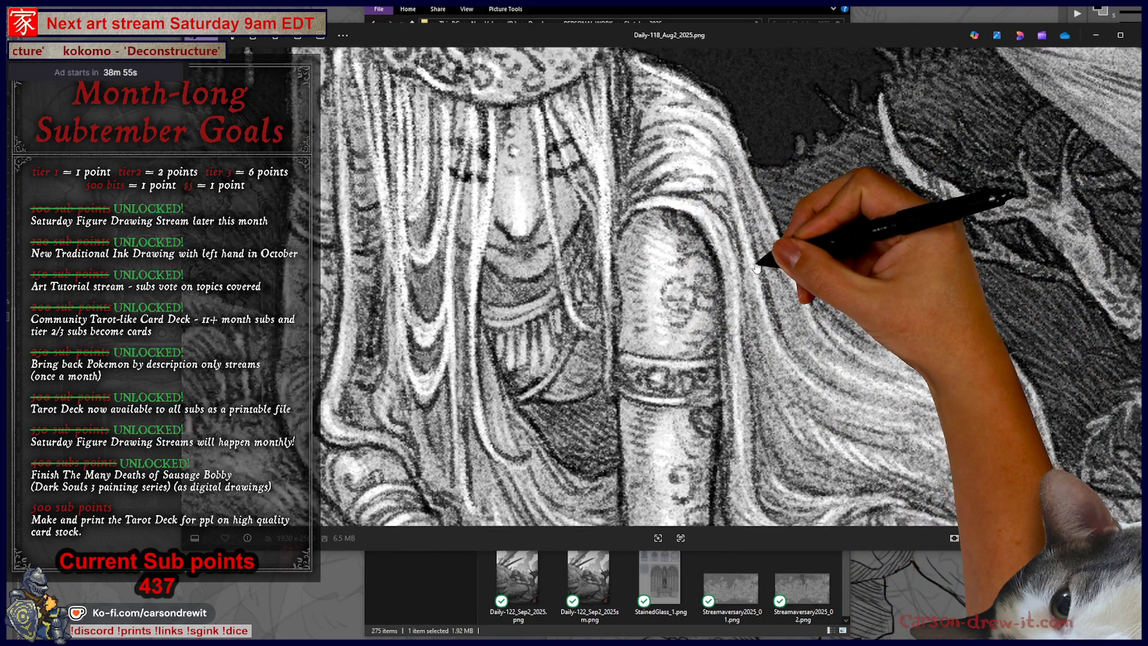
pyautogui.scroll(2, 756, 267)
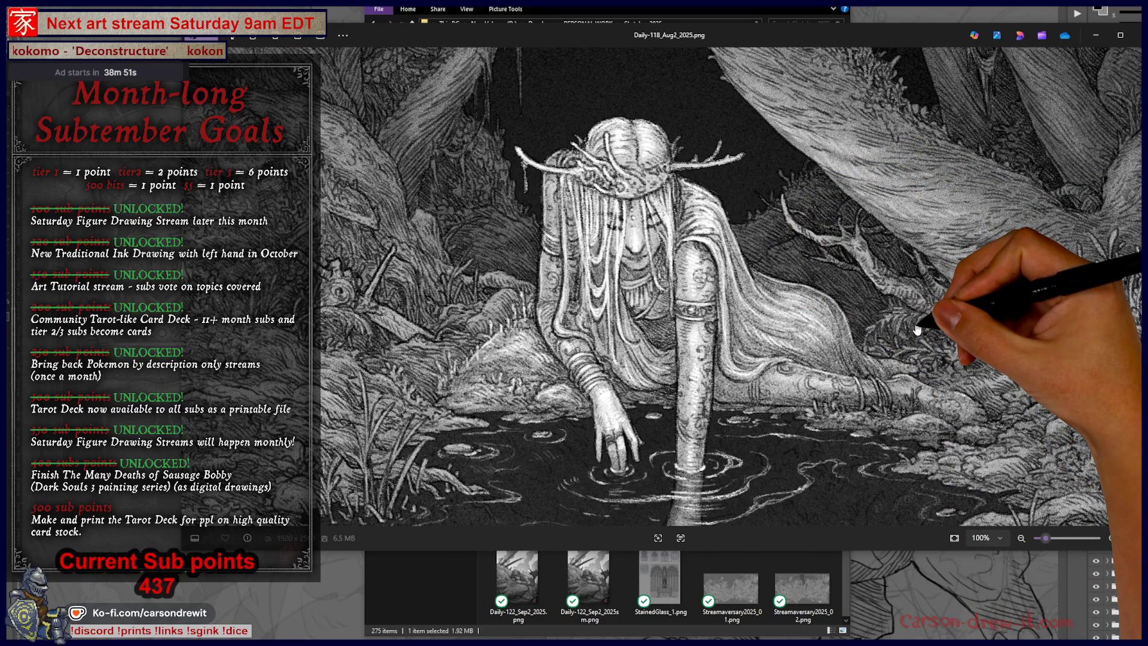
pyautogui.scroll(-5, 907, 331)
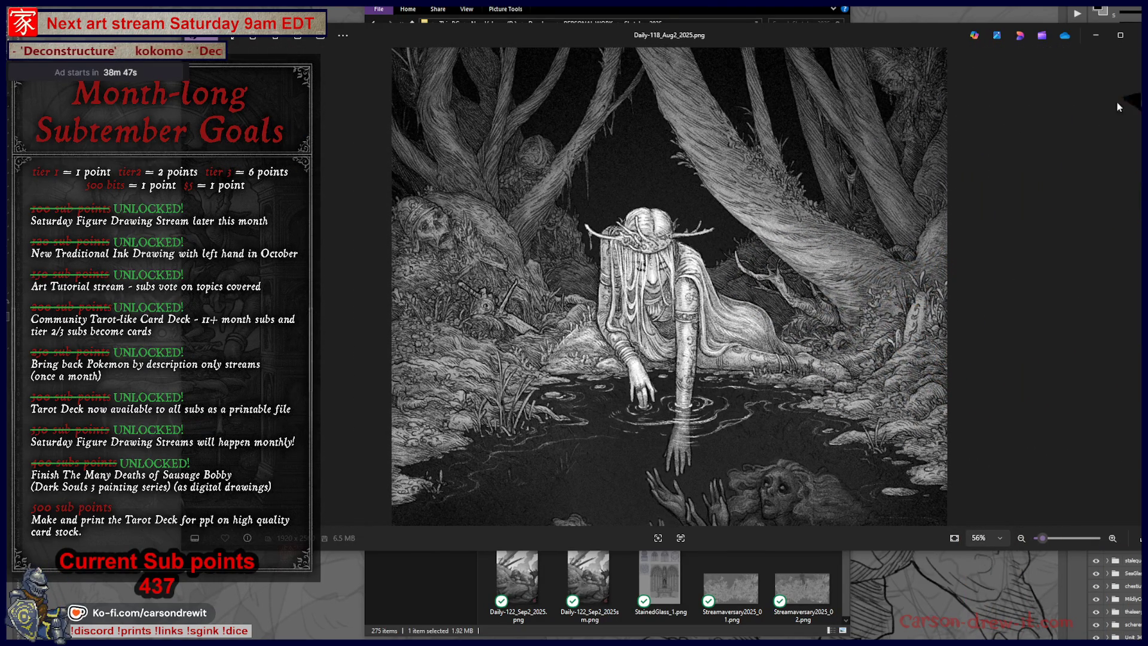
pyautogui.click(1139, 39)
# Open Daily-113_Jul1_2025.png, zoom out to fit, and close it
pyautogui.click(655, 263)
pyautogui.doubleClick(655, 264)
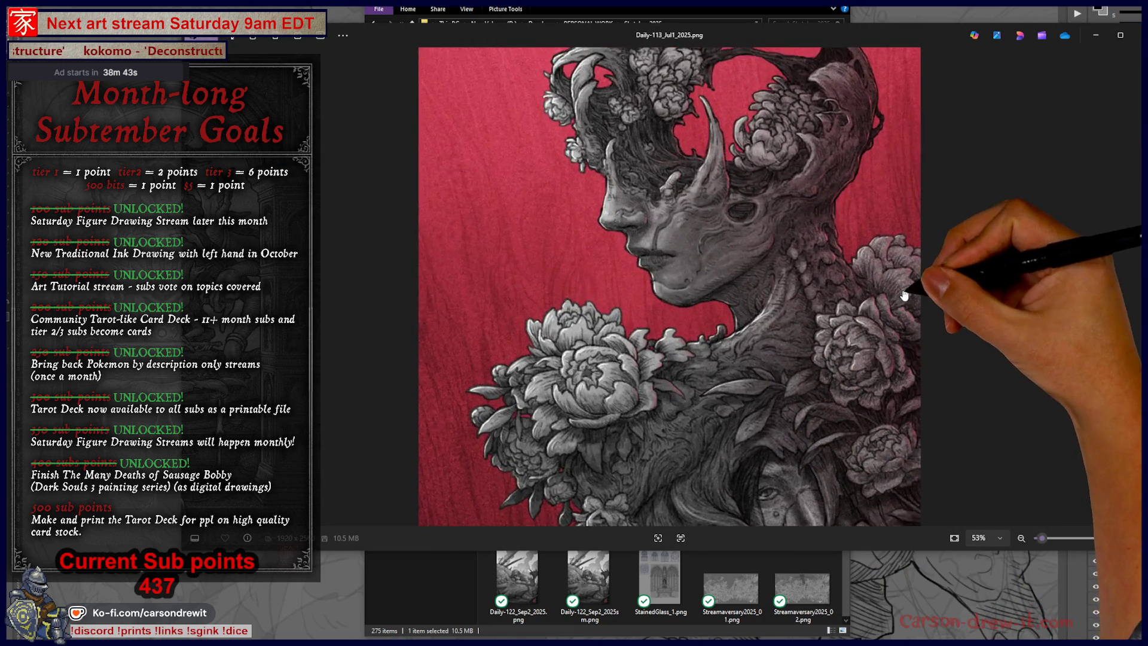
pyautogui.scroll(-2, 906, 299)
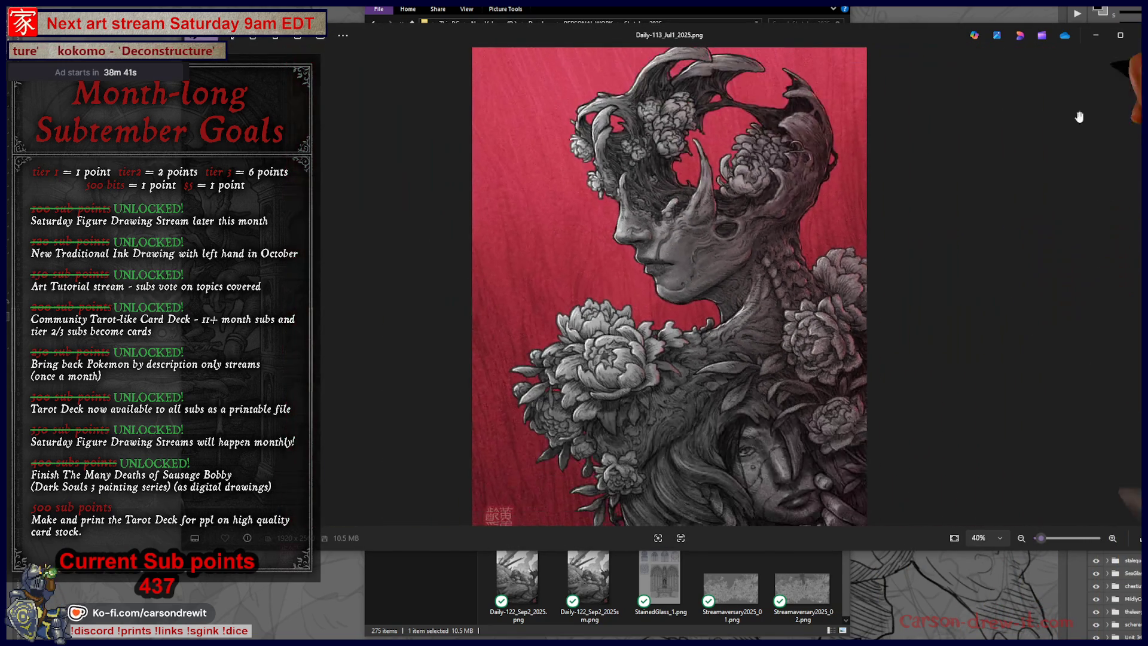
pyautogui.click(1138, 35)
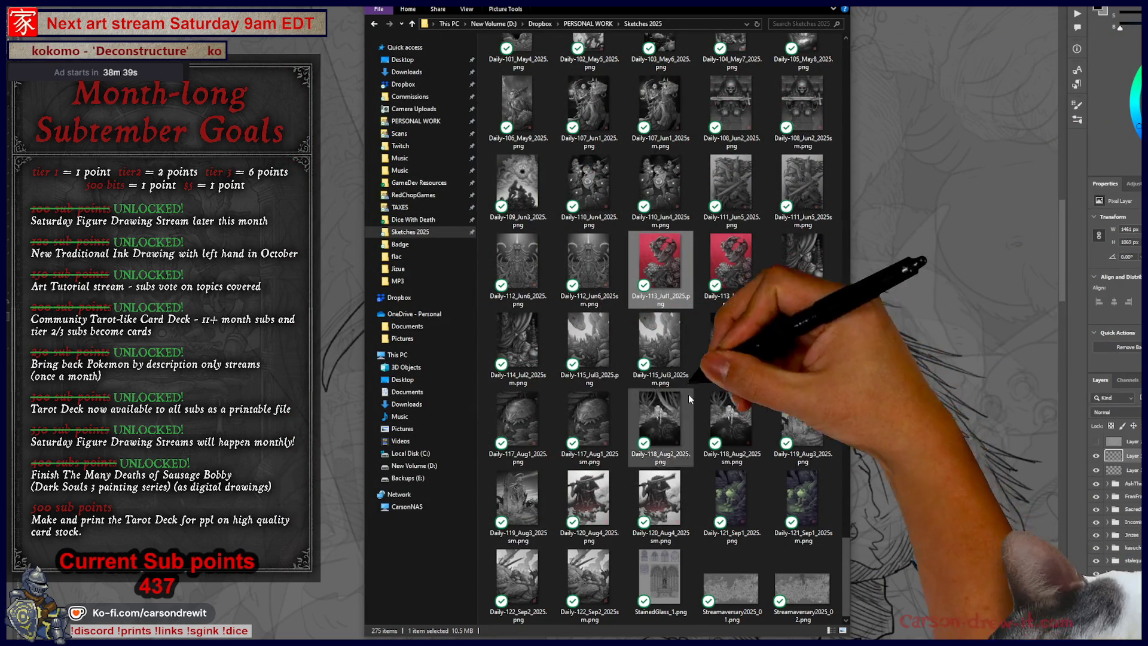
# Open Daily-116_Jul4_2025.png and close it again
pyautogui.doubleClick(731, 340)
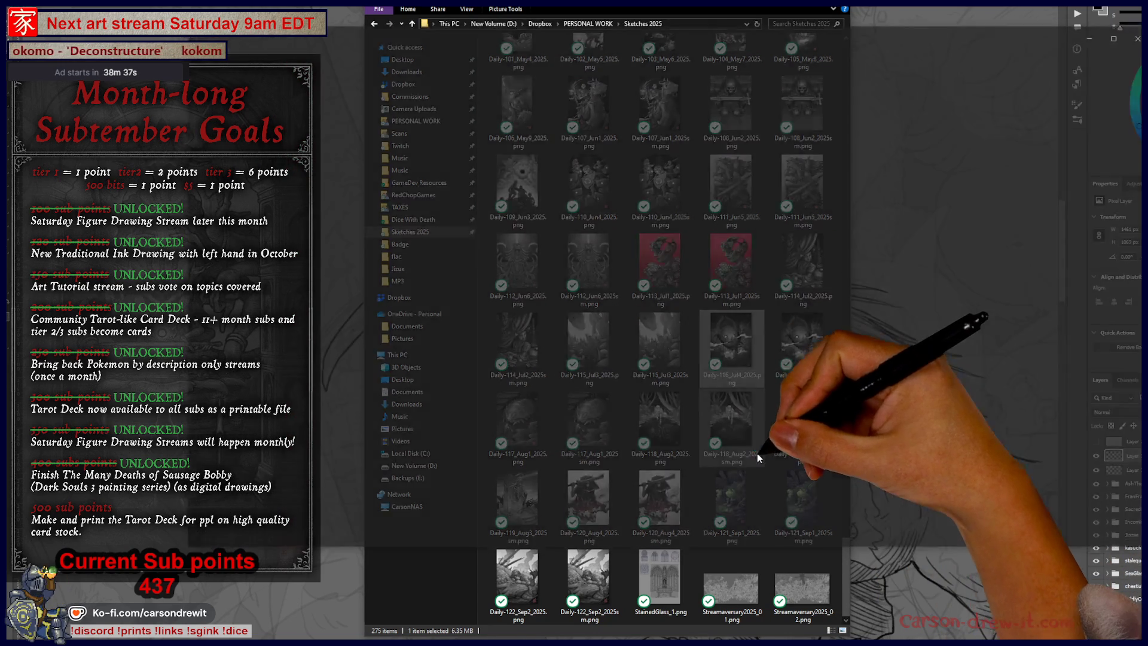
pyautogui.scroll(4, 1003, 333)
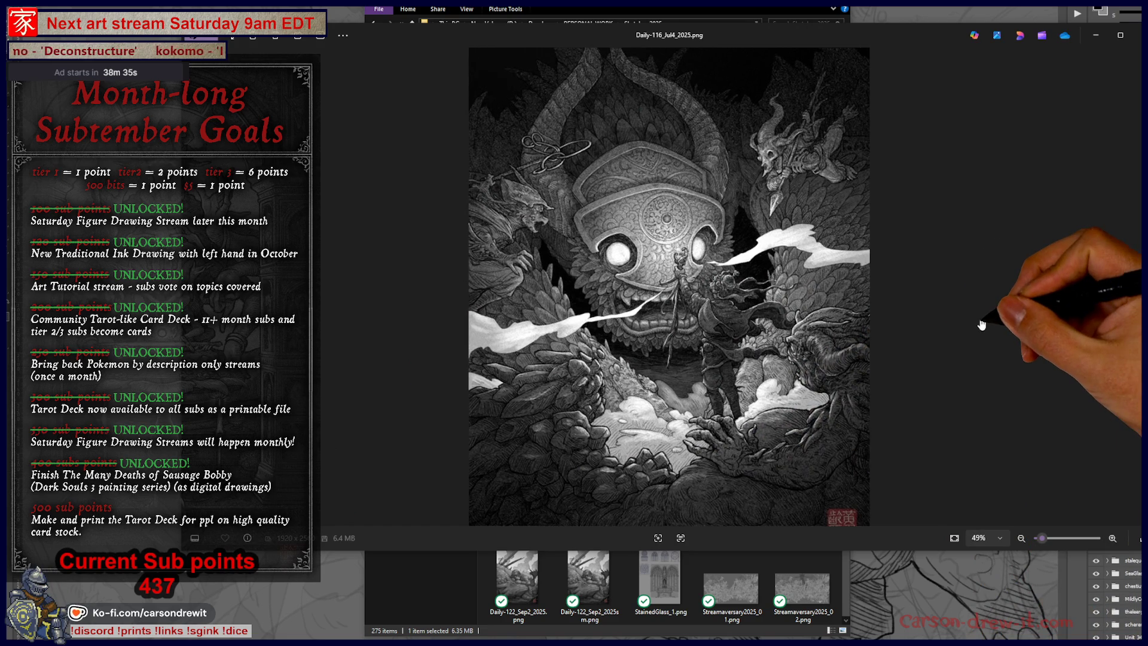
pyautogui.hotkey('alt', 'F4')
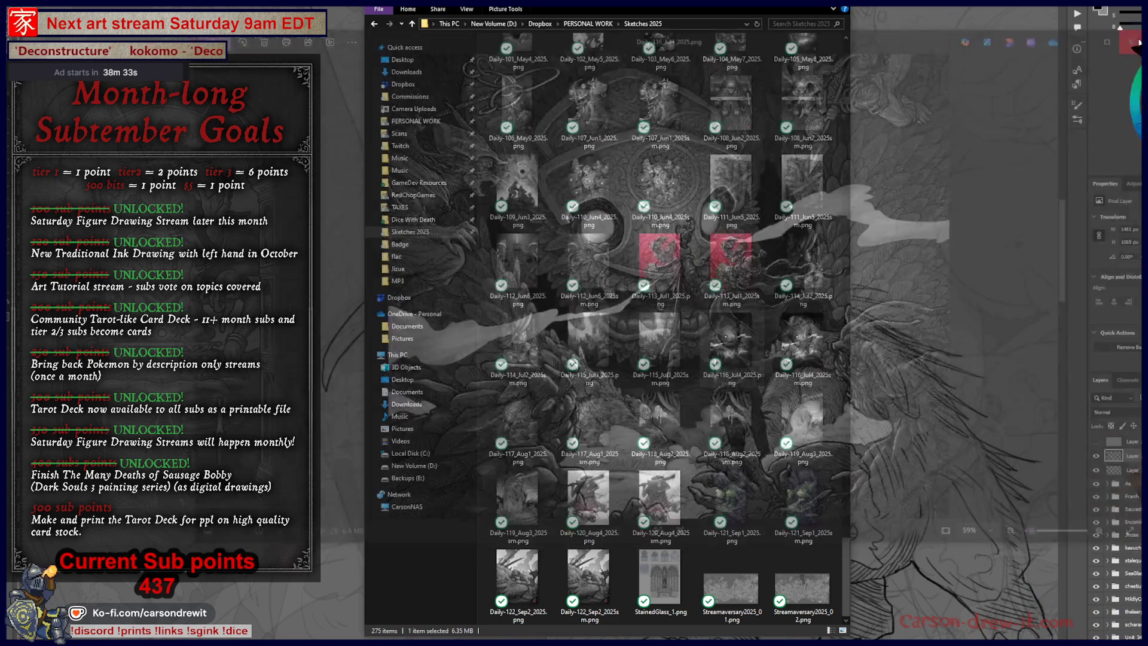
# Open Daily-044_Feb13_2025.png and step back to Daily-038_Feb7_2025.png
pyautogui.scroll(15, 687, 239)
pyautogui.doubleClick(682, 238)
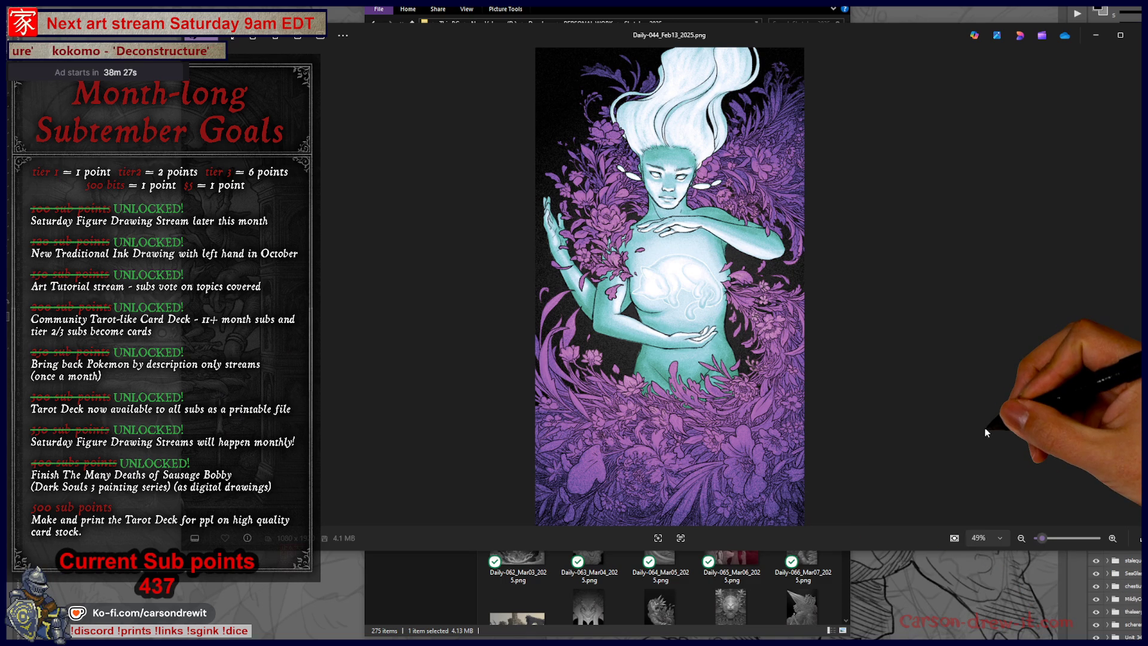
pyautogui.press('Left')
pyautogui.press('Left')
pyautogui.press('Left')
pyautogui.press('Left')
pyautogui.press('Left')
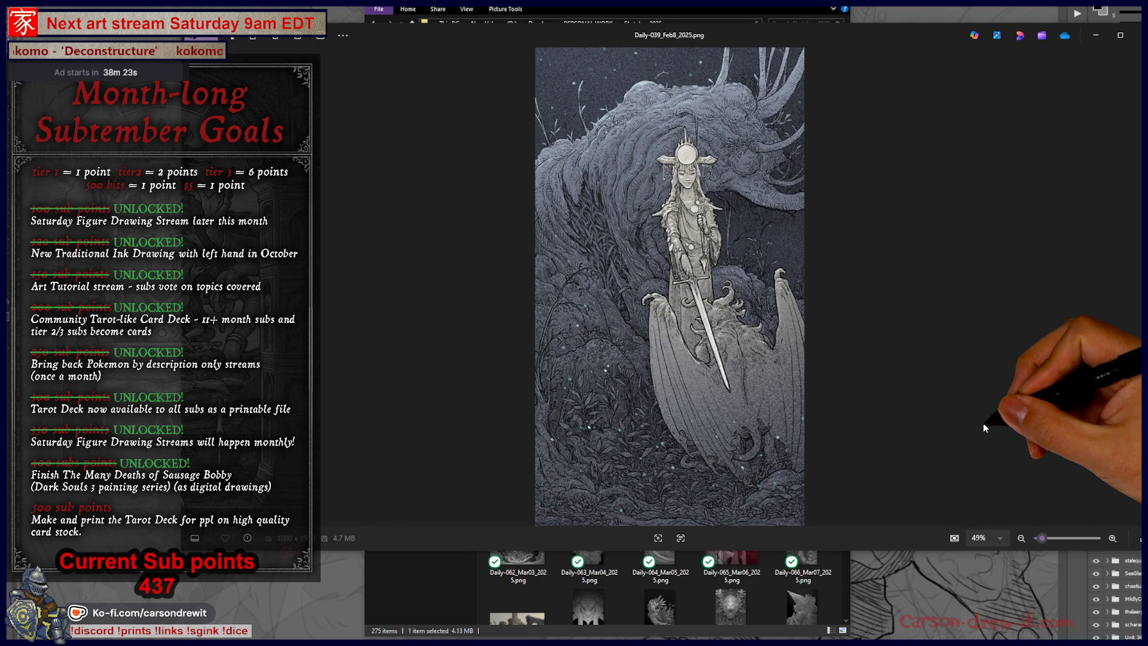
pyautogui.press('Left')
pyautogui.press('Left')
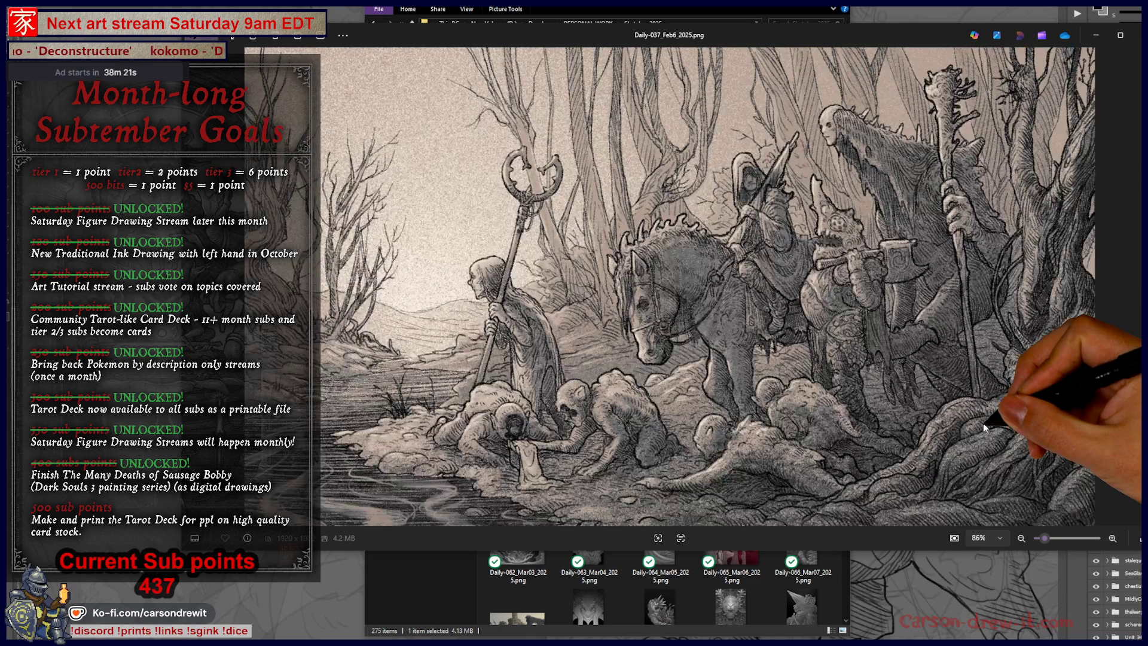
pyautogui.press('Right')
pyautogui.press('Left')
pyautogui.press('Right')
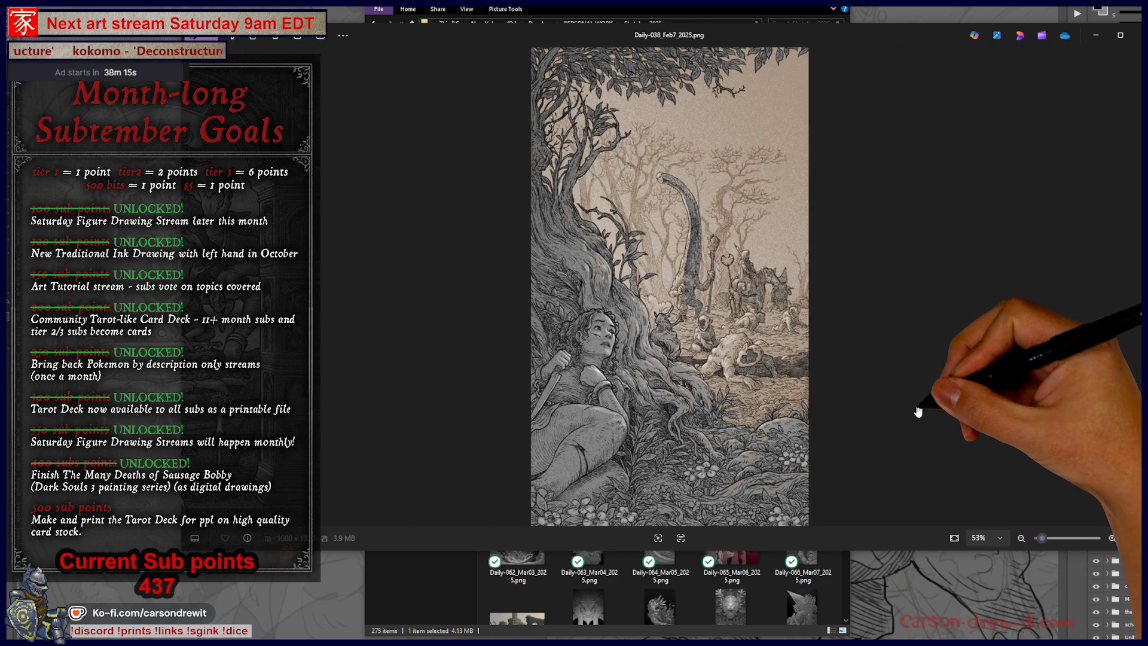
# Zoom into Daily-038_Feb7_2025, pan over the roots and tall creature, then close it
pyautogui.scroll(4, 731, 407)
pyautogui.moveTo(730, 406); pyautogui.dragTo(736, 269)
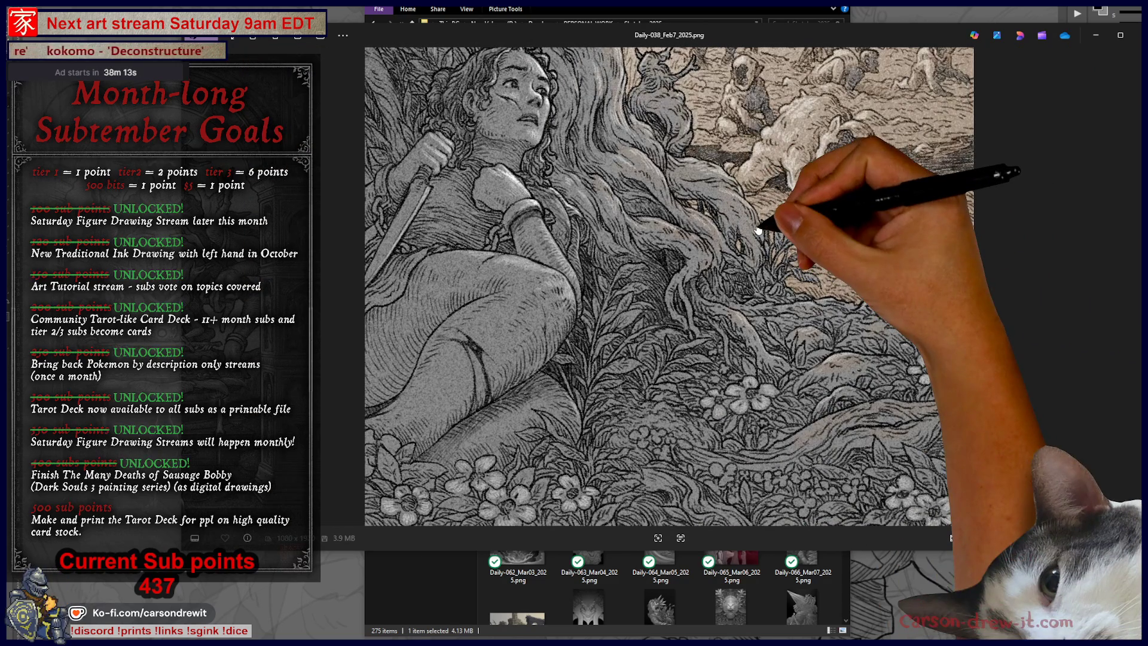
pyautogui.moveTo(889, 224)
pyautogui.mouseDown()
pyautogui.moveTo(867, 307)
pyautogui.moveTo(897, 329)
pyautogui.moveTo(846, 371)
pyautogui.moveTo(892, 334)
pyautogui.moveTo(894, 358)
pyautogui.mouseUp()
pyautogui.moveTo(882, 281); pyautogui.dragTo(888, 394)
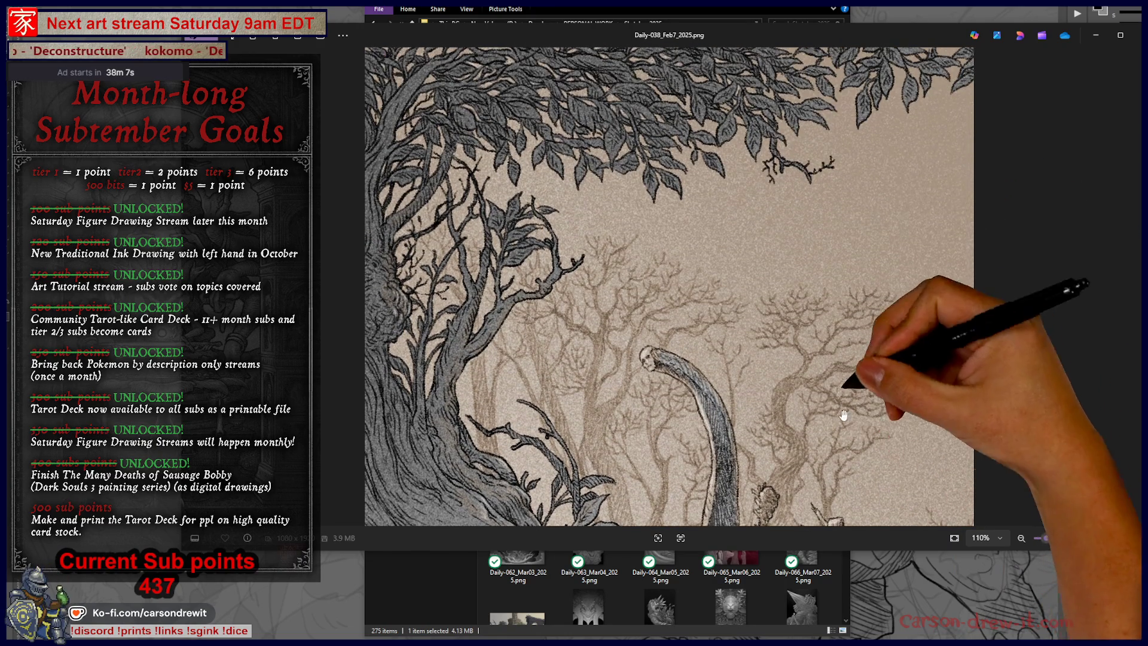
pyautogui.scroll(-4, 849, 251)
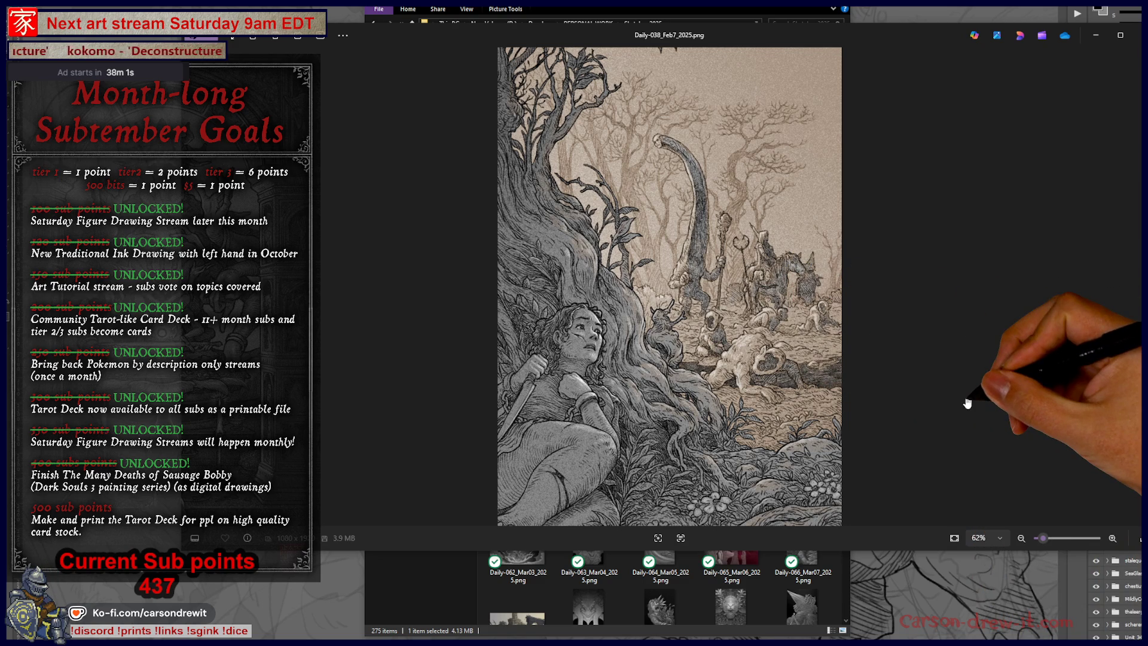
pyautogui.click(1136, 34)
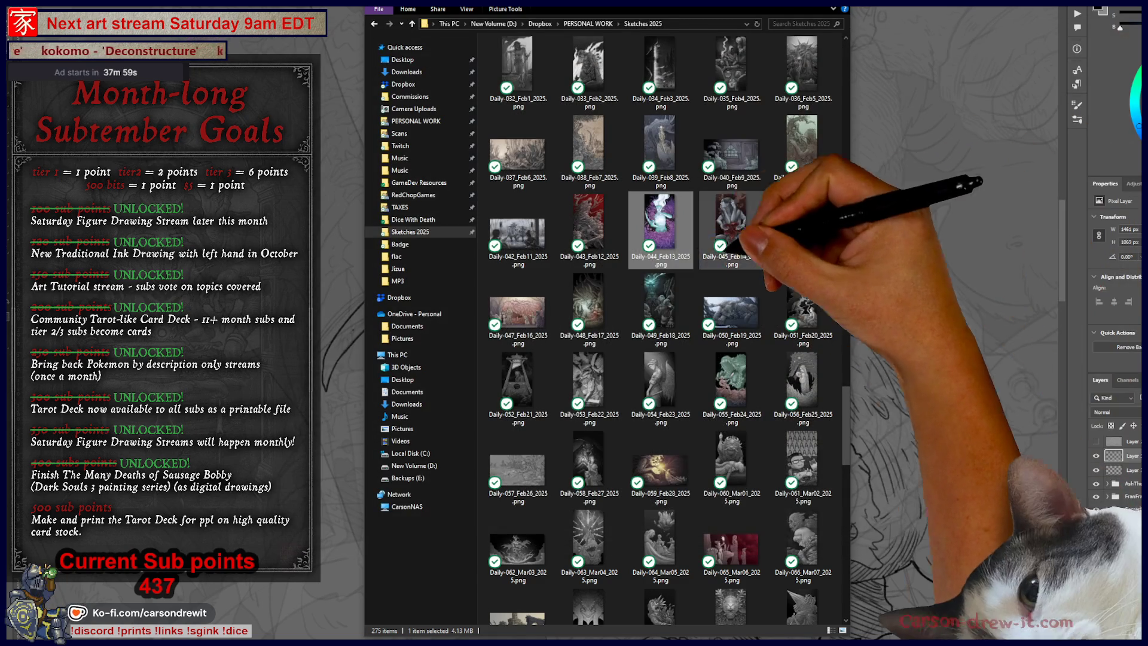
# View Daily-033_Feb2_2025.png and Daily-032_Feb1_2025.png, then return to Photoshop
pyautogui.doubleClick(592, 302)
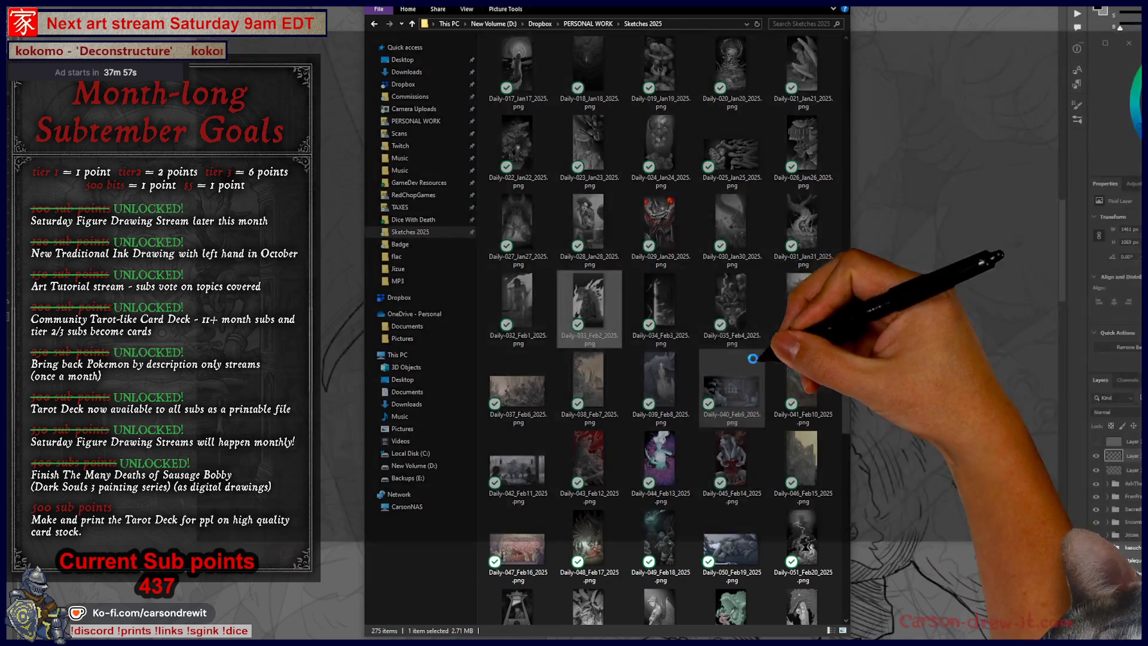
pyautogui.scroll(3, 715, 257)
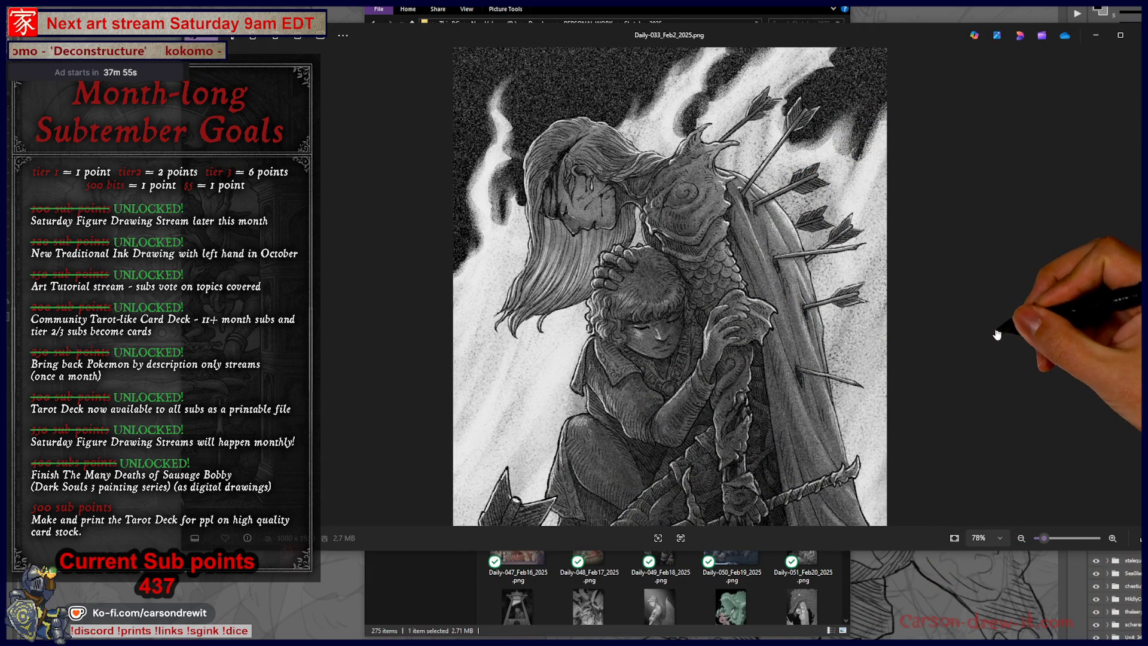
pyautogui.press('Left')
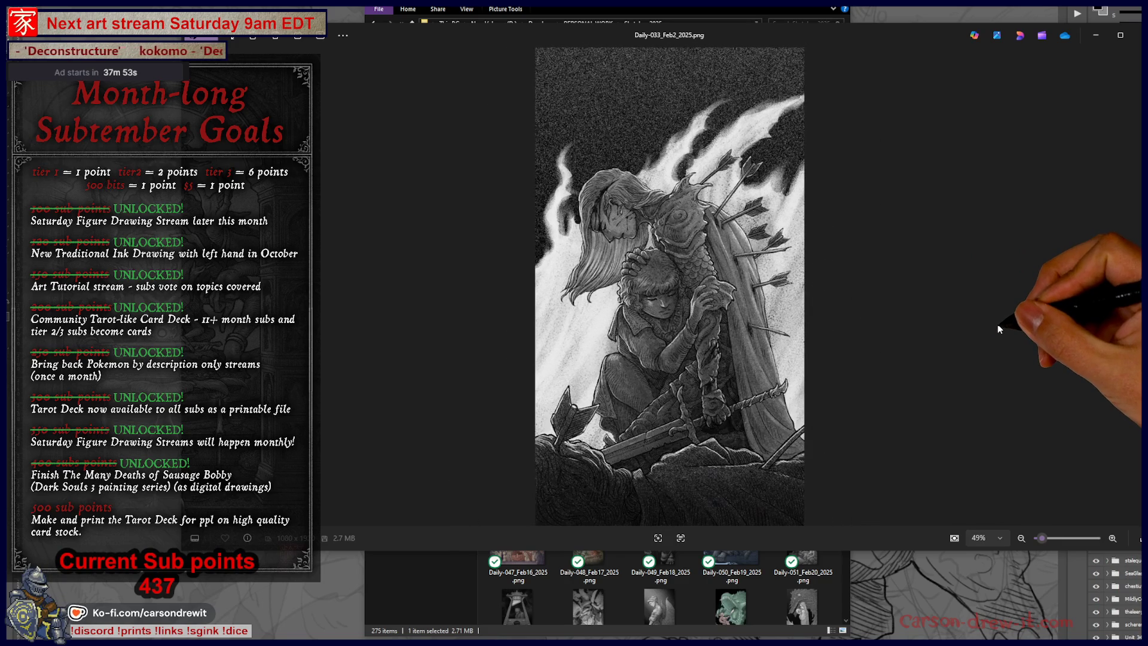
pyautogui.press('Left')
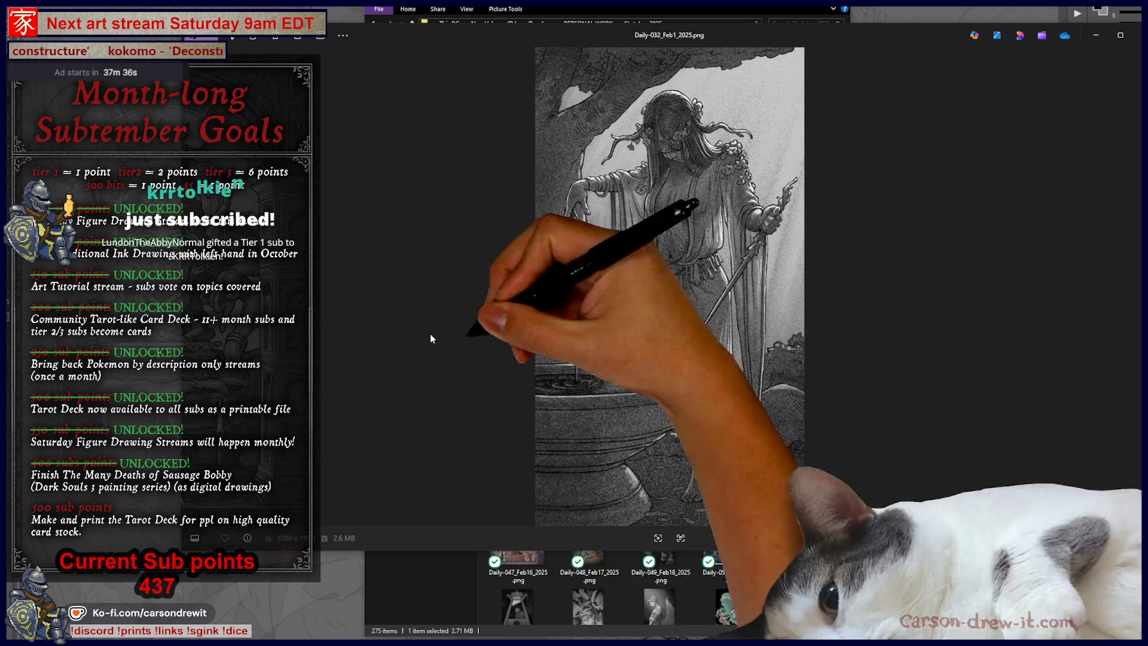
pyautogui.hotkey('alt', 'Tab')
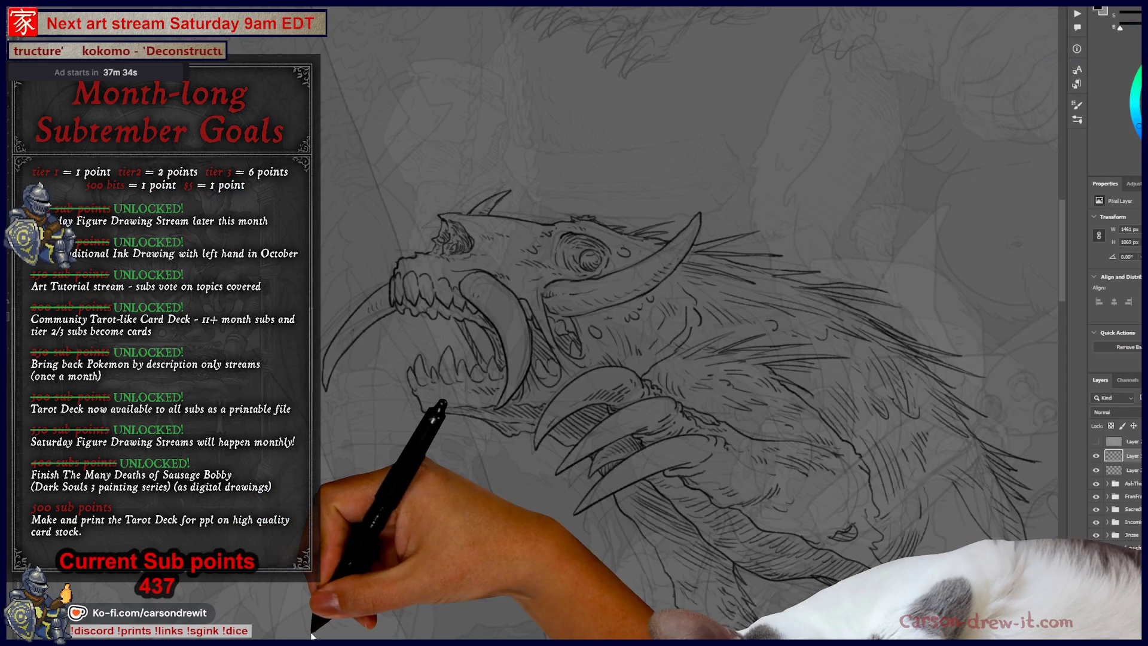
pyautogui.moveTo(526, 516); pyautogui.dragTo(535, 472)
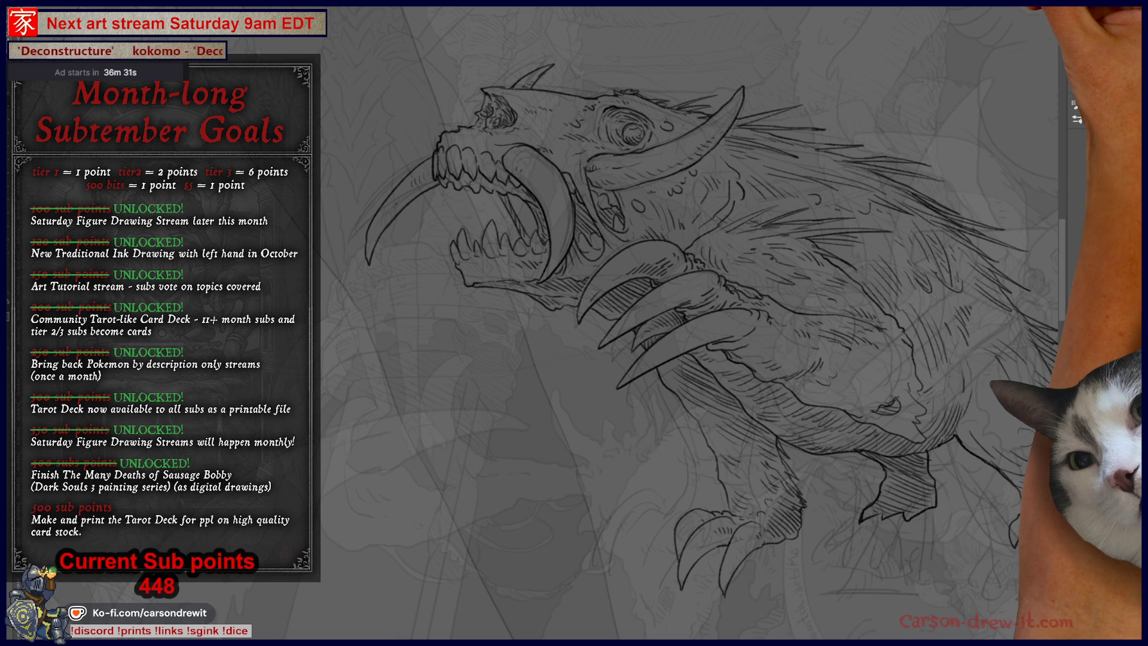
pyautogui.hotkey('ctrl', '-')
pyautogui.moveTo(808, 263); pyautogui.dragTo(653, 265)
pyautogui.hotkey('ctrl', '+')
pyautogui.moveTo(976, 392); pyautogui.dragTo(943, 379)
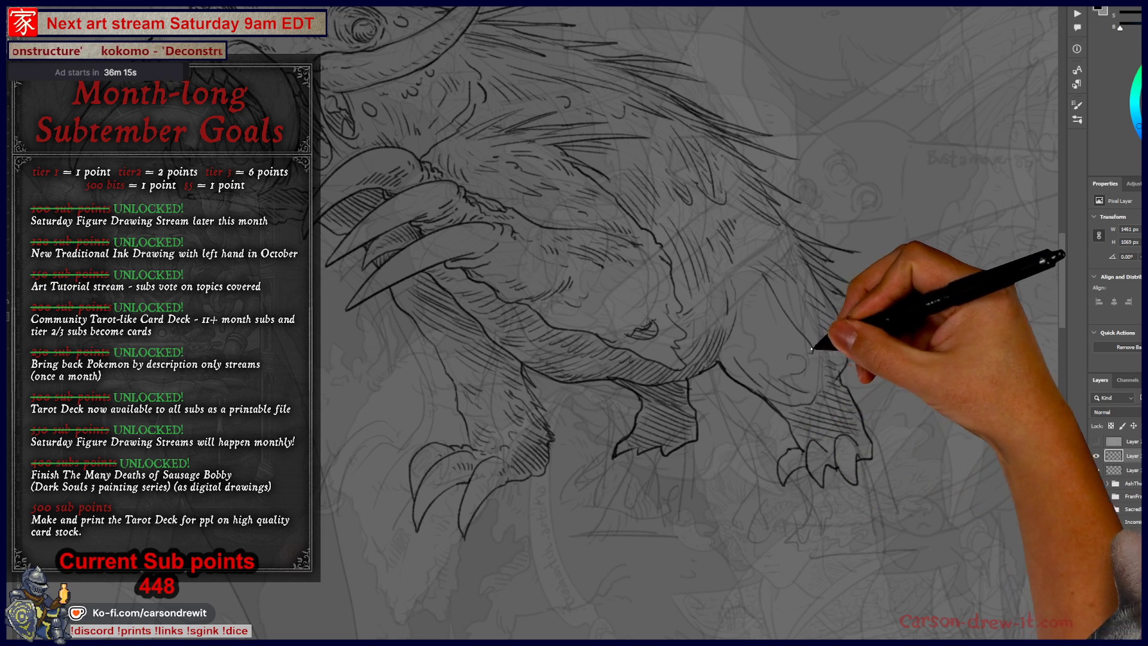
pyautogui.moveTo(817, 355)
pyautogui.mouseDown()
pyautogui.moveTo(825, 448)
pyautogui.moveTo(943, 474)
pyautogui.mouseUp()
pyautogui.moveTo(437, 386); pyautogui.dragTo(503, 446)
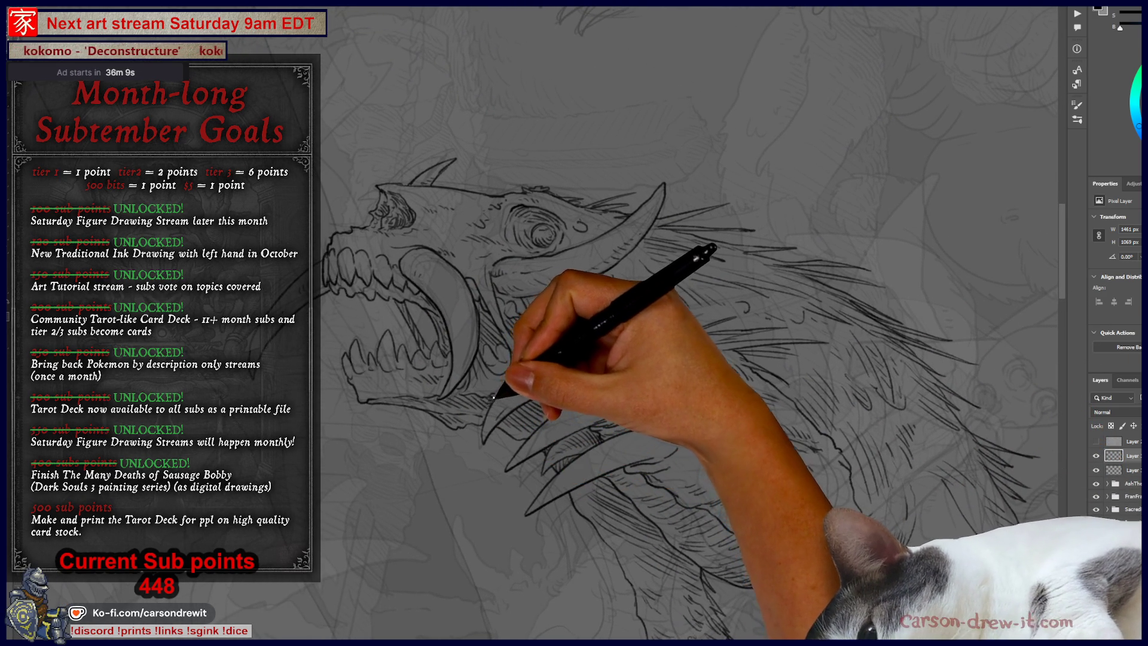
pyautogui.moveTo(558, 359)
pyautogui.mouseDown()
pyautogui.moveTo(672, 436)
pyautogui.moveTo(569, 384)
pyautogui.moveTo(559, 411)
pyautogui.moveTo(564, 379)
pyautogui.moveTo(495, 385)
pyautogui.mouseUp()
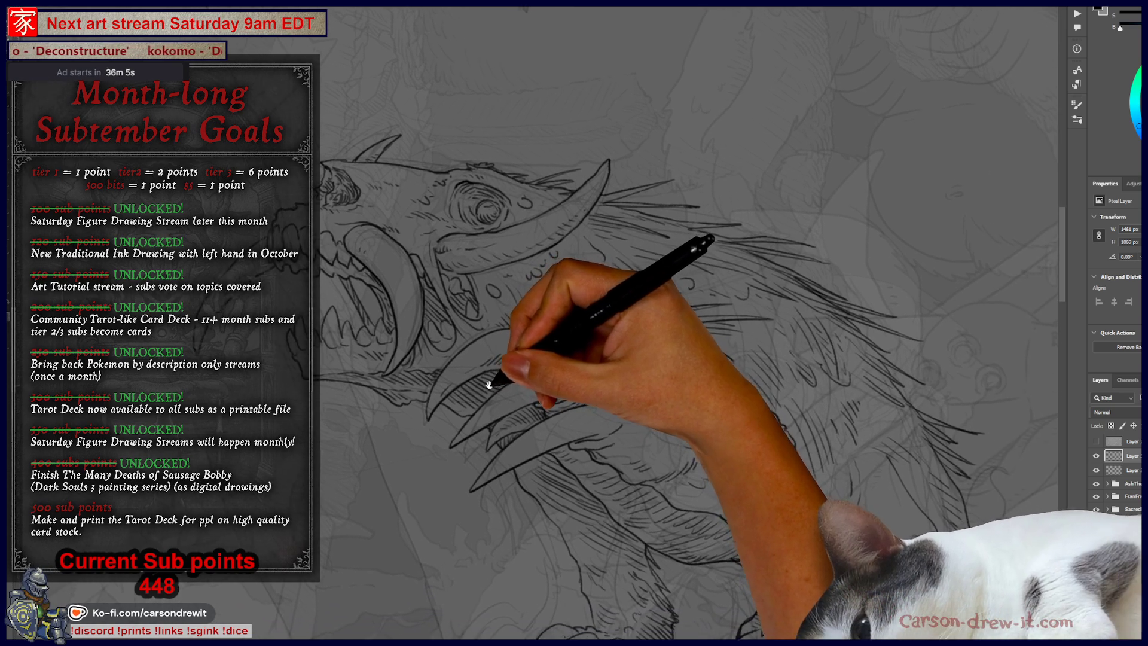
pyautogui.moveTo(692, 276)
pyautogui.mouseDown()
pyautogui.moveTo(671, 245)
pyautogui.moveTo(654, 308)
pyautogui.moveTo(603, 329)
pyautogui.mouseUp()
pyautogui.moveTo(439, 356)
pyautogui.mouseDown()
pyautogui.moveTo(328, 299)
pyautogui.moveTo(366, 259)
pyautogui.moveTo(333, 275)
pyautogui.moveTo(339, 199)
pyautogui.mouseUp()
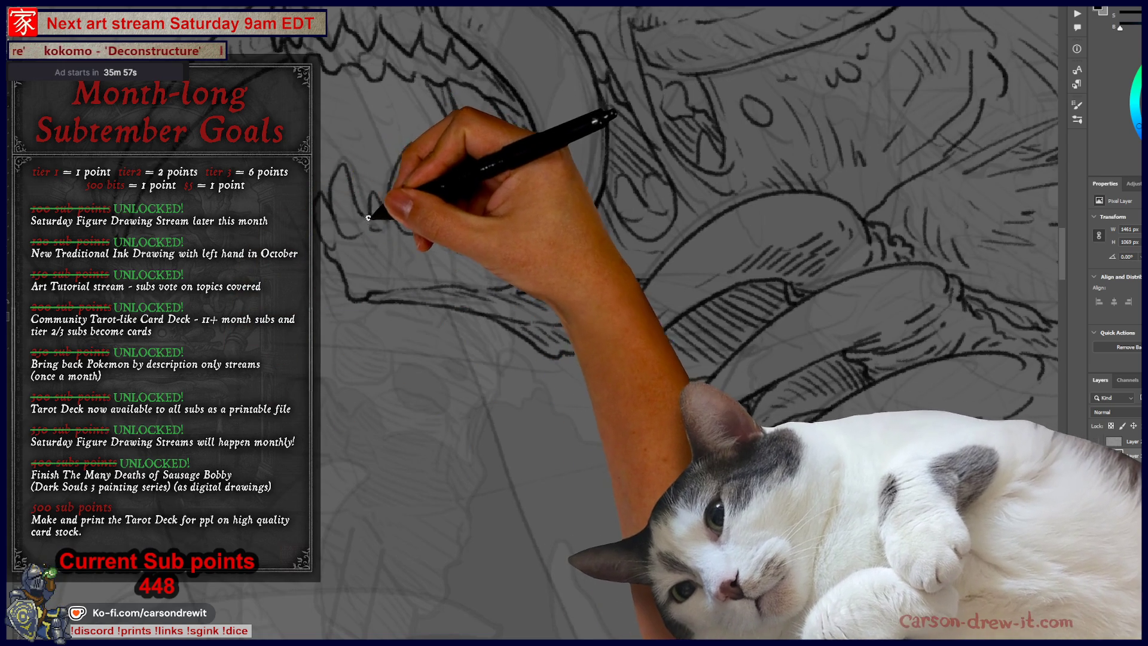
pyautogui.moveTo(422, 175)
pyautogui.mouseDown()
pyautogui.moveTo(520, 418)
pyautogui.moveTo(503, 371)
pyautogui.mouseUp()
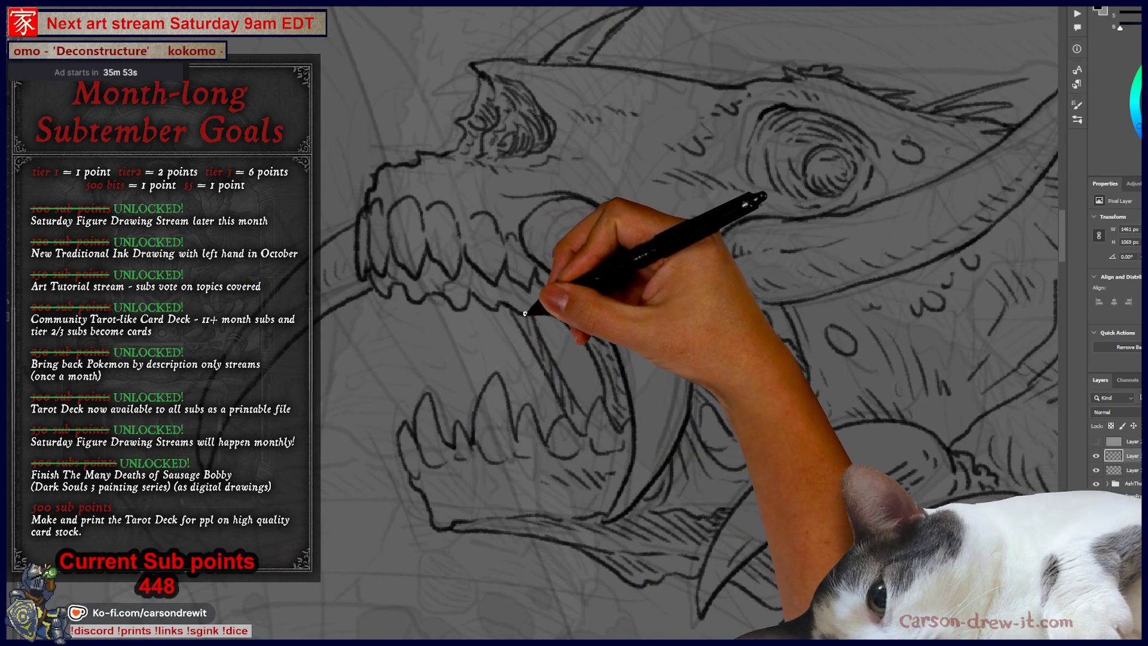
pyautogui.moveTo(530, 375)
pyautogui.mouseDown()
pyautogui.moveTo(384, 264)
pyautogui.moveTo(446, 318)
pyautogui.mouseUp()
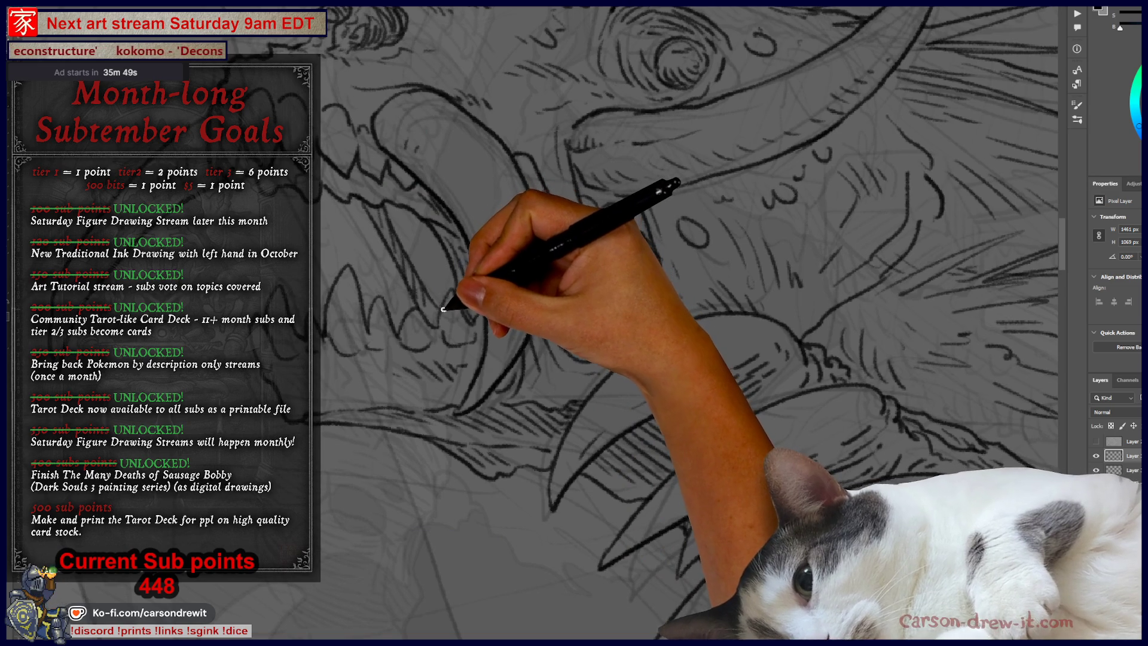
pyautogui.moveTo(394, 414)
pyautogui.mouseDown()
pyautogui.moveTo(404, 405)
pyautogui.moveTo(457, 440)
pyautogui.moveTo(418, 328)
pyautogui.moveTo(336, 290)
pyautogui.moveTo(385, 295)
pyautogui.moveTo(543, 396)
pyautogui.moveTo(558, 426)
pyautogui.mouseUp()
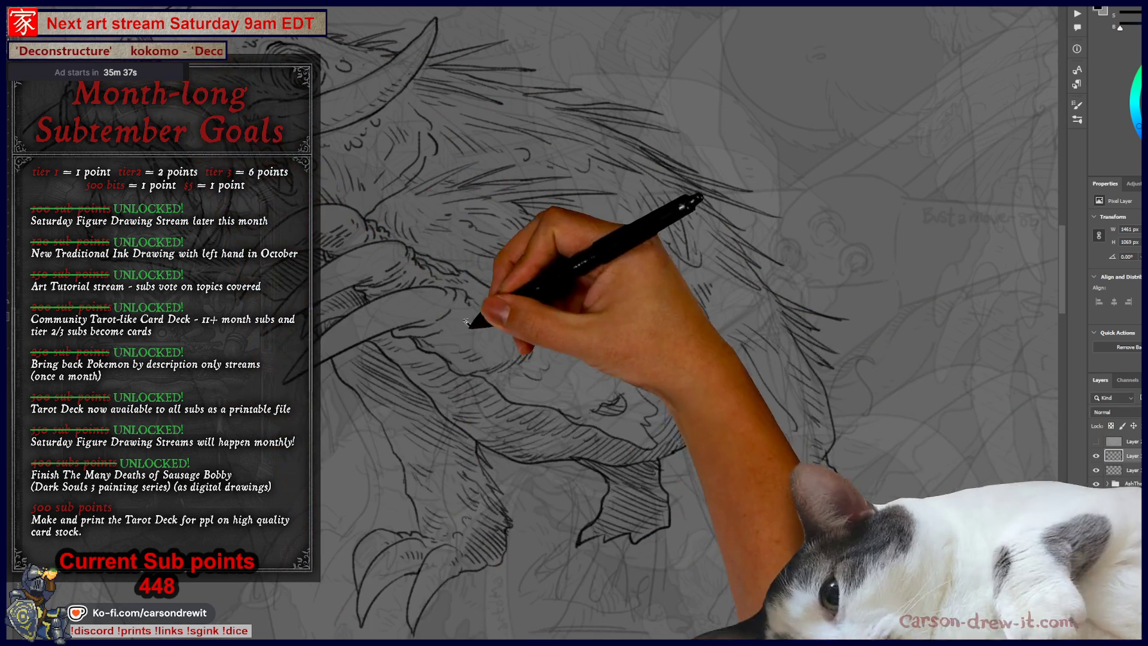
pyautogui.moveTo(551, 410); pyautogui.dragTo(715, 364)
# Hide the third layer and fill the creature selection with flat light grey on a new layer
pyautogui.hotkey('ctrl', '0')
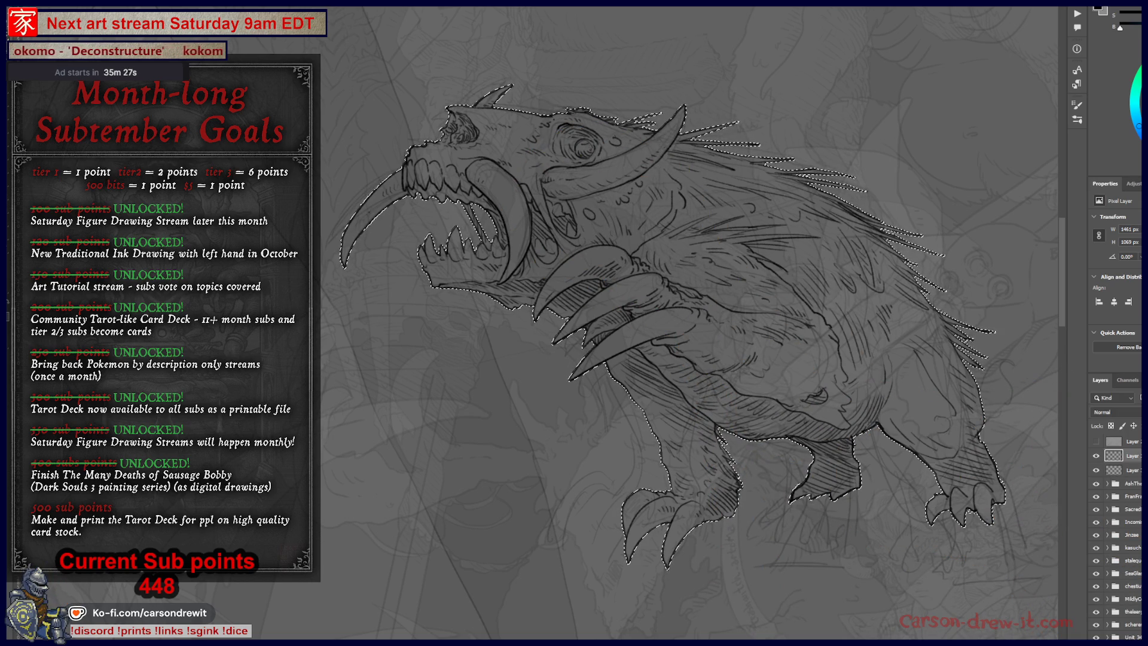
pyautogui.click(1130, 470)
pyautogui.click(1096, 470)
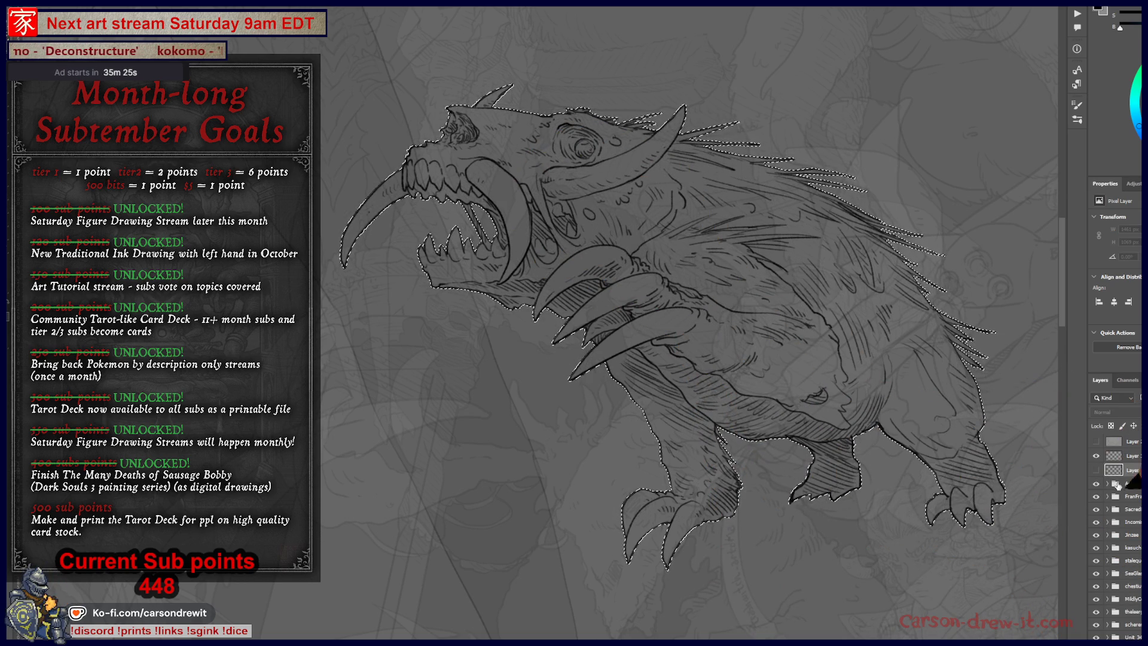
pyautogui.hotkey('ctrl', 'j')
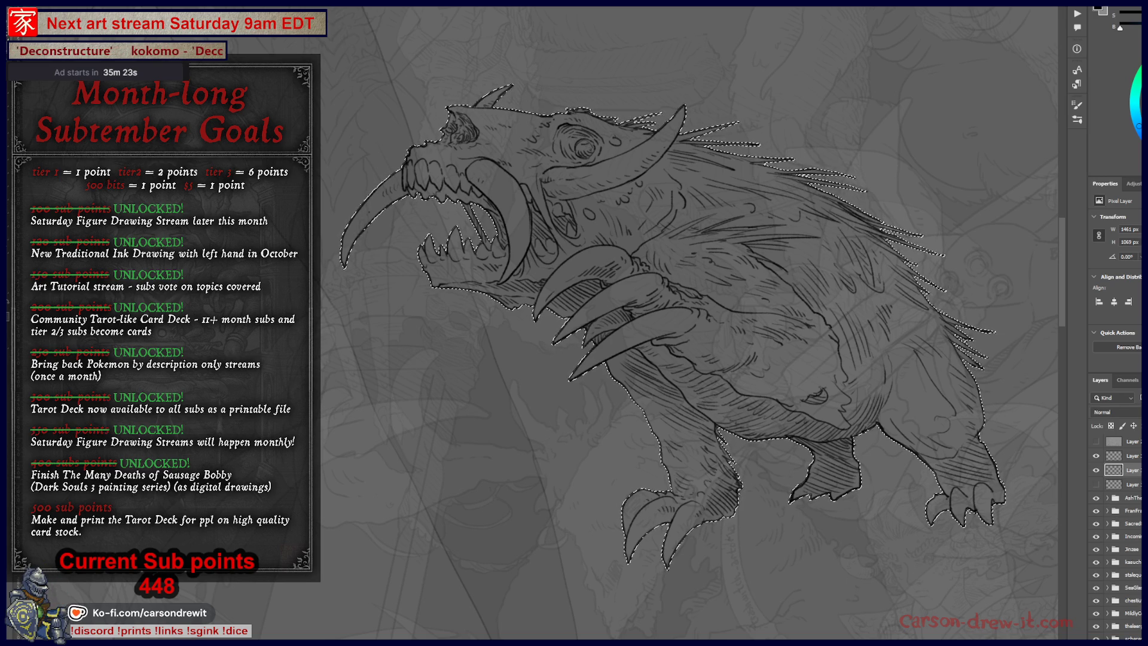
pyautogui.hotkey('alt', 'BackSpace')
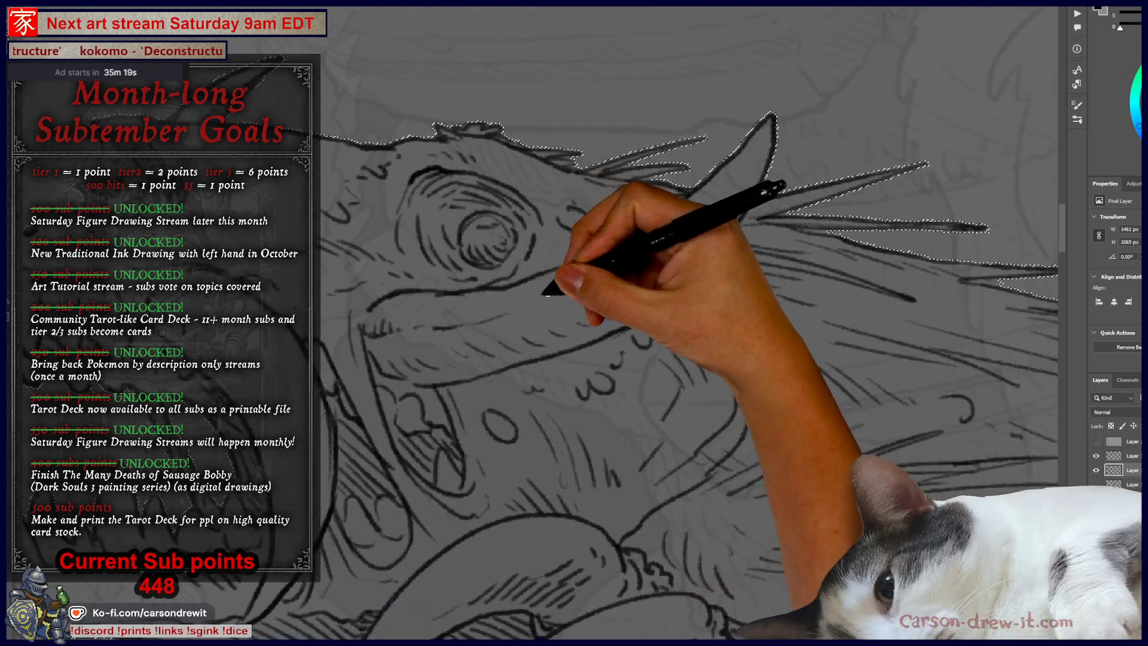
# Subtract the loose fur strands along the creature's back from the selection
pyautogui.moveTo(546, 293)
pyautogui.mouseDown()
pyautogui.moveTo(389, 337)
pyautogui.moveTo(525, 367)
pyautogui.moveTo(555, 389)
pyautogui.mouseUp()
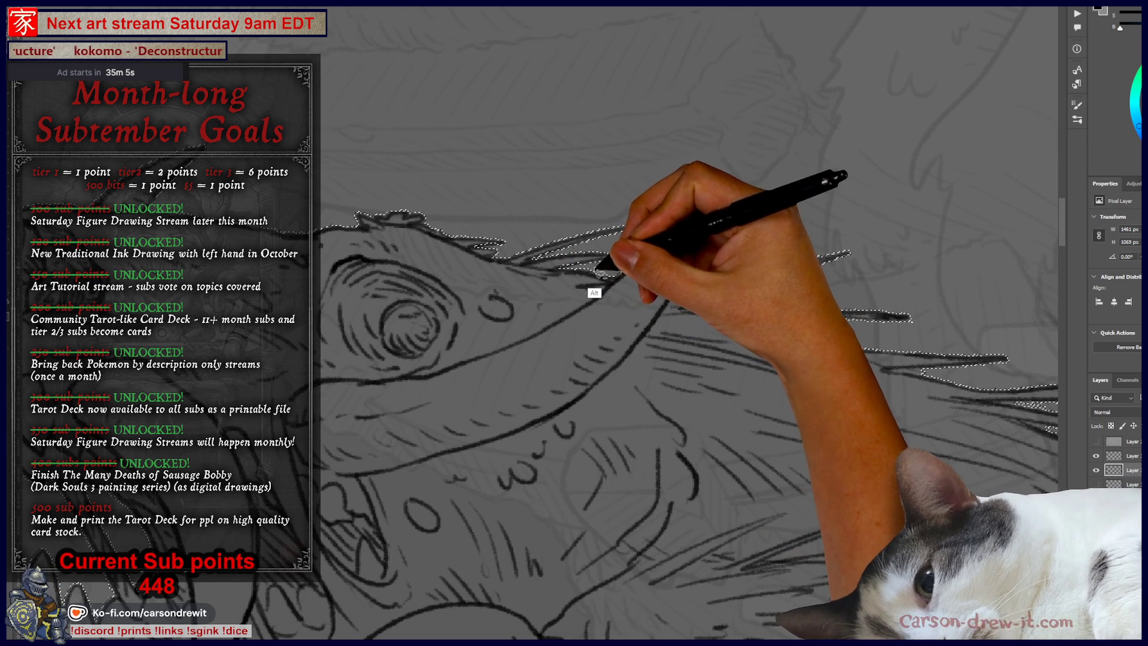
pyautogui.moveTo(814, 380); pyautogui.dragTo(520, 326)
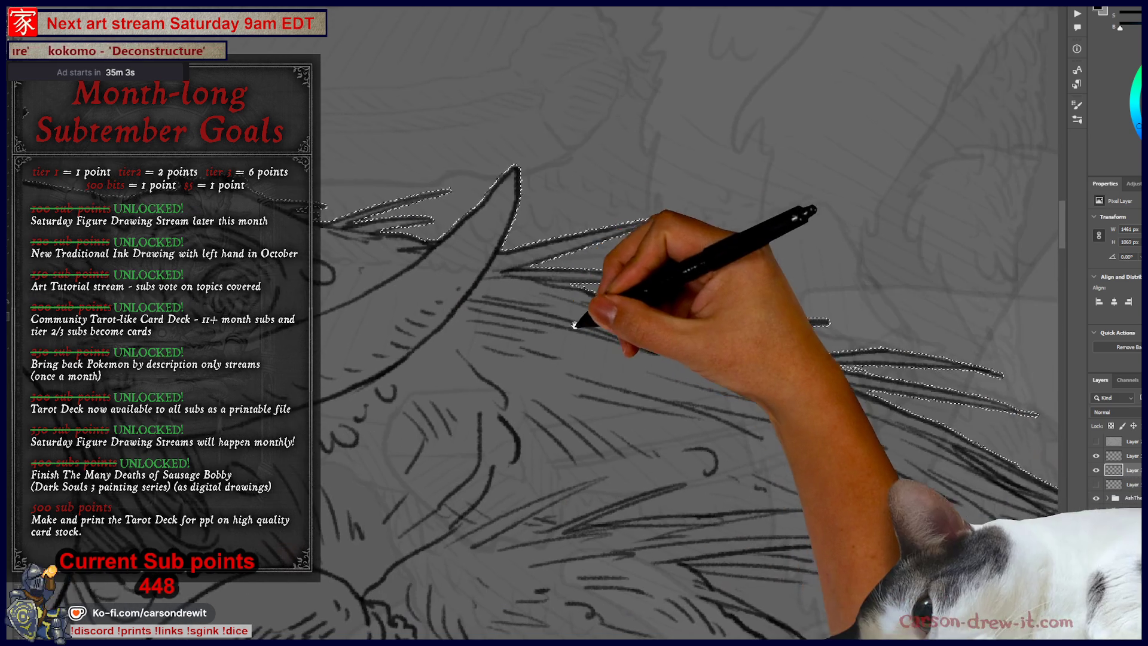
pyautogui.moveTo(643, 350); pyautogui.dragTo(520, 308)
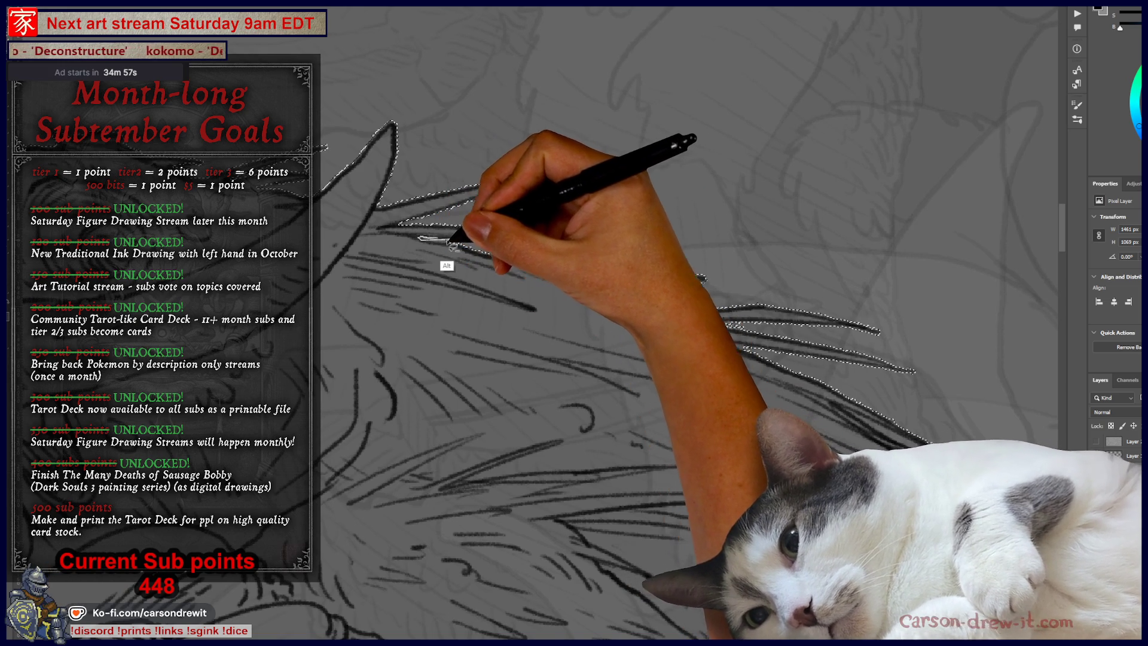
pyautogui.moveTo(428, 240)
pyautogui.mouseDown()
pyautogui.moveTo(505, 268)
pyautogui.moveTo(634, 349)
pyautogui.moveTo(657, 299)
pyautogui.moveTo(591, 291)
pyautogui.moveTo(658, 299)
pyautogui.moveTo(687, 320)
pyautogui.moveTo(495, 266)
pyautogui.mouseUp()
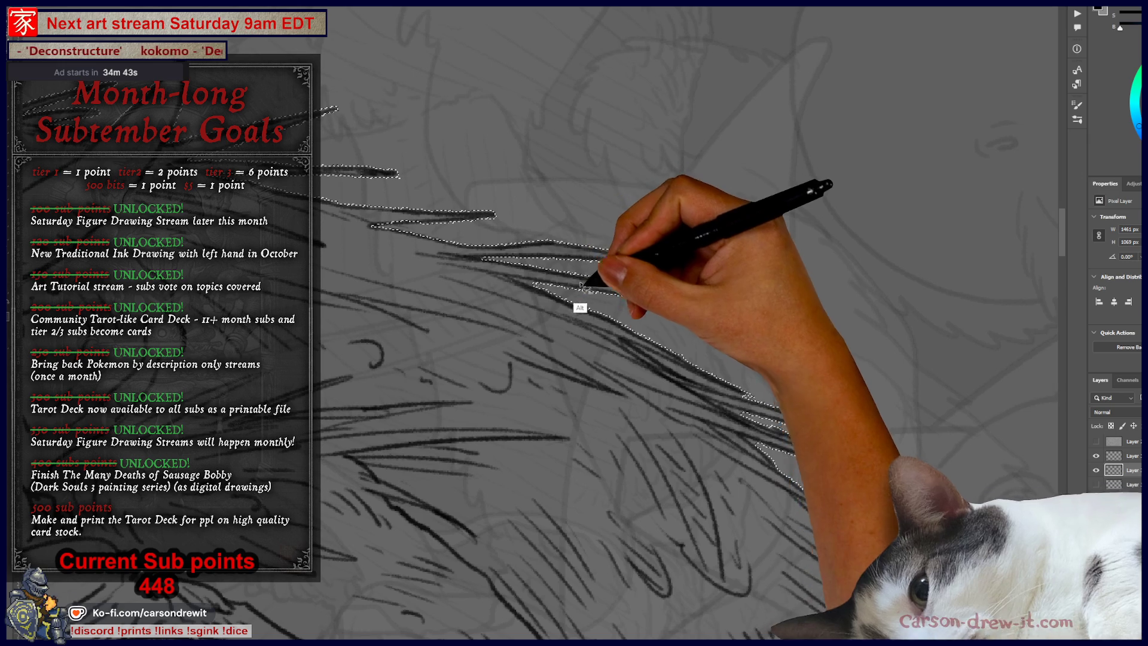
pyautogui.moveTo(578, 281); pyautogui.dragTo(542, 283)
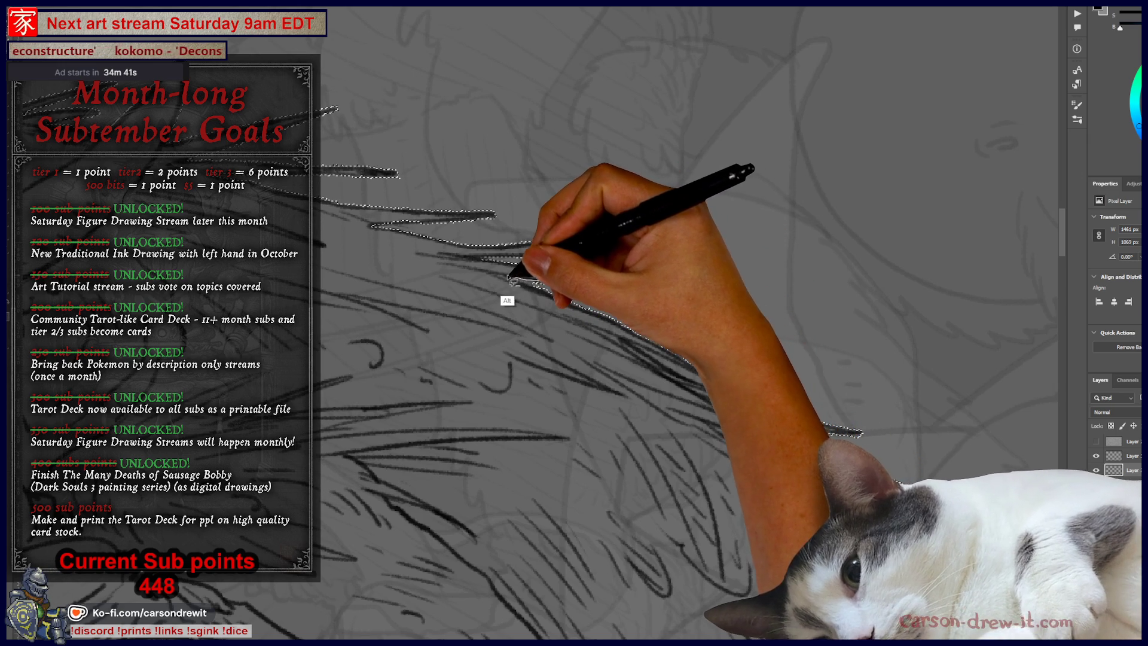
pyautogui.moveTo(583, 309)
pyautogui.mouseDown()
pyautogui.moveTo(651, 358)
pyautogui.moveTo(635, 374)
pyautogui.moveTo(474, 277)
pyautogui.moveTo(263, 202)
pyautogui.moveTo(462, 263)
pyautogui.mouseUp()
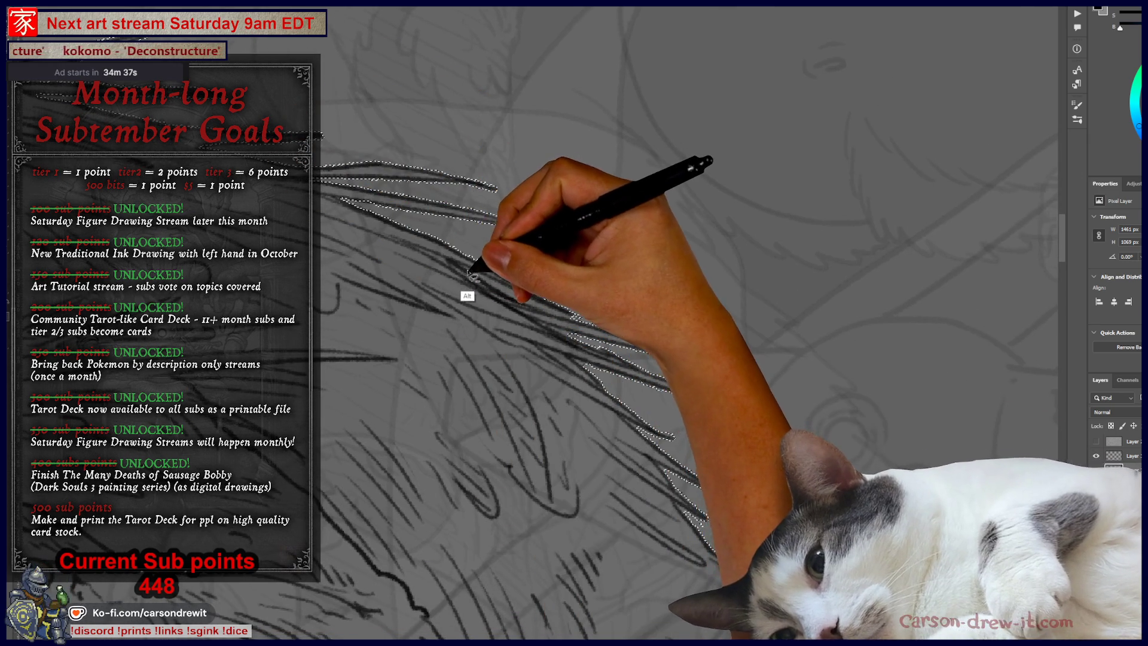
# Cut further hair strokes out of the selection and set up a 2-pixel contraction
pyautogui.moveTo(563, 311)
pyautogui.mouseDown()
pyautogui.moveTo(592, 322)
pyautogui.moveTo(562, 319)
pyautogui.mouseUp()
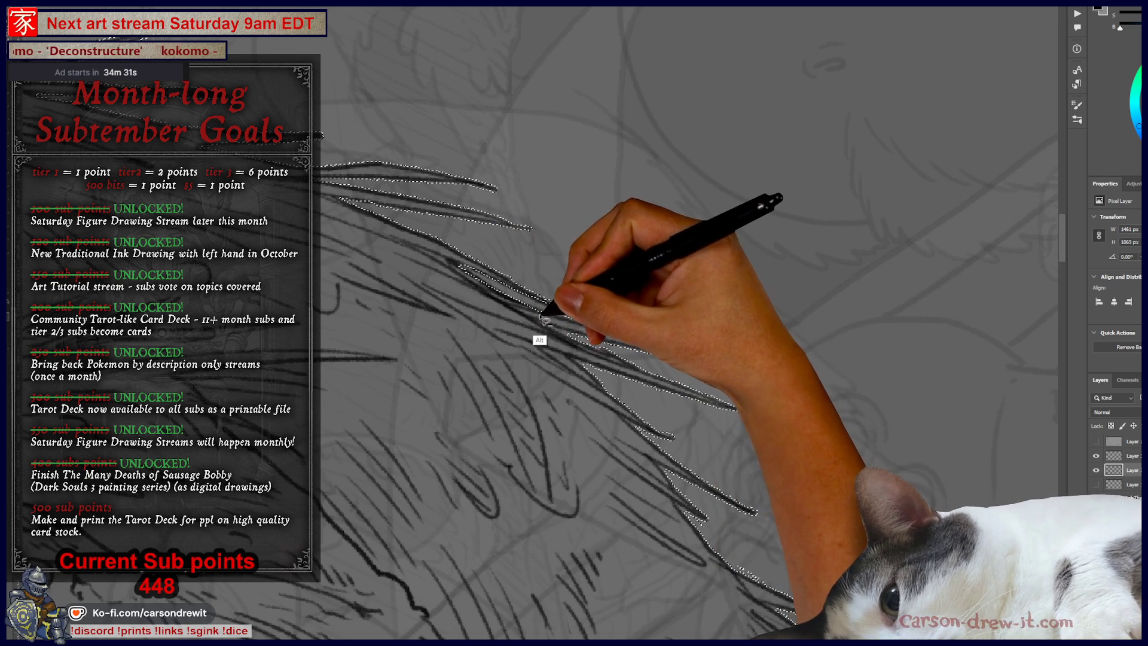
pyautogui.moveTo(539, 311)
pyautogui.mouseDown()
pyautogui.moveTo(614, 325)
pyautogui.moveTo(278, 226)
pyautogui.moveTo(340, 152)
pyautogui.moveTo(333, 414)
pyautogui.moveTo(537, 334)
pyautogui.moveTo(332, 199)
pyautogui.moveTo(476, 281)
pyautogui.moveTo(504, 271)
pyautogui.moveTo(422, 238)
pyautogui.moveTo(549, 281)
pyautogui.mouseUp()
pyautogui.moveTo(554, 321)
pyautogui.mouseDown()
pyautogui.moveTo(440, 226)
pyautogui.moveTo(436, 243)
pyautogui.moveTo(413, 223)
pyautogui.moveTo(543, 286)
pyautogui.moveTo(563, 320)
pyautogui.moveTo(523, 354)
pyautogui.moveTo(507, 345)
pyautogui.moveTo(500, 329)
pyautogui.moveTo(578, 392)
pyautogui.moveTo(743, 469)
pyautogui.moveTo(456, 422)
pyautogui.moveTo(398, 425)
pyautogui.mouseUp()
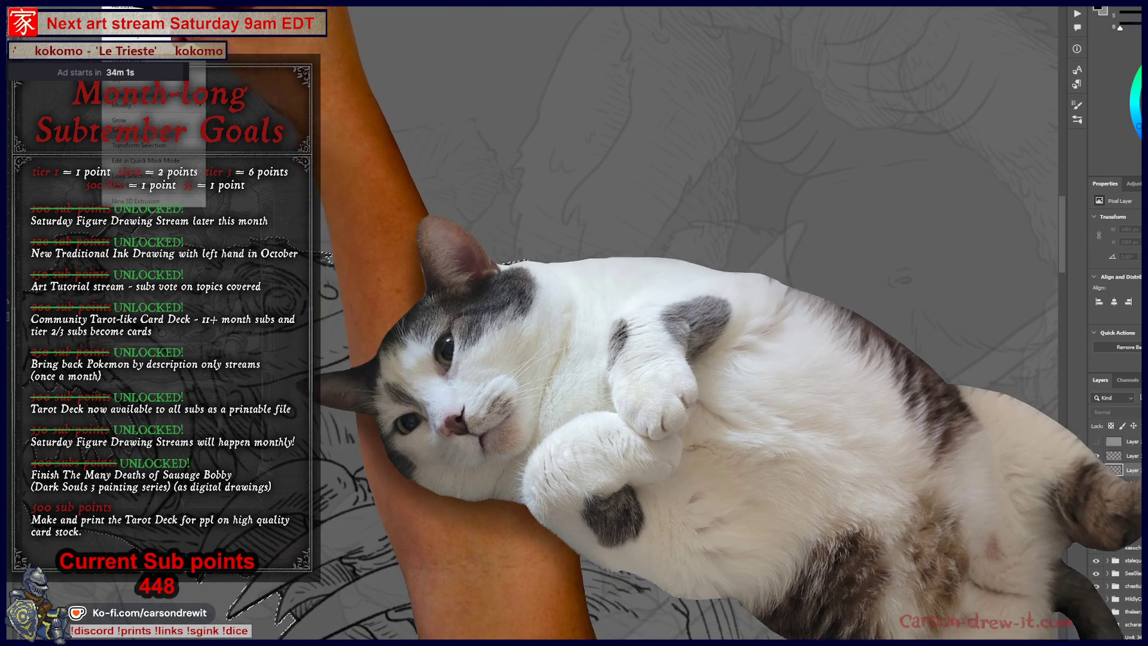
pyautogui.click(239, 134)
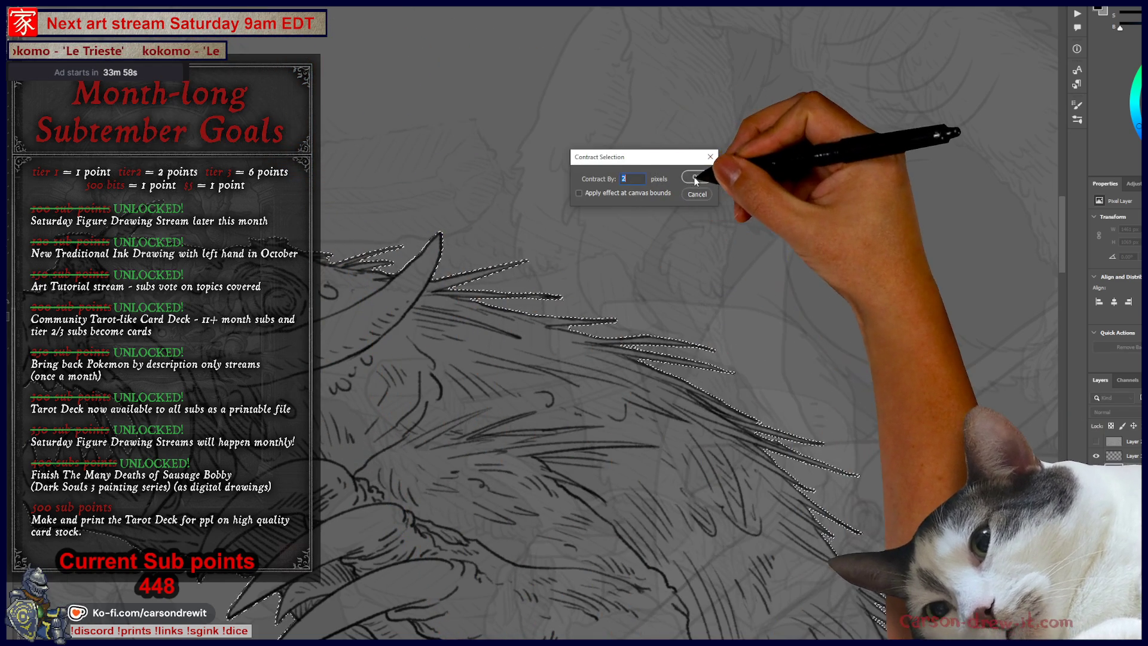
# Contract the creature selection by 2 pixels and cut a first fur strand out
pyautogui.click(696, 176)
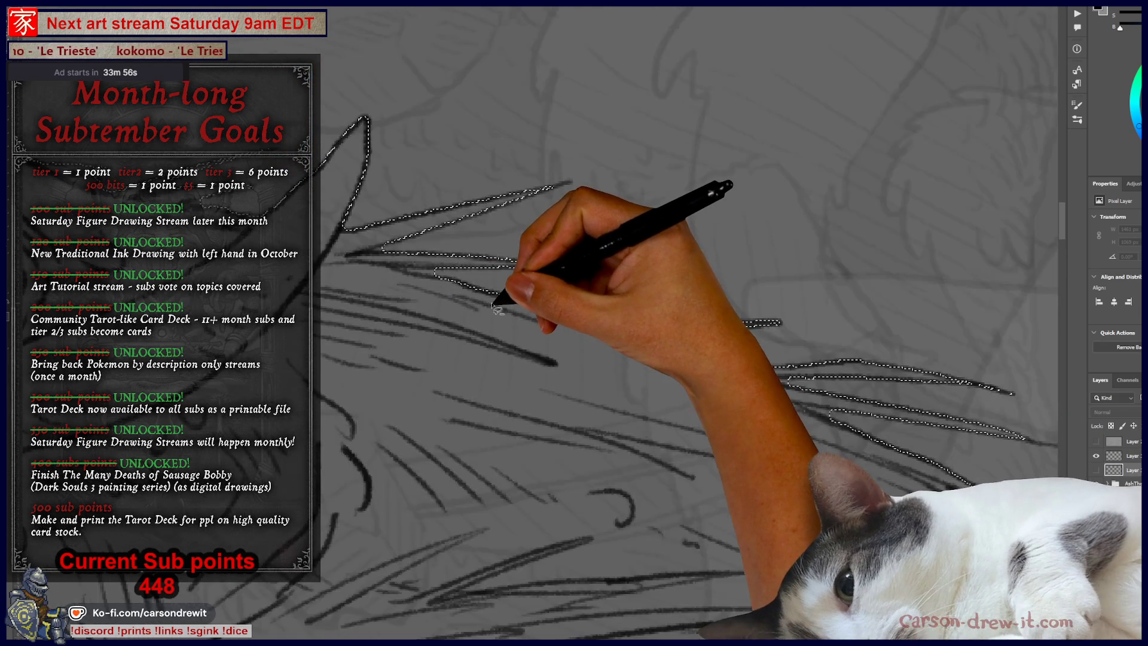
pyautogui.moveTo(500, 320); pyautogui.dragTo(641, 359)
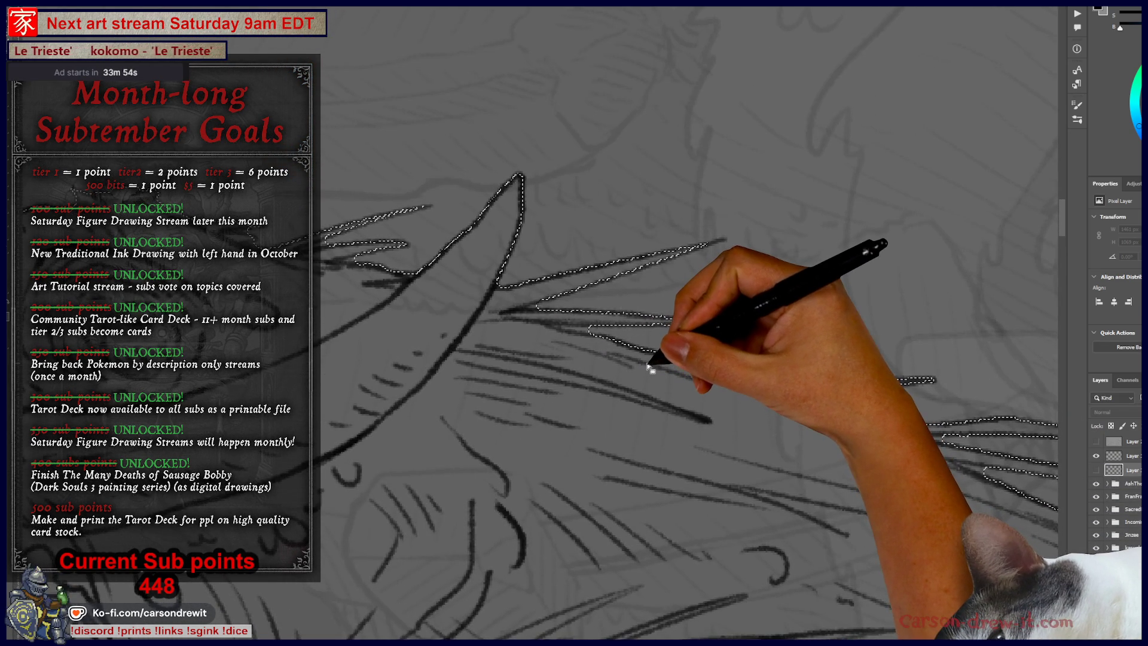
pyautogui.moveTo(568, 328); pyautogui.dragTo(597, 356)
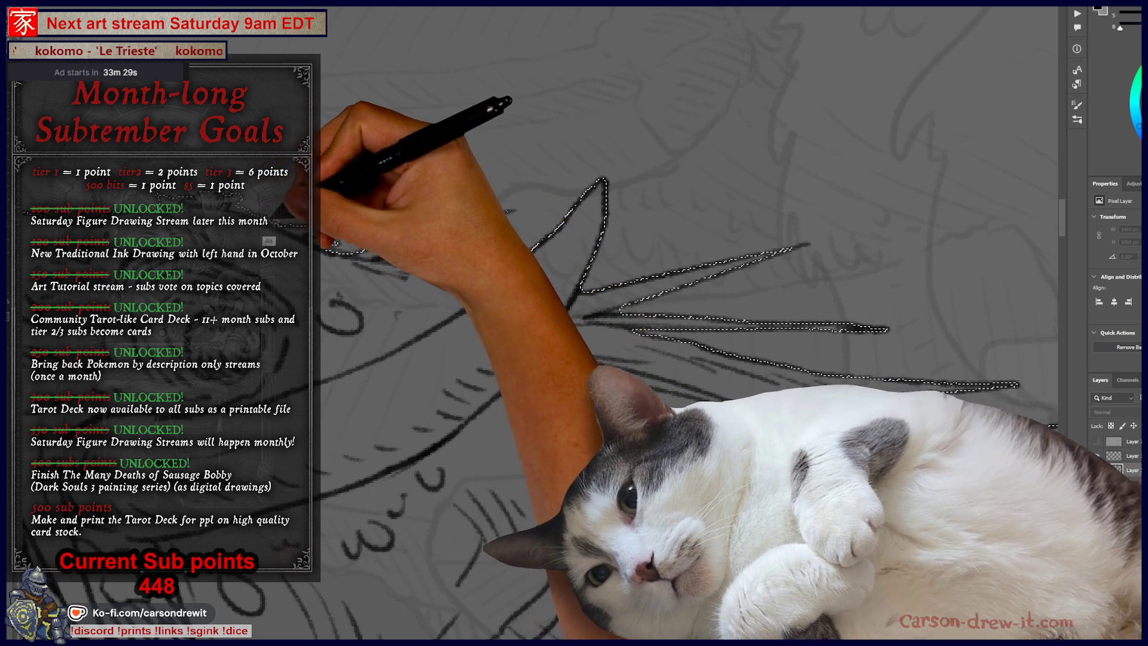
pyautogui.moveTo(405, 320)
pyautogui.mouseDown()
pyautogui.moveTo(335, 105)
pyautogui.moveTo(386, 251)
pyautogui.mouseUp()
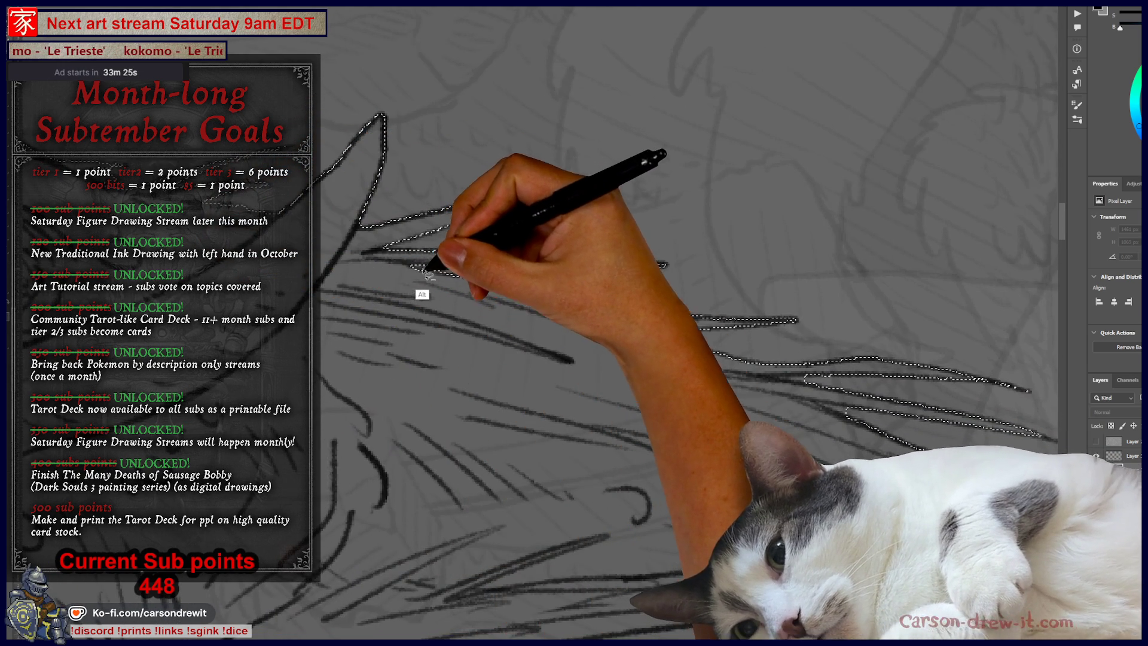
pyautogui.moveTo(475, 308)
pyautogui.mouseDown()
pyautogui.moveTo(374, 182)
pyautogui.moveTo(461, 278)
pyautogui.mouseUp()
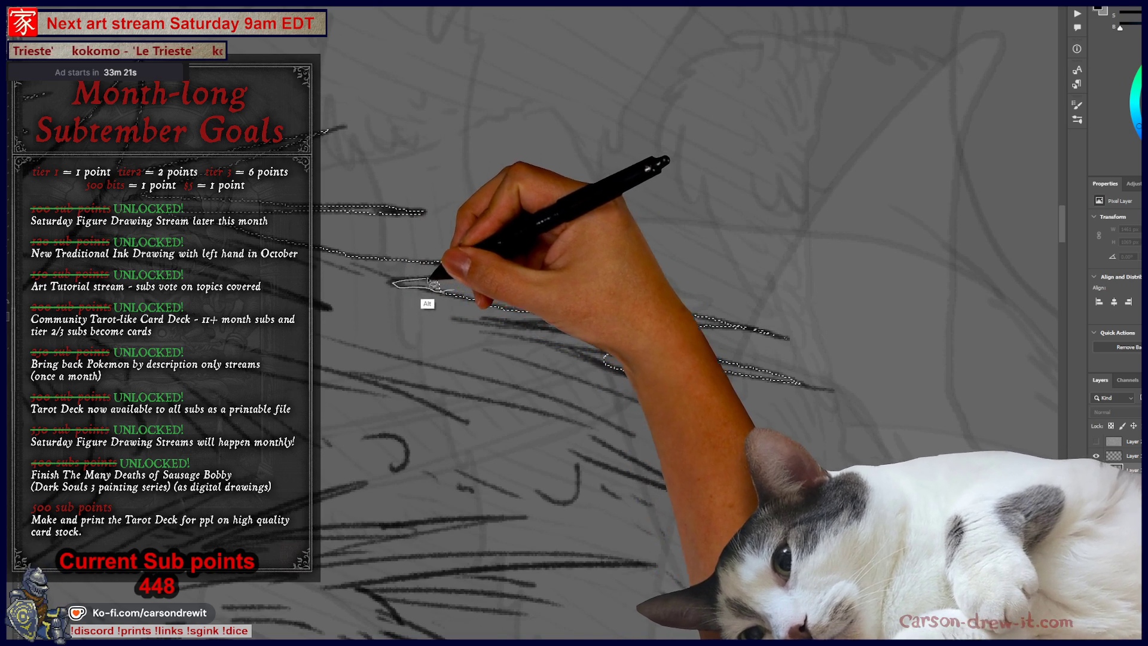
pyautogui.moveTo(520, 299); pyautogui.dragTo(320, 251)
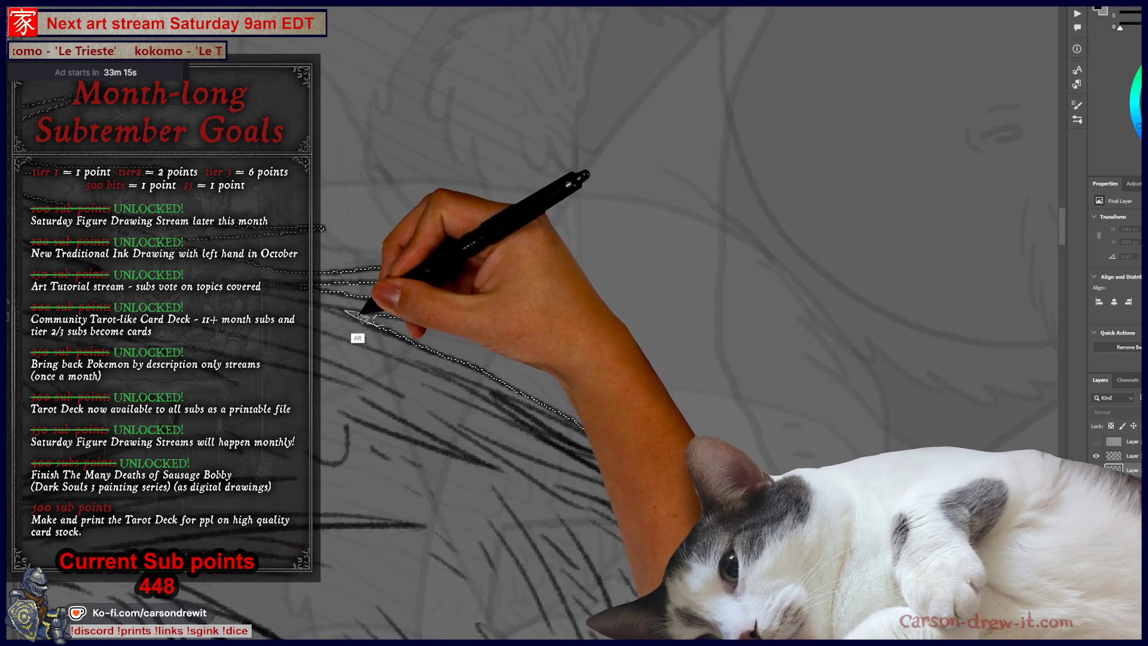
pyautogui.moveTo(428, 345)
pyautogui.mouseDown()
pyautogui.moveTo(333, 320)
pyautogui.moveTo(323, 203)
pyautogui.moveTo(333, 359)
pyautogui.moveTo(321, 323)
pyautogui.moveTo(350, 342)
pyautogui.mouseUp()
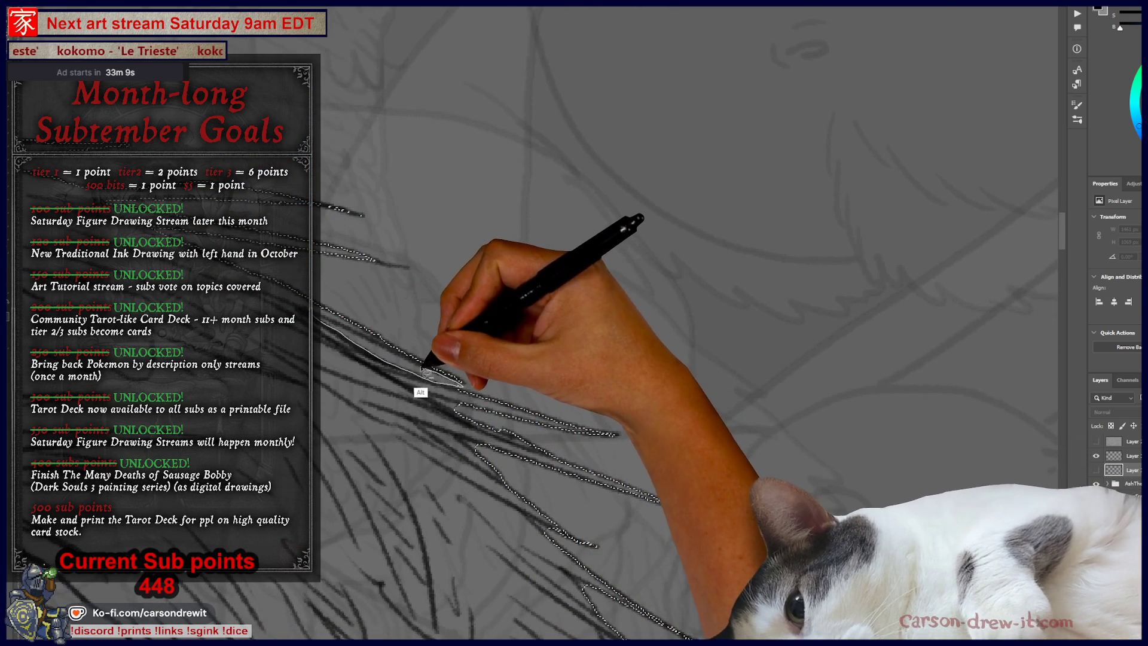
pyautogui.moveTo(357, 340)
pyautogui.mouseDown()
pyautogui.moveTo(328, 346)
pyautogui.moveTo(420, 378)
pyautogui.mouseUp()
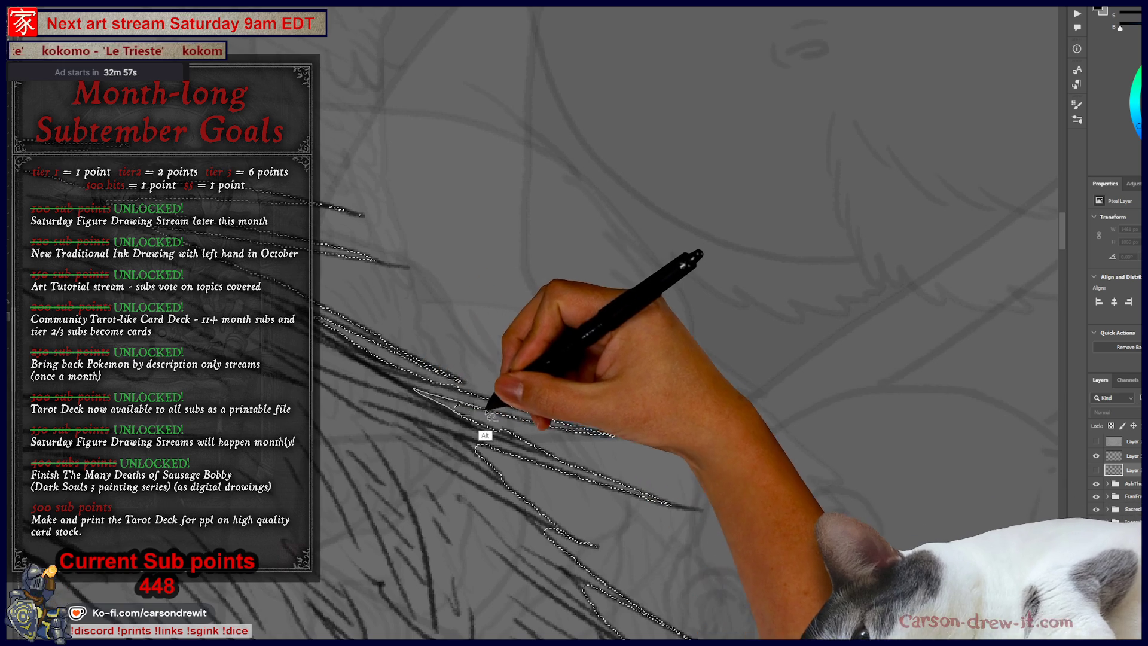
# Remove the lower fur strands and several more strands from the selection
pyautogui.moveTo(514, 442); pyautogui.dragTo(436, 328)
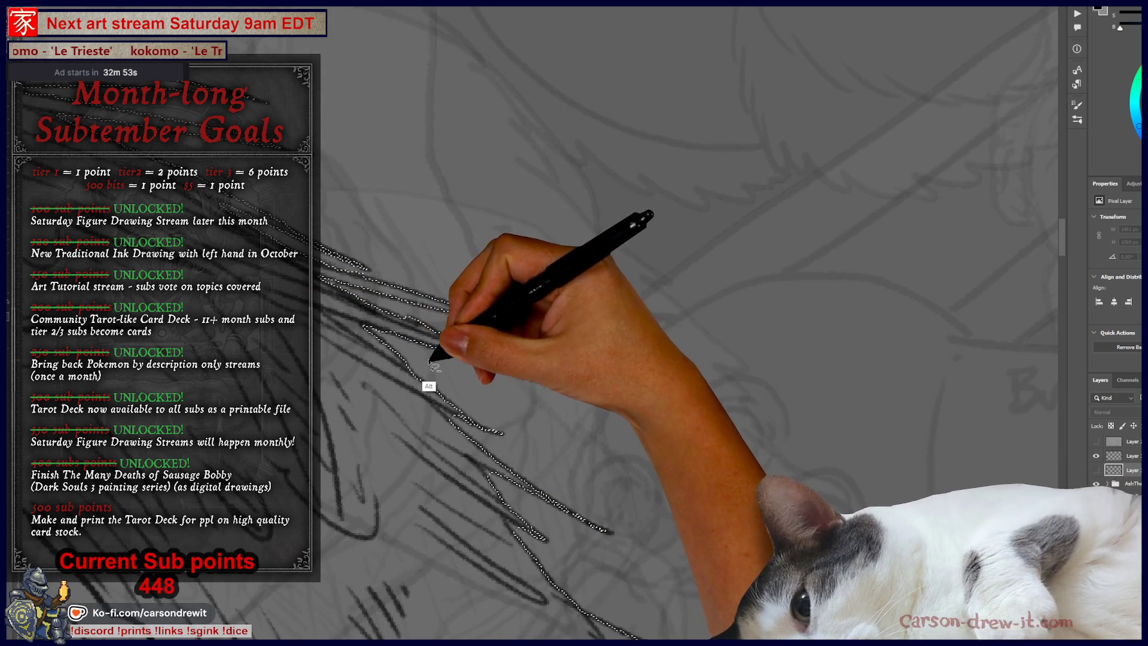
pyautogui.moveTo(459, 396)
pyautogui.mouseDown()
pyautogui.moveTo(421, 328)
pyautogui.moveTo(389, 320)
pyautogui.moveTo(426, 339)
pyautogui.moveTo(380, 279)
pyautogui.moveTo(367, 303)
pyautogui.moveTo(448, 361)
pyautogui.moveTo(458, 300)
pyautogui.moveTo(407, 303)
pyautogui.moveTo(387, 281)
pyautogui.moveTo(417, 309)
pyautogui.mouseUp()
pyautogui.moveTo(453, 355)
pyautogui.mouseDown()
pyautogui.moveTo(418, 334)
pyautogui.moveTo(454, 346)
pyautogui.mouseUp()
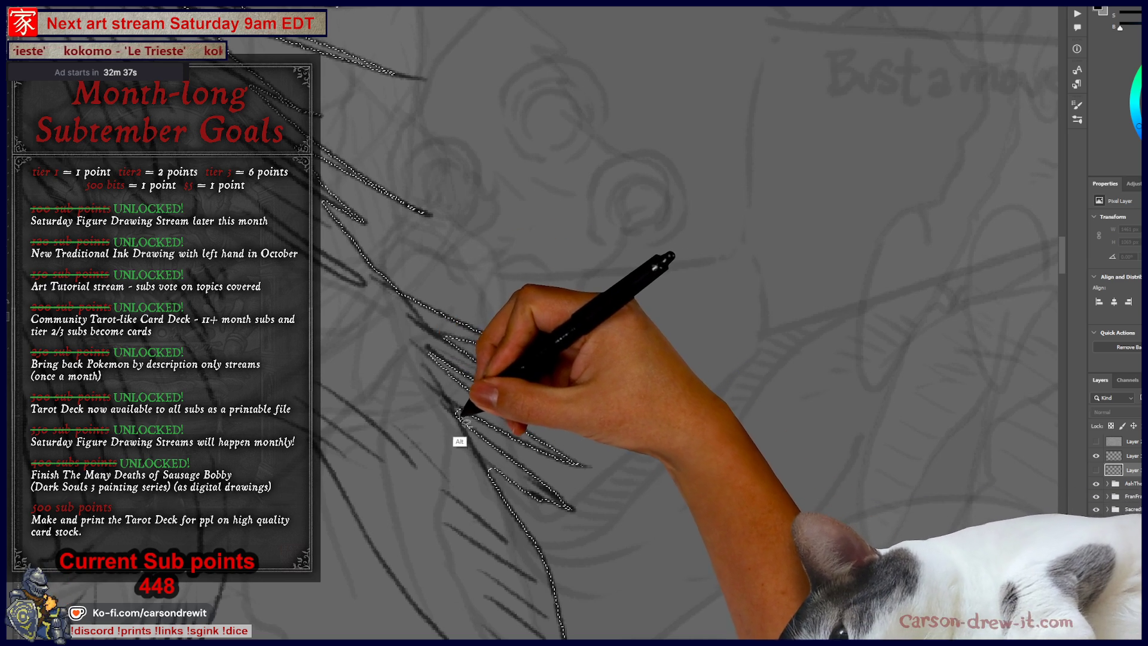
pyautogui.moveTo(464, 418)
pyautogui.mouseDown()
pyautogui.moveTo(515, 451)
pyautogui.moveTo(485, 353)
pyautogui.moveTo(433, 388)
pyautogui.mouseUp()
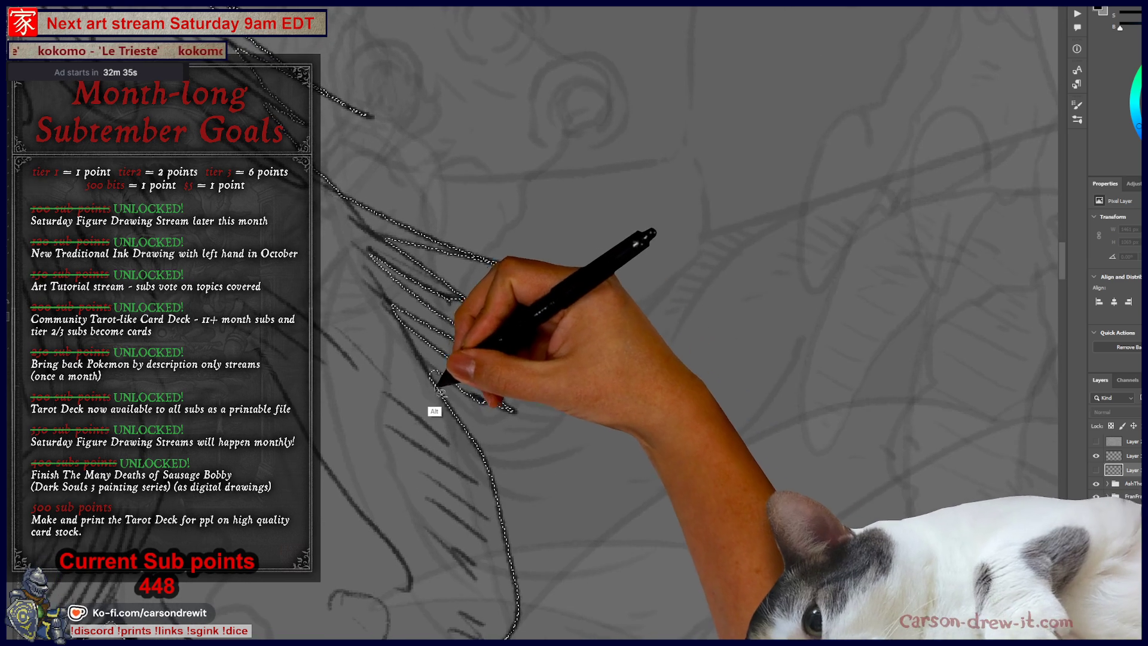
pyautogui.moveTo(615, 521)
pyautogui.mouseDown()
pyautogui.moveTo(525, 525)
pyautogui.moveTo(764, 159)
pyautogui.moveTo(372, 295)
pyautogui.moveTo(584, 373)
pyautogui.moveTo(619, 347)
pyautogui.moveTo(682, 381)
pyautogui.moveTo(642, 463)
pyautogui.moveTo(685, 423)
pyautogui.mouseUp()
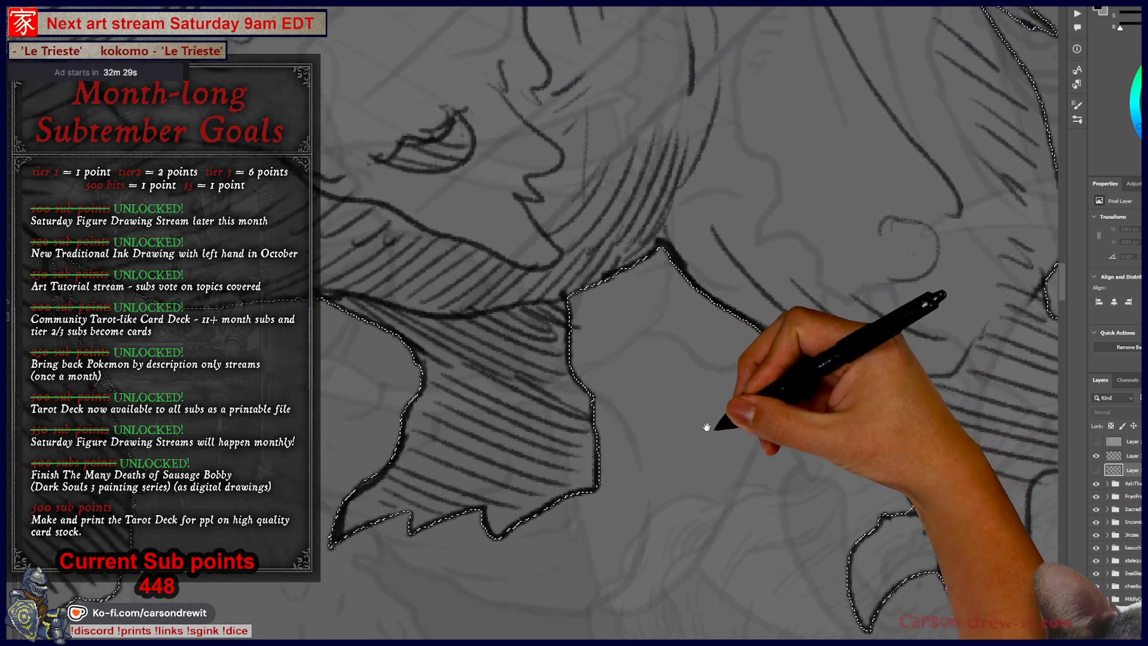
# Subtract the gaps between the jaw's teeth from the creature selection
pyautogui.moveTo(512, 423); pyautogui.dragTo(653, 410)
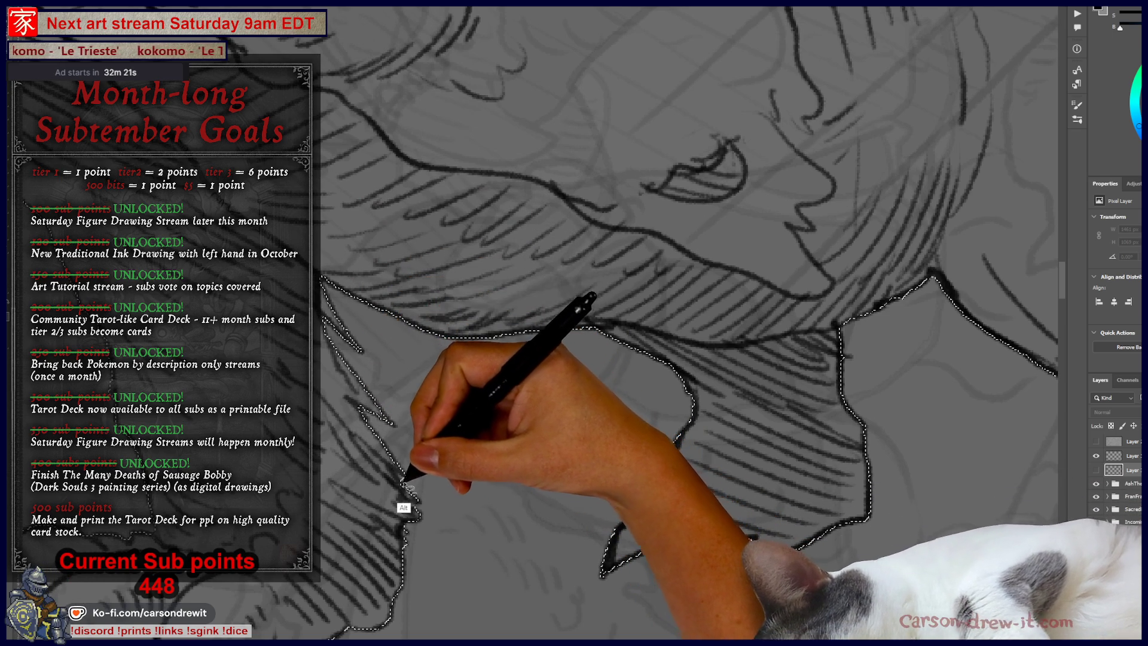
pyautogui.moveTo(422, 504)
pyautogui.mouseDown()
pyautogui.moveTo(515, 496)
pyautogui.moveTo(483, 477)
pyautogui.moveTo(543, 482)
pyautogui.moveTo(525, 354)
pyautogui.moveTo(468, 436)
pyautogui.mouseUp()
pyautogui.moveTo(528, 385)
pyautogui.mouseDown()
pyautogui.moveTo(456, 450)
pyautogui.moveTo(687, 558)
pyautogui.moveTo(510, 402)
pyautogui.moveTo(608, 563)
pyautogui.moveTo(532, 389)
pyautogui.moveTo(587, 474)
pyautogui.moveTo(389, 436)
pyautogui.moveTo(595, 545)
pyautogui.moveTo(486, 456)
pyautogui.moveTo(546, 486)
pyautogui.moveTo(440, 469)
pyautogui.mouseUp()
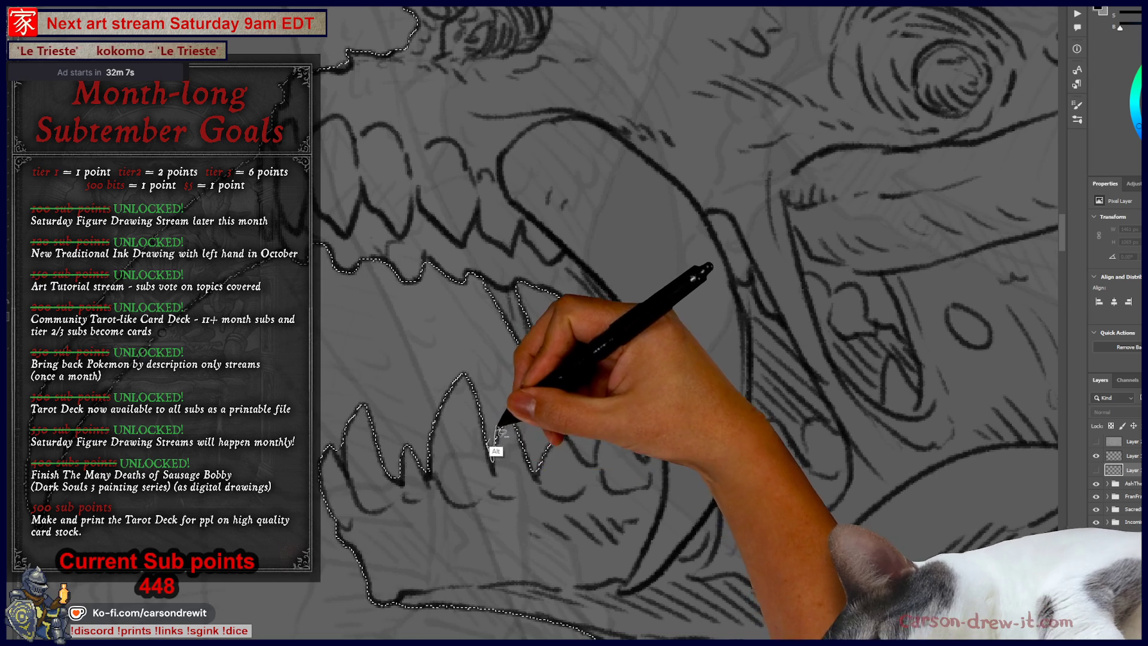
pyautogui.moveTo(550, 440)
pyautogui.mouseDown()
pyautogui.moveTo(602, 413)
pyautogui.moveTo(492, 307)
pyautogui.moveTo(341, 233)
pyautogui.moveTo(430, 279)
pyautogui.moveTo(429, 263)
pyautogui.moveTo(346, 256)
pyautogui.moveTo(358, 302)
pyautogui.moveTo(514, 417)
pyautogui.moveTo(379, 440)
pyautogui.moveTo(346, 474)
pyautogui.moveTo(351, 417)
pyautogui.moveTo(491, 274)
pyautogui.mouseUp()
pyautogui.moveTo(577, 257)
pyautogui.mouseDown()
pyautogui.moveTo(654, 333)
pyautogui.moveTo(629, 141)
pyautogui.mouseUp()
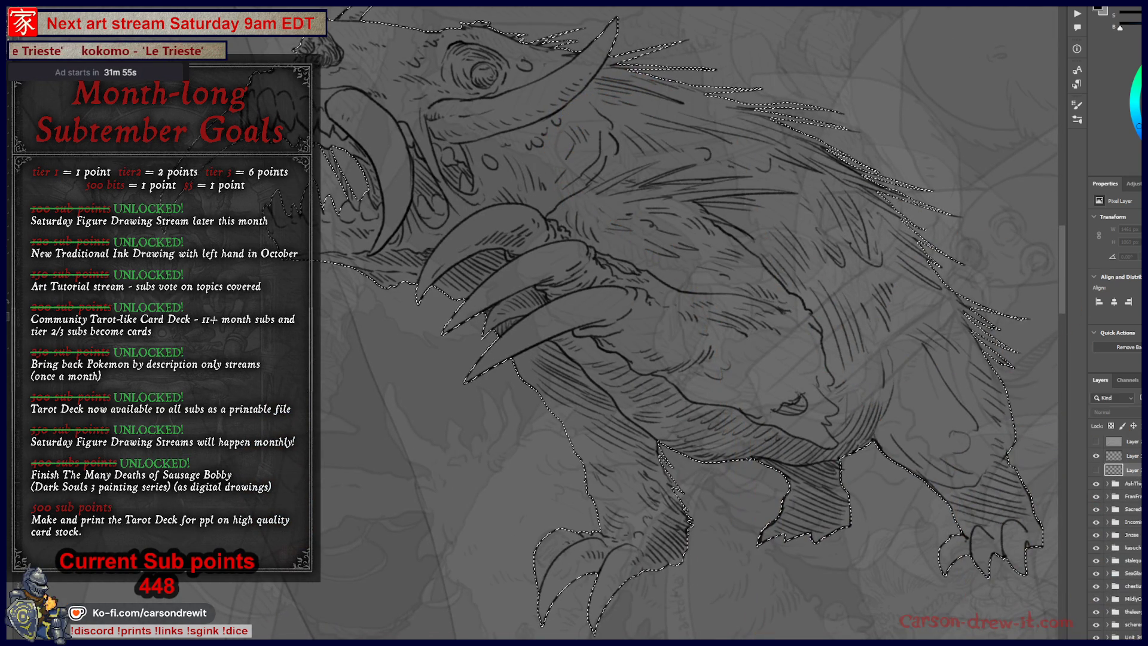
# Fill the refined selection light grey on a new layer, then deselect
pyautogui.hotkey('ctrl', 'j')
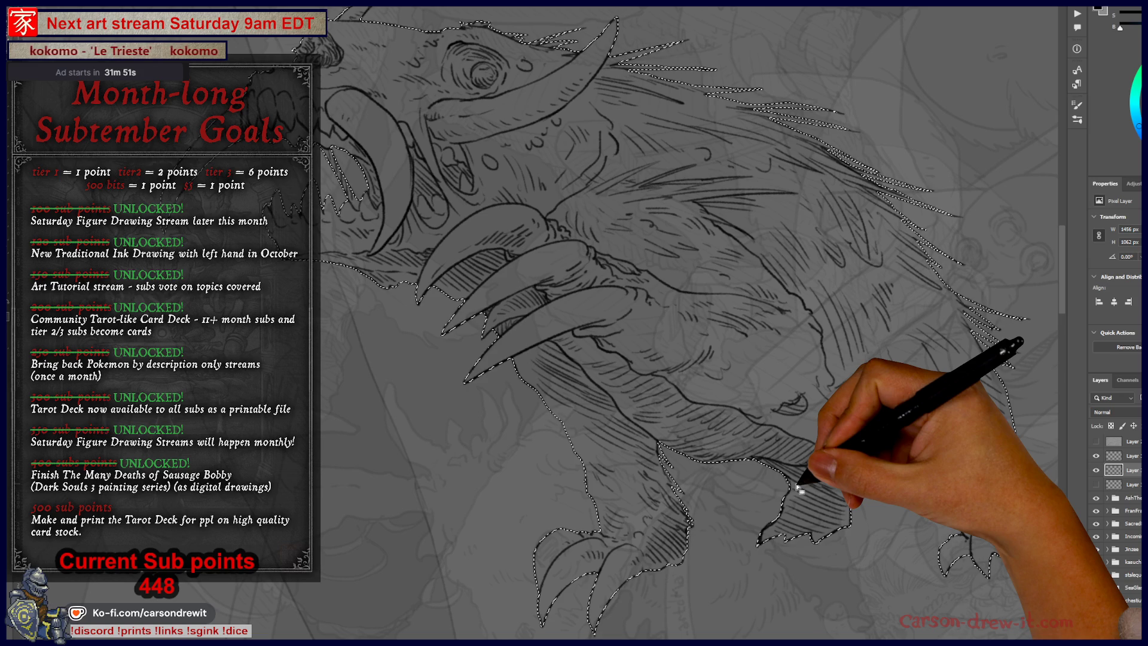
pyautogui.hotkey('alt', 'BackSpace')
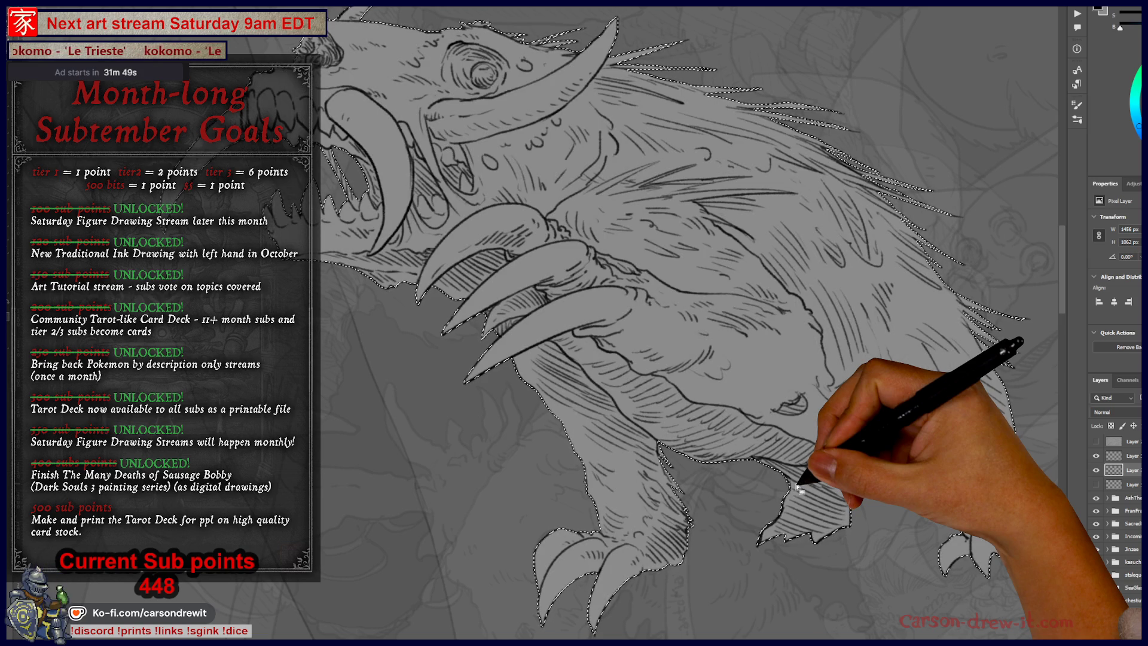
pyautogui.hotkey('ctrl', 'd')
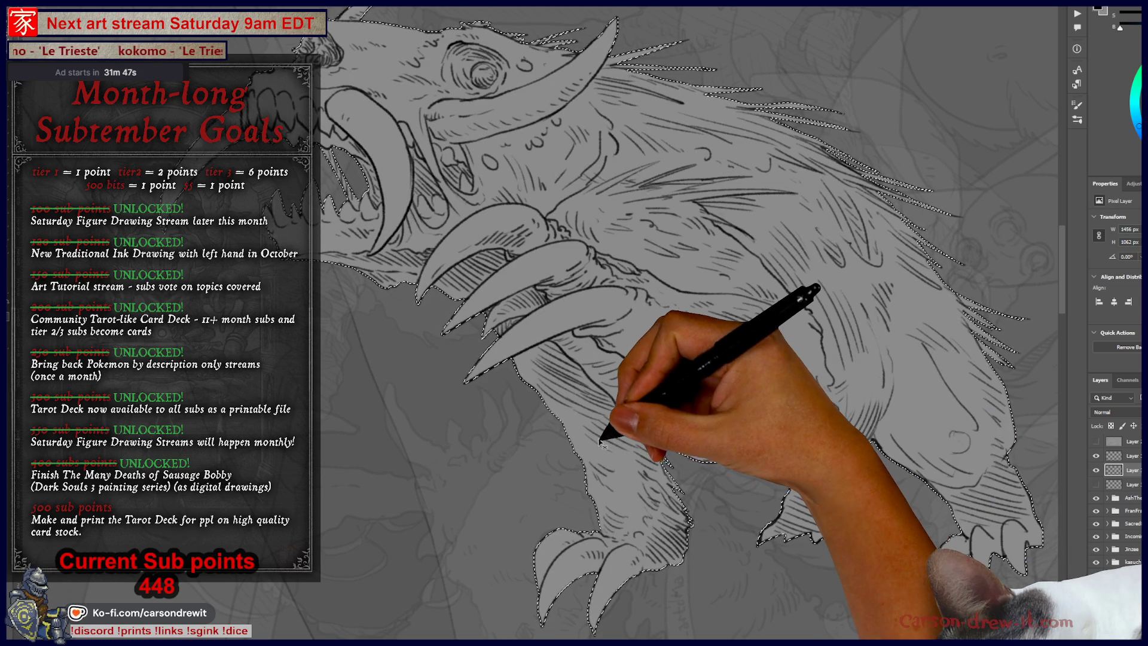
pyautogui.moveTo(487, 358)
pyautogui.mouseDown()
pyautogui.moveTo(527, 468)
pyautogui.moveTo(512, 359)
pyautogui.moveTo(579, 408)
pyautogui.moveTo(538, 412)
pyautogui.mouseUp()
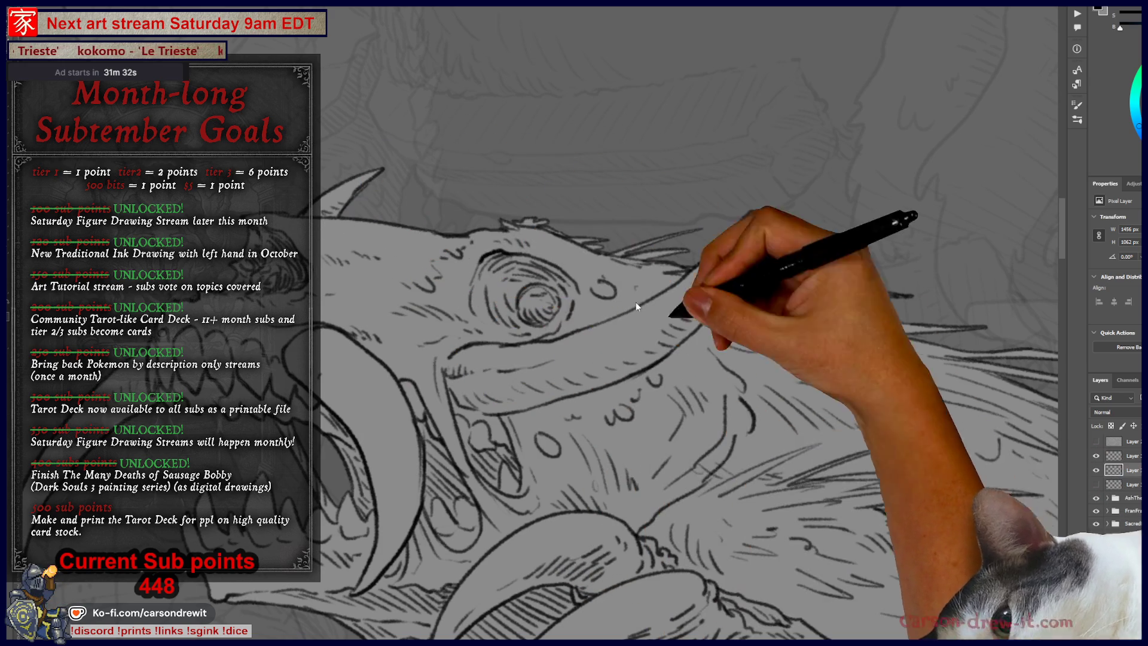
# Hand-letter the contributor's handle in ink strokes across the creature's lower jaw
pyautogui.moveTo(726, 421)
pyautogui.mouseDown()
pyautogui.moveTo(693, 476)
pyautogui.moveTo(612, 455)
pyautogui.mouseUp()
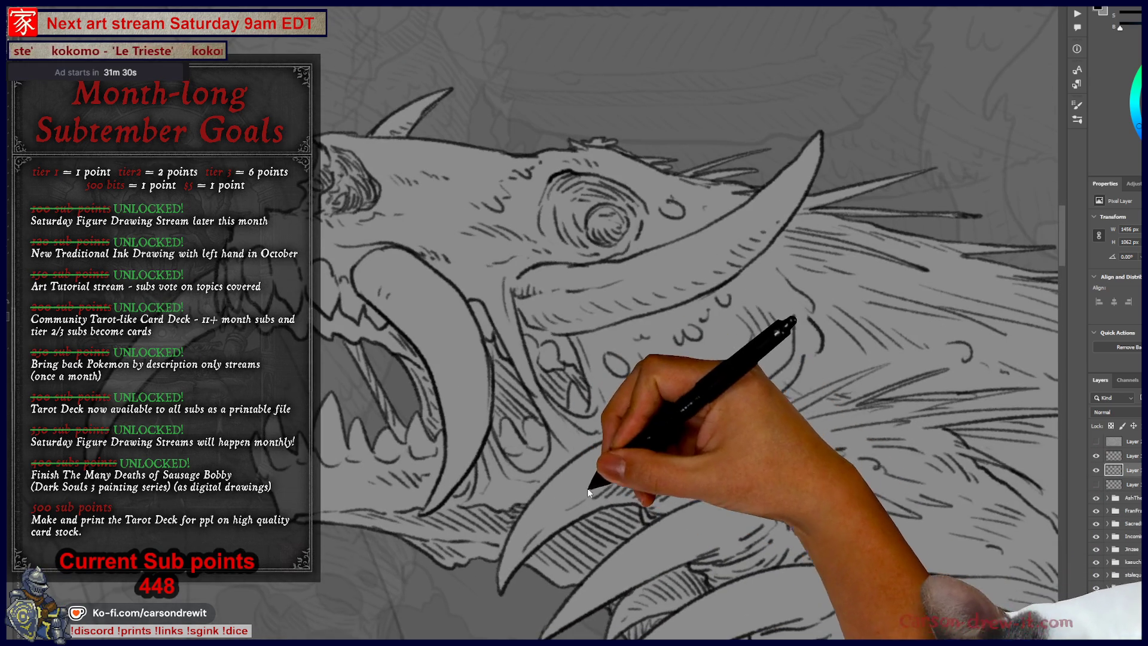
pyautogui.scroll(-1, 722, 493)
pyautogui.scroll(1, 723, 493)
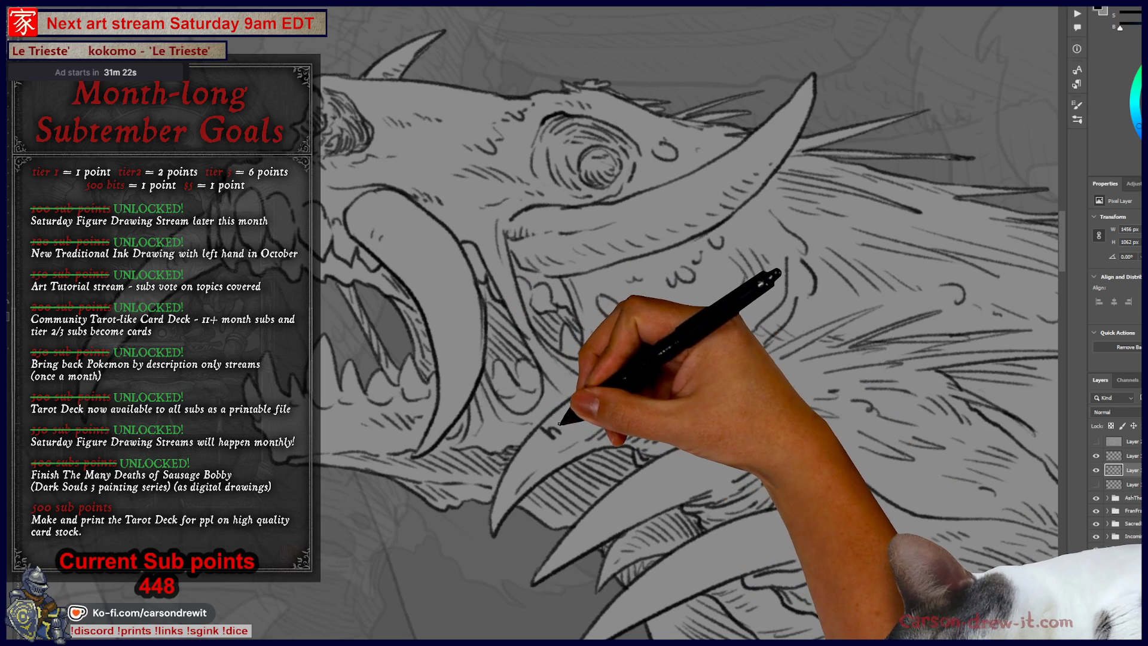
pyautogui.moveTo(560, 432); pyautogui.dragTo(566, 419)
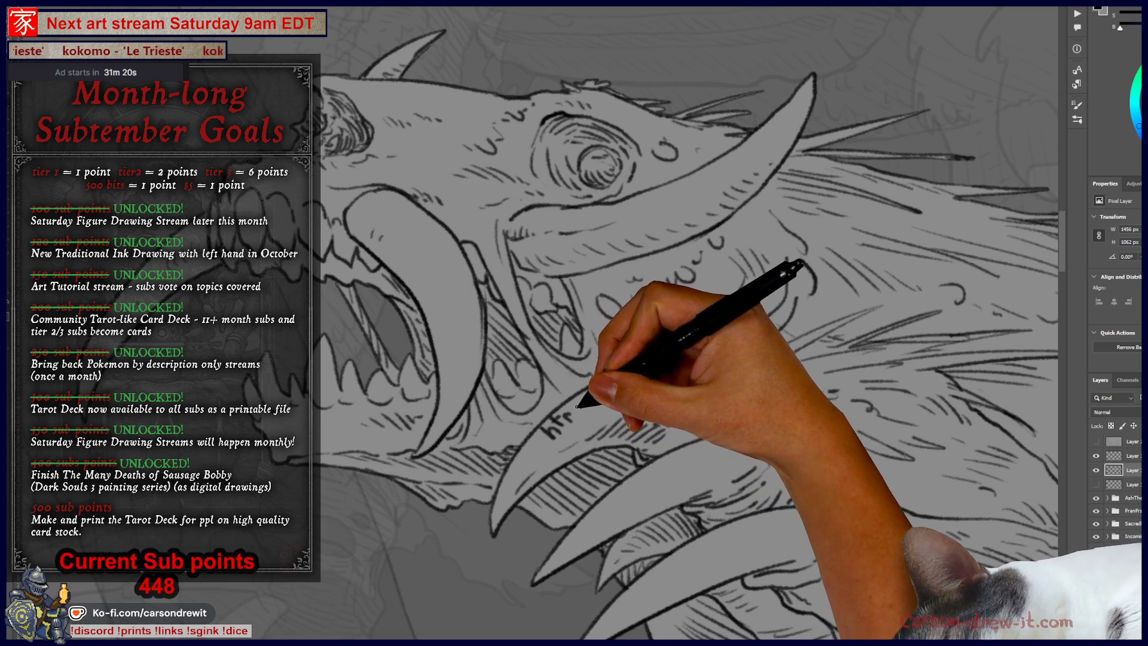
pyautogui.moveTo(560, 432)
pyautogui.mouseDown()
pyautogui.moveTo(563, 418)
pyautogui.moveTo(623, 402)
pyautogui.moveTo(651, 378)
pyautogui.moveTo(663, 392)
pyautogui.mouseUp()
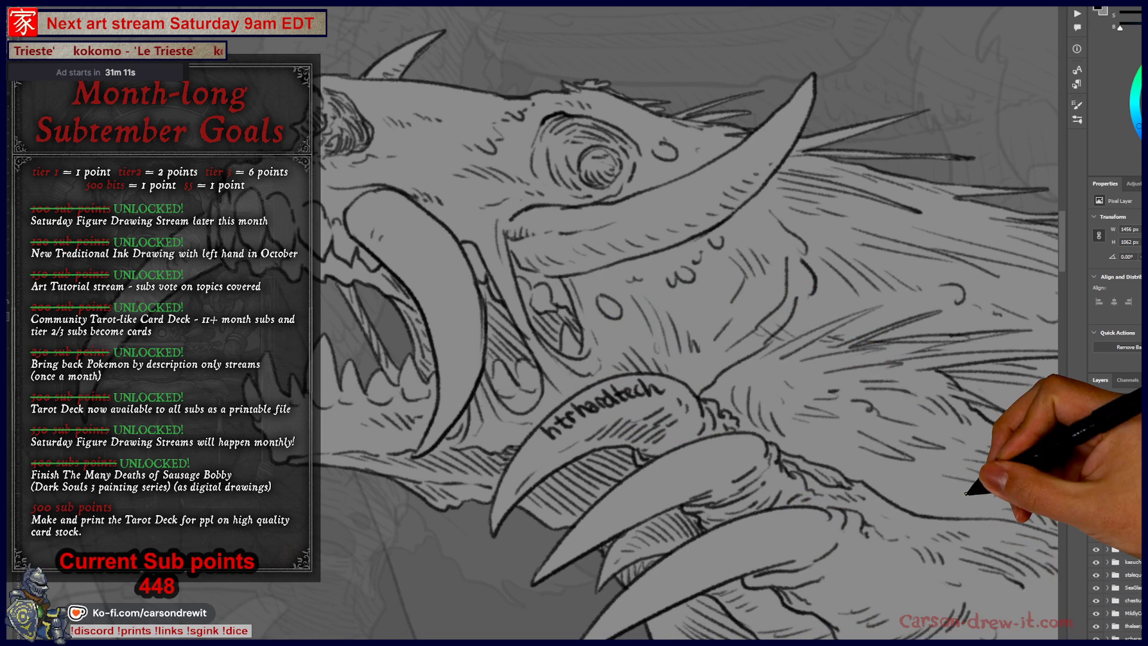
# Group the dragon's drawing layers with Ctrl+G and view the full crowd illustration
pyautogui.hotkey('ctrl', '0')
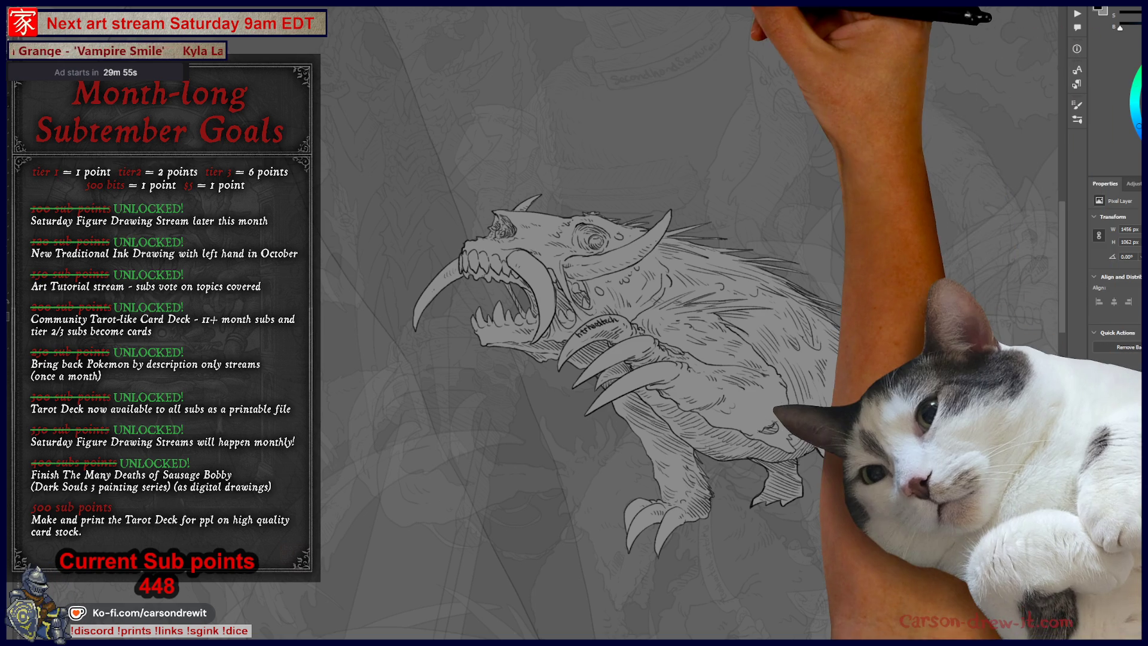
pyautogui.scroll(2, 707, 324)
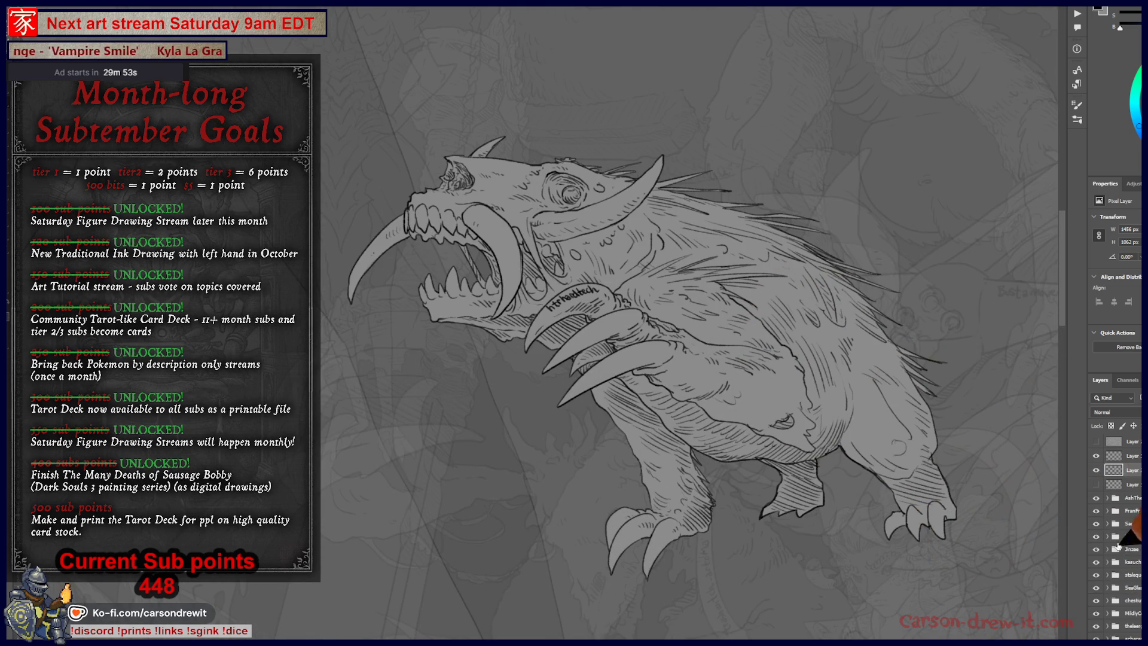
pyautogui.click(1127, 484)
pyautogui.click(1130, 456)
pyautogui.keyDown('shift'); pyautogui.click(1130, 470); pyautogui.keyUp('shift')
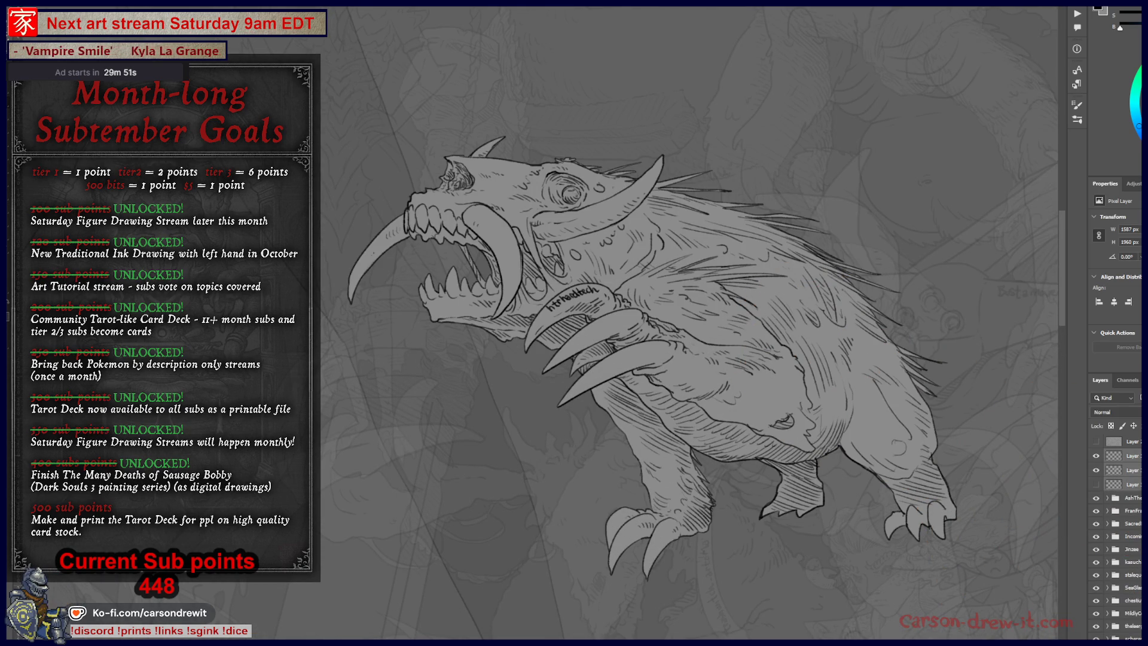
pyautogui.hotkey('ctrl', 'g')
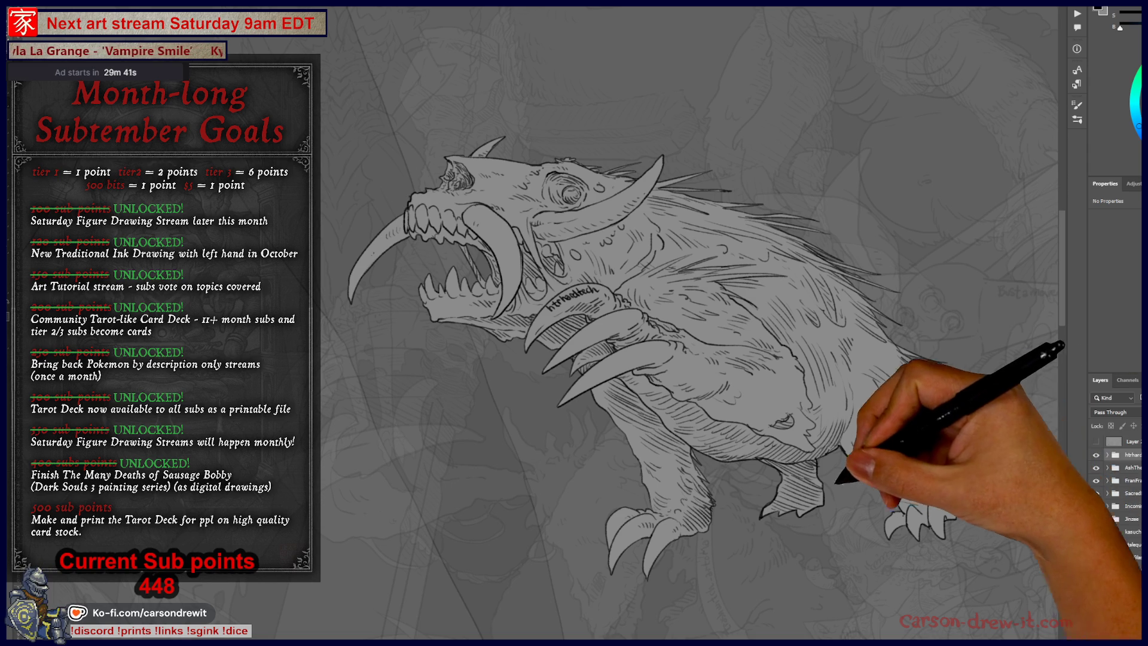
pyautogui.hotkey('ctrl', '0')
pyautogui.scroll(-10, 1118, 532)
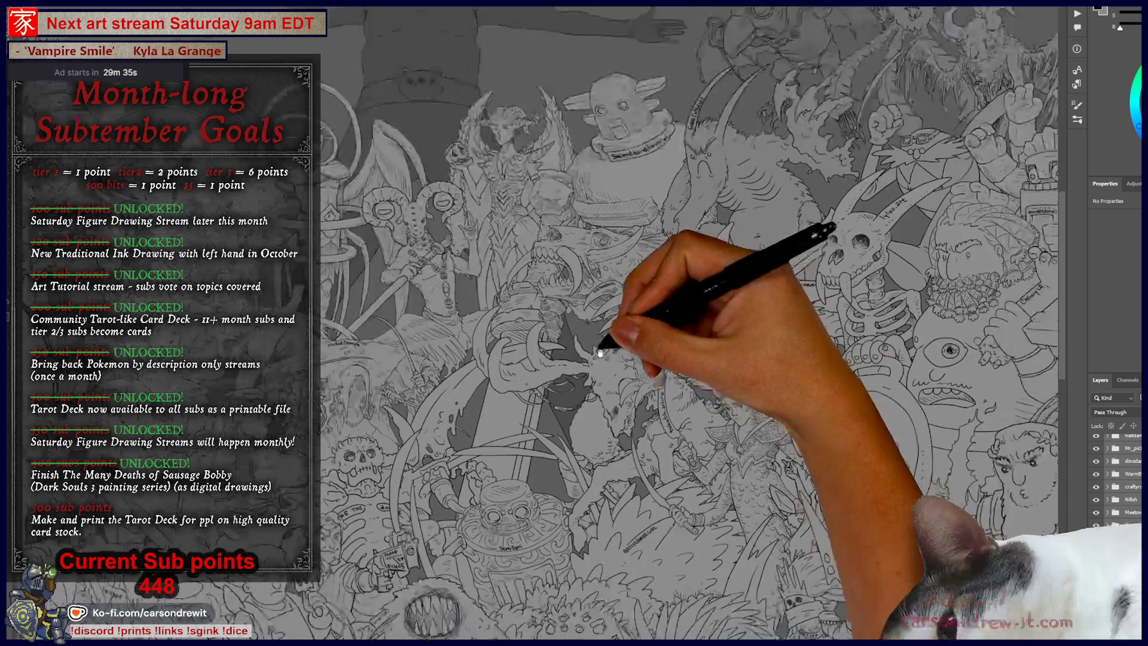
# Move the dragon group beneath the sword-wielding knight's layer in the stack
pyautogui.scroll(3, 578, 323)
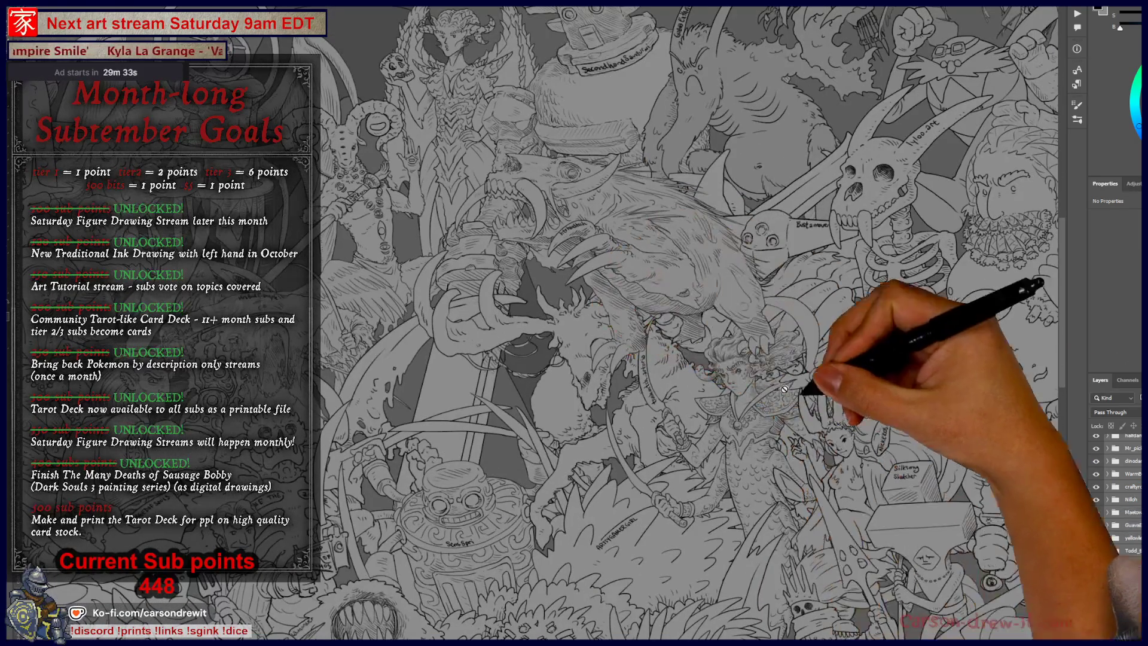
pyautogui.scroll(10, 1115, 533)
pyautogui.scroll(10, 1115, 538)
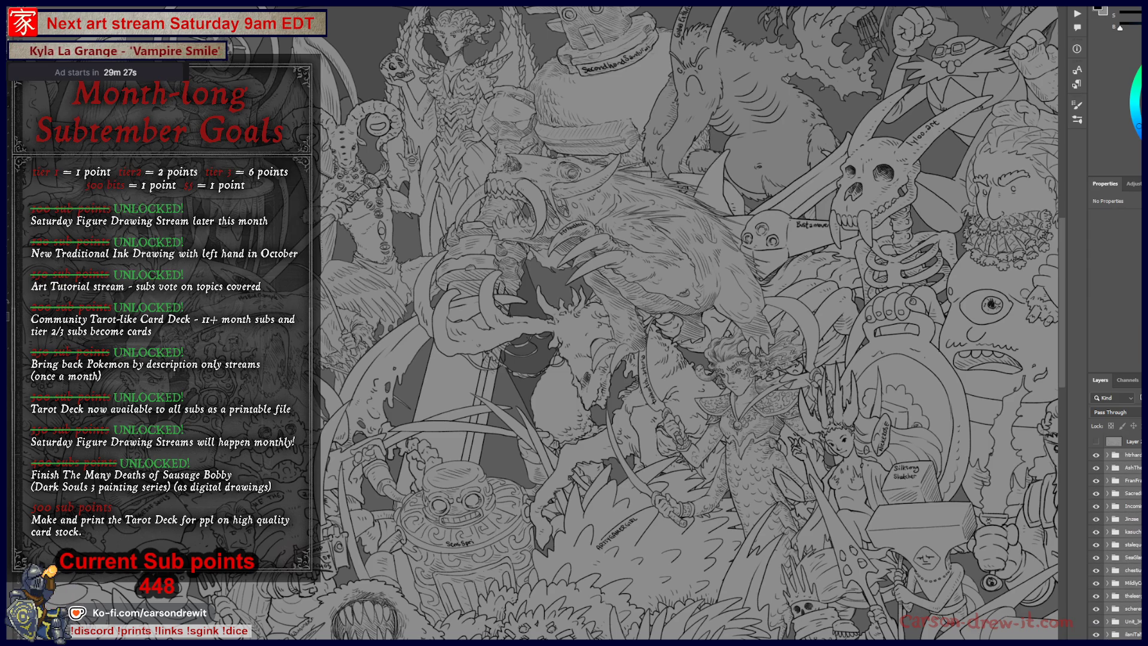
pyautogui.scroll(-2, 1115, 539)
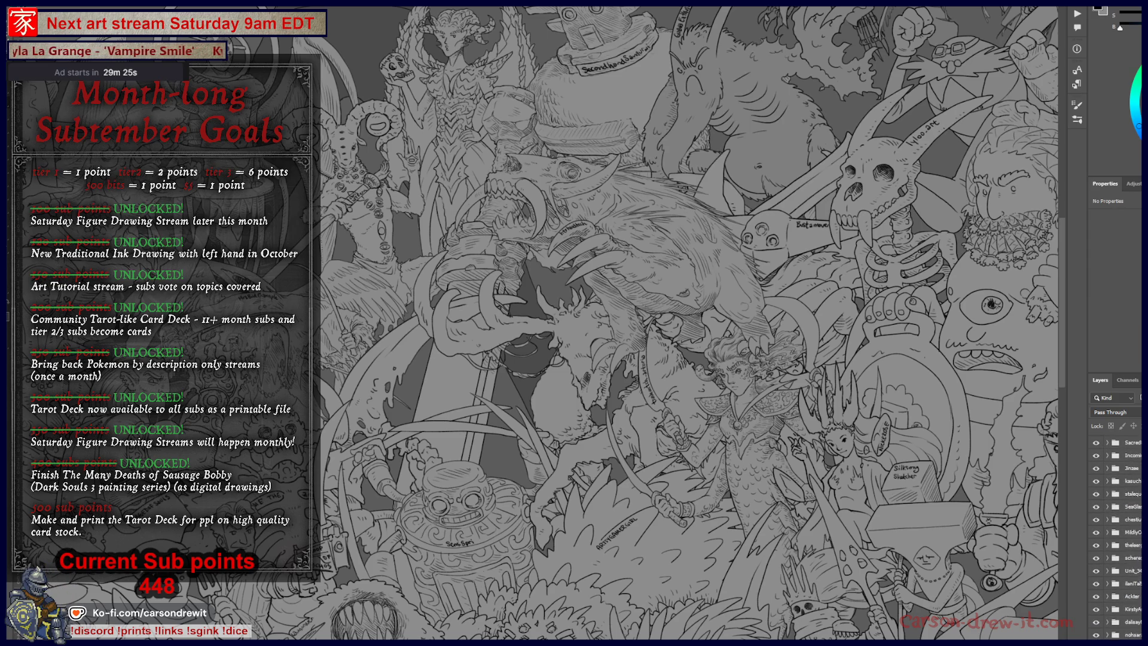
pyautogui.scroll(-5, 1115, 538)
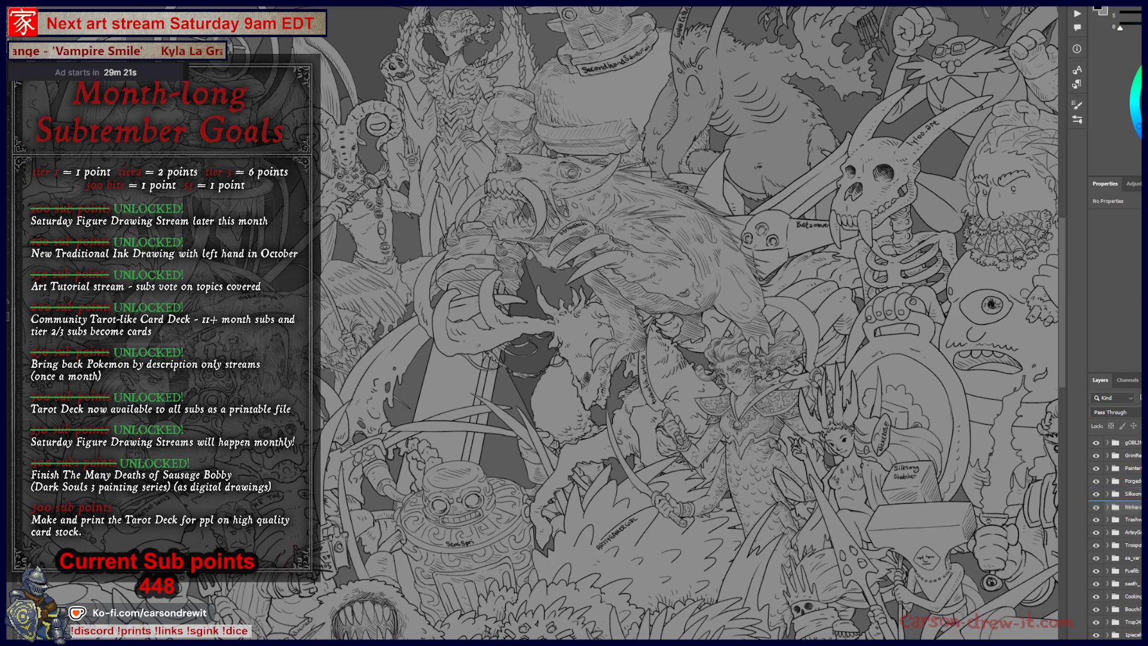
pyautogui.scroll(-3, 1115, 608)
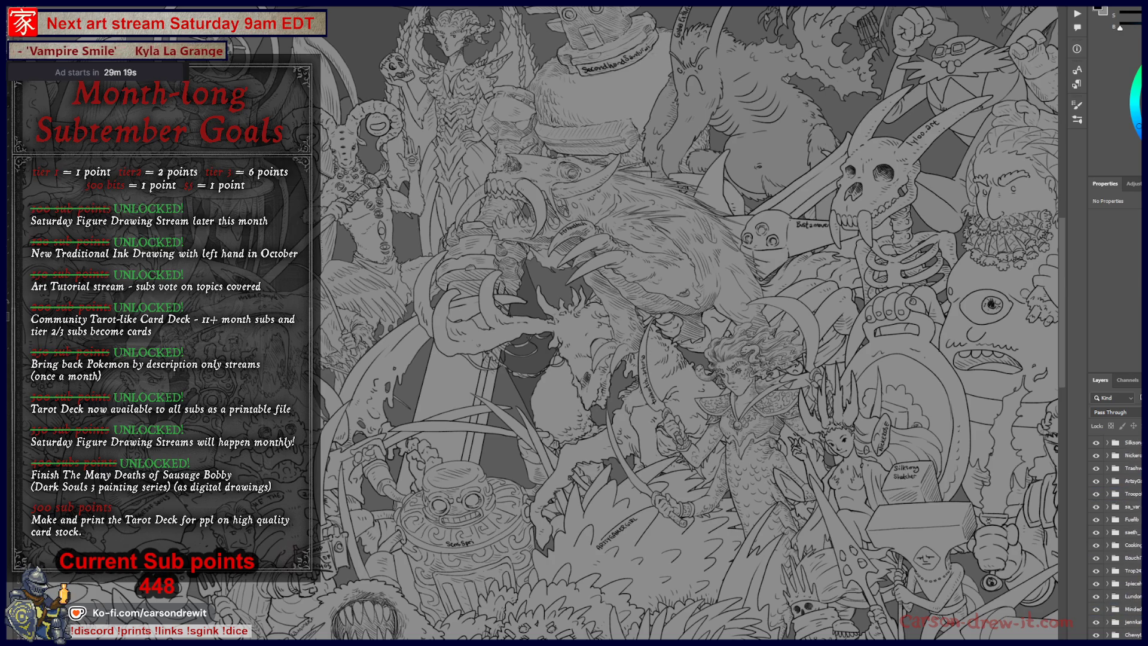
pyautogui.moveTo(1124, 587); pyautogui.dragTo(1124, 543)
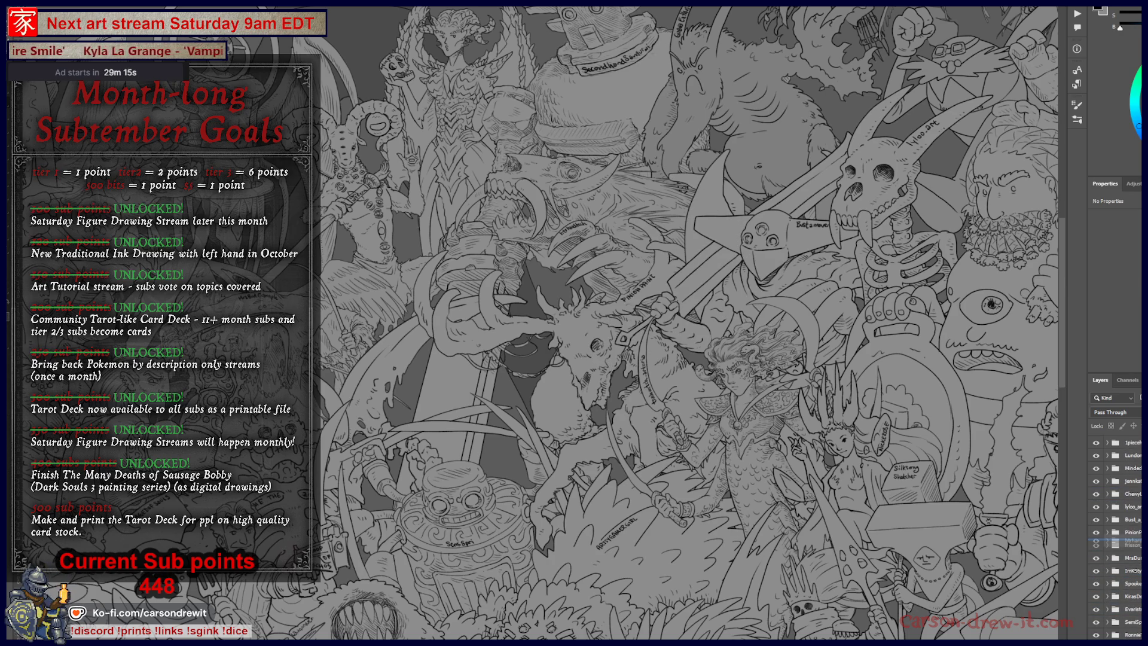
pyautogui.moveTo(1124, 543); pyautogui.dragTo(1124, 541)
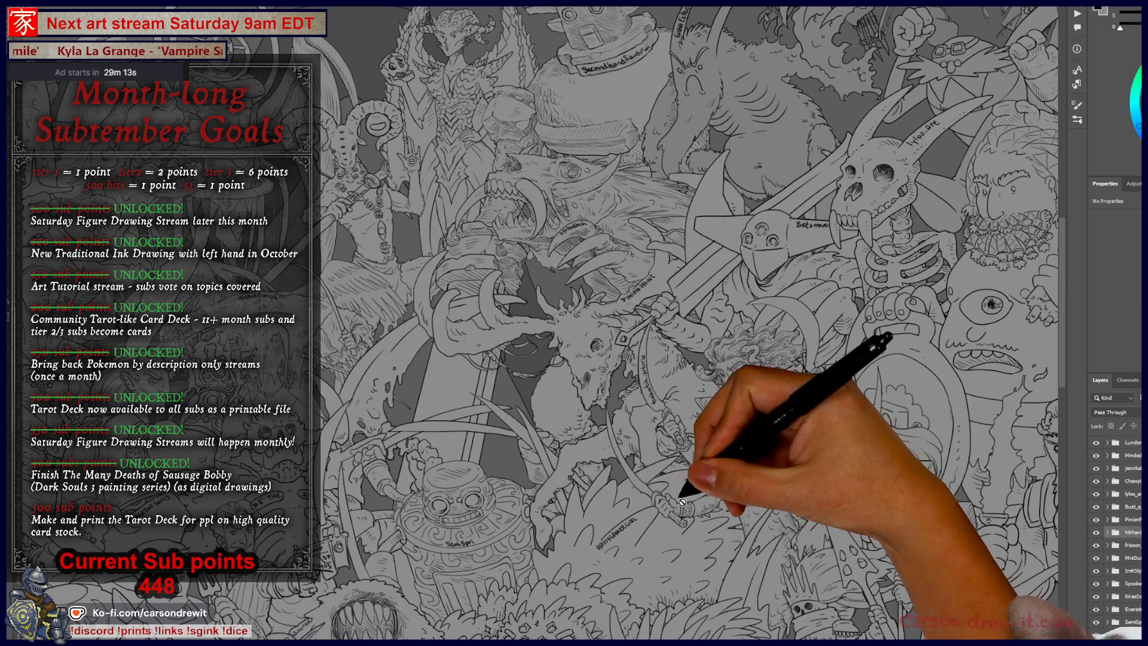
pyautogui.scroll(3, 598, 226)
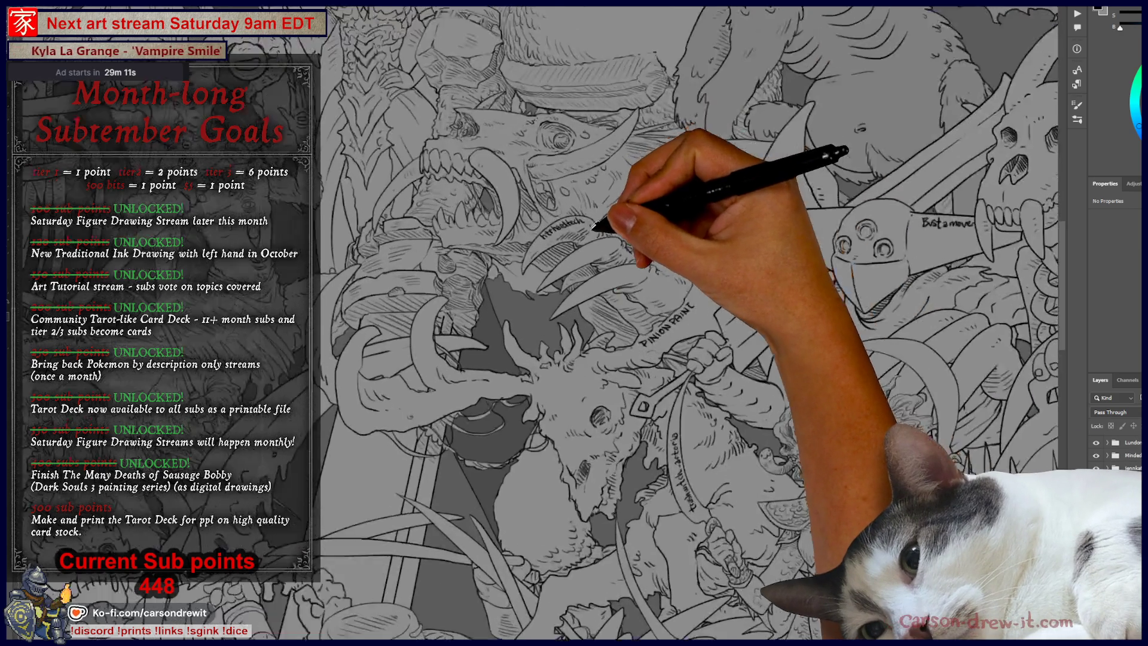
# Shift the dragon left and down into its spot among the crowd figures
pyautogui.moveTo(605, 295); pyautogui.dragTo(665, 421)
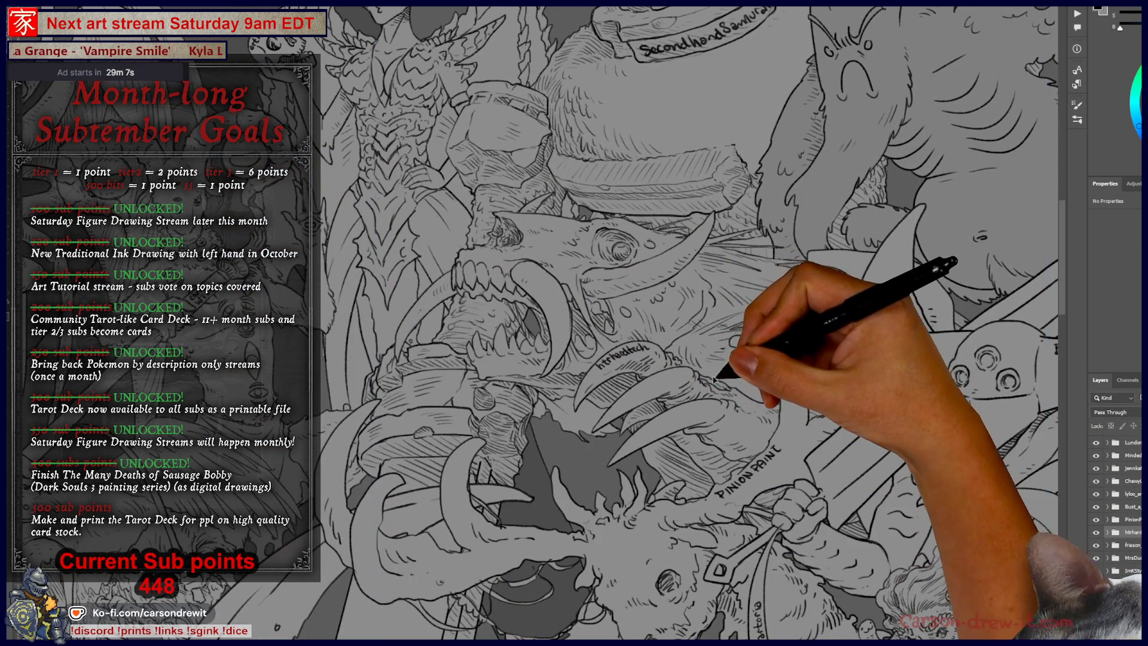
pyautogui.moveTo(725, 382)
pyautogui.mouseDown()
pyautogui.moveTo(661, 380)
pyautogui.moveTo(711, 380)
pyautogui.mouseUp()
pyautogui.moveTo(730, 526)
pyautogui.mouseDown()
pyautogui.moveTo(706, 550)
pyautogui.moveTo(685, 519)
pyautogui.mouseUp()
pyautogui.moveTo(697, 414)
pyautogui.mouseDown()
pyautogui.moveTo(692, 424)
pyautogui.moveTo(676, 386)
pyautogui.moveTo(688, 426)
pyautogui.mouseUp()
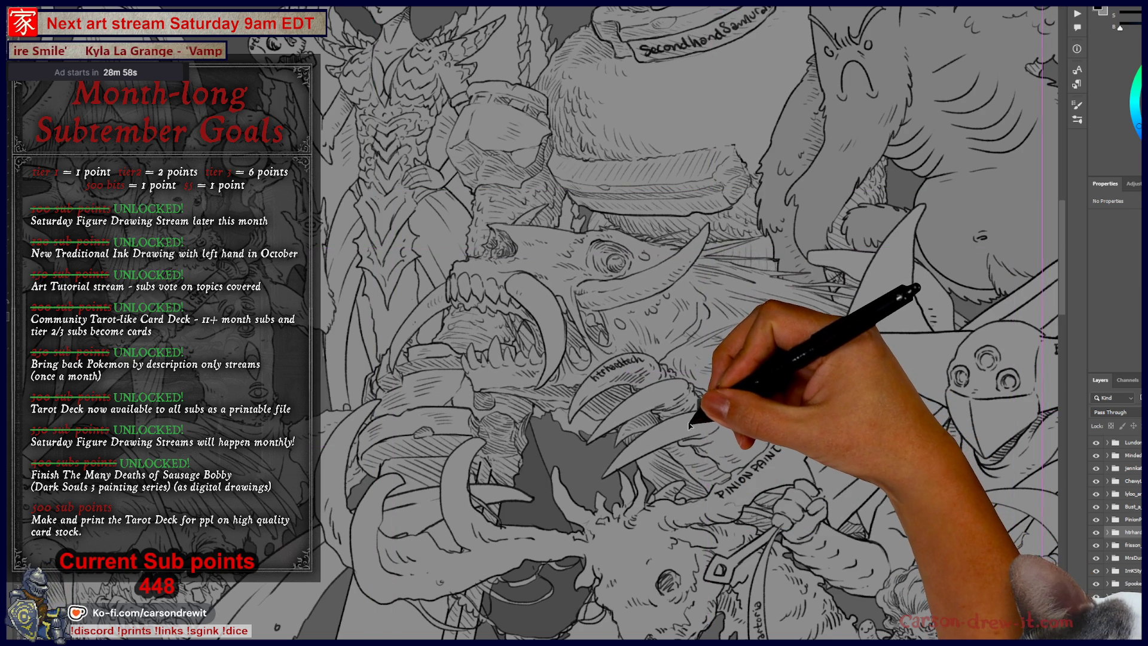
pyautogui.hotkey('ctrl', '-')
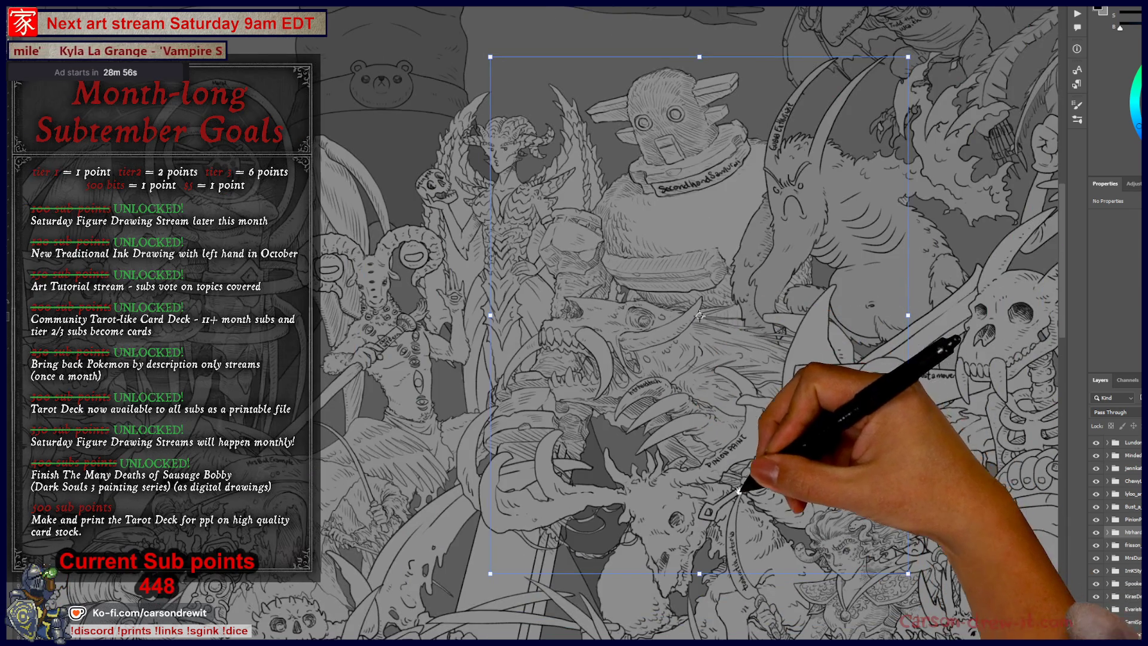
pyautogui.hotkey('ctrl', '+')
pyautogui.moveTo(734, 302)
pyautogui.mouseDown()
pyautogui.moveTo(640, 341)
pyautogui.moveTo(646, 365)
pyautogui.mouseUp()
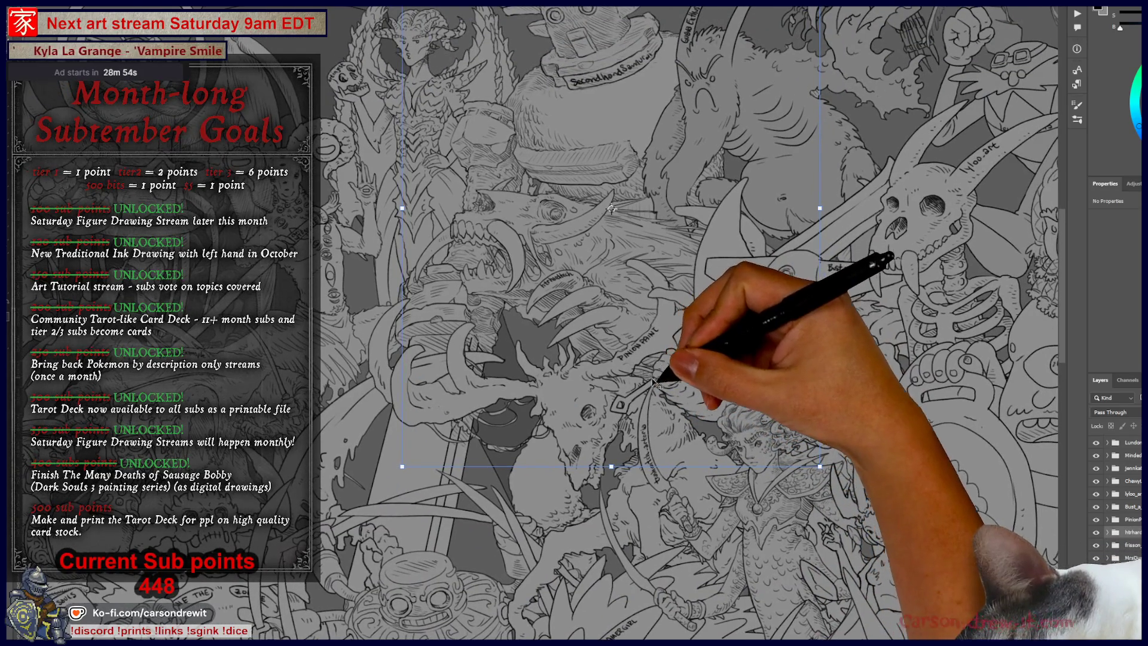
pyautogui.moveTo(726, 415)
pyautogui.mouseDown()
pyautogui.moveTo(771, 442)
pyautogui.moveTo(822, 504)
pyautogui.mouseUp()
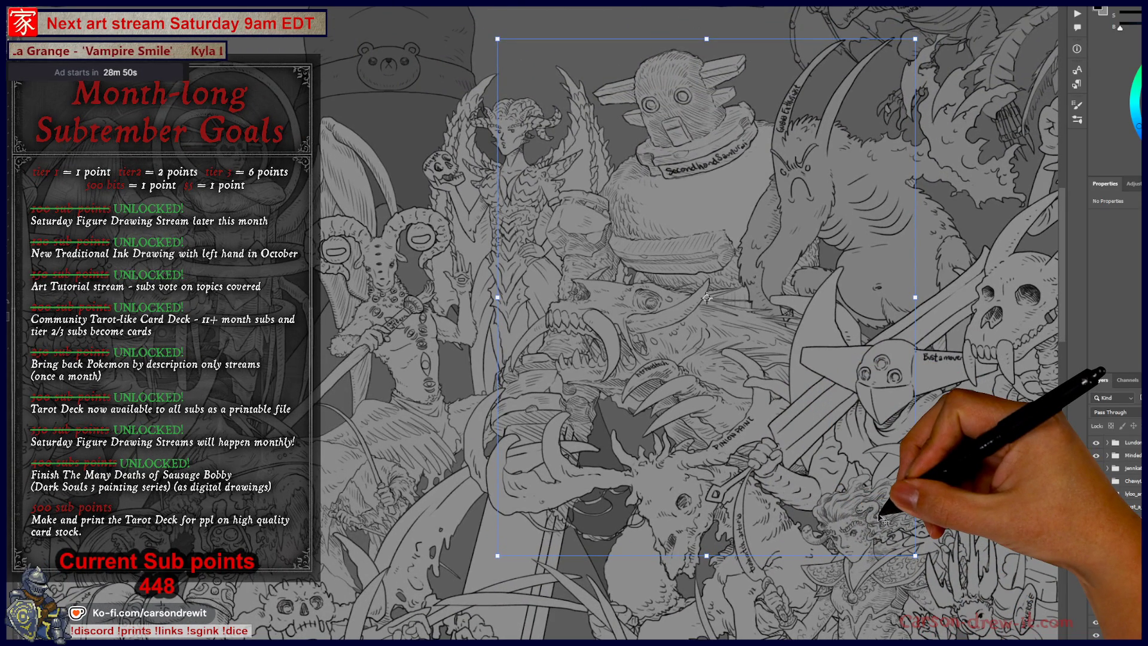
pyautogui.hotkey('ctrl', '+')
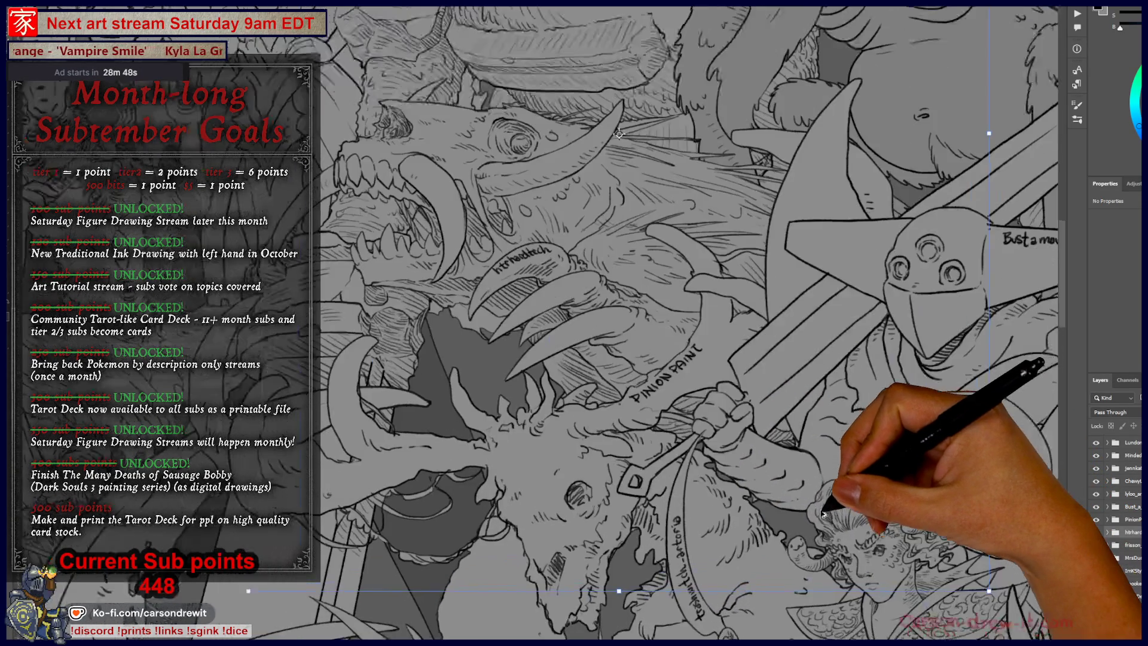
pyautogui.moveTo(756, 401); pyautogui.dragTo(808, 449)
pyautogui.hotkey('ctrl', '-')
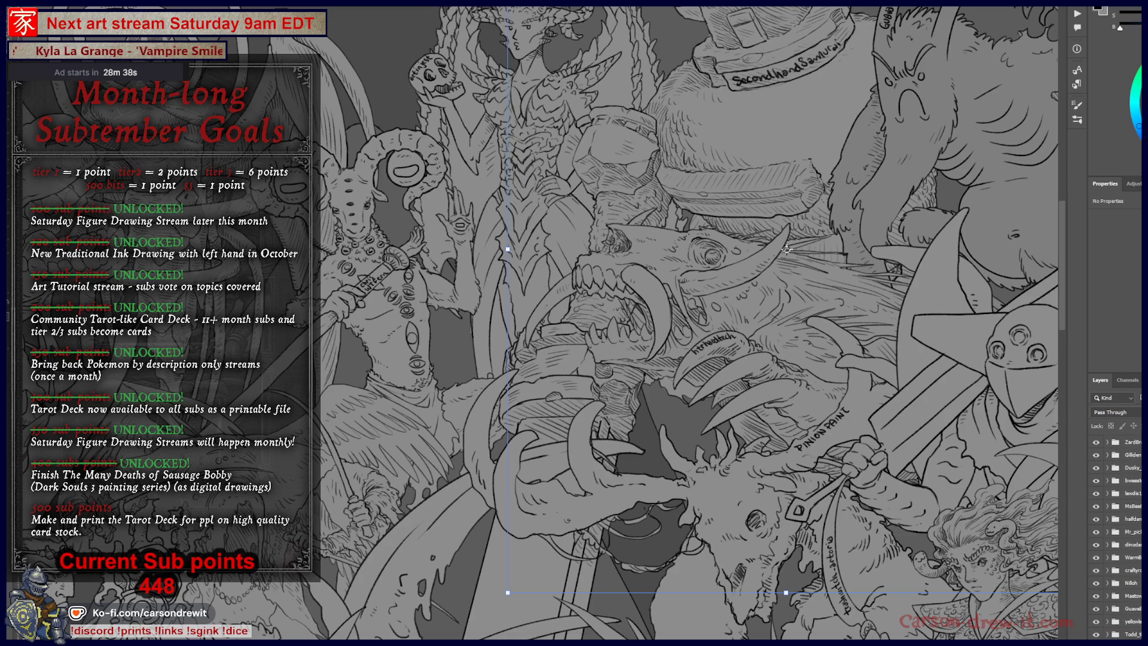
# Add a new blank layer at the top of the layer stack
pyautogui.scroll(3, 1115, 532)
pyautogui.hotkey('ctrl', 'shift', 'alt', 'n')
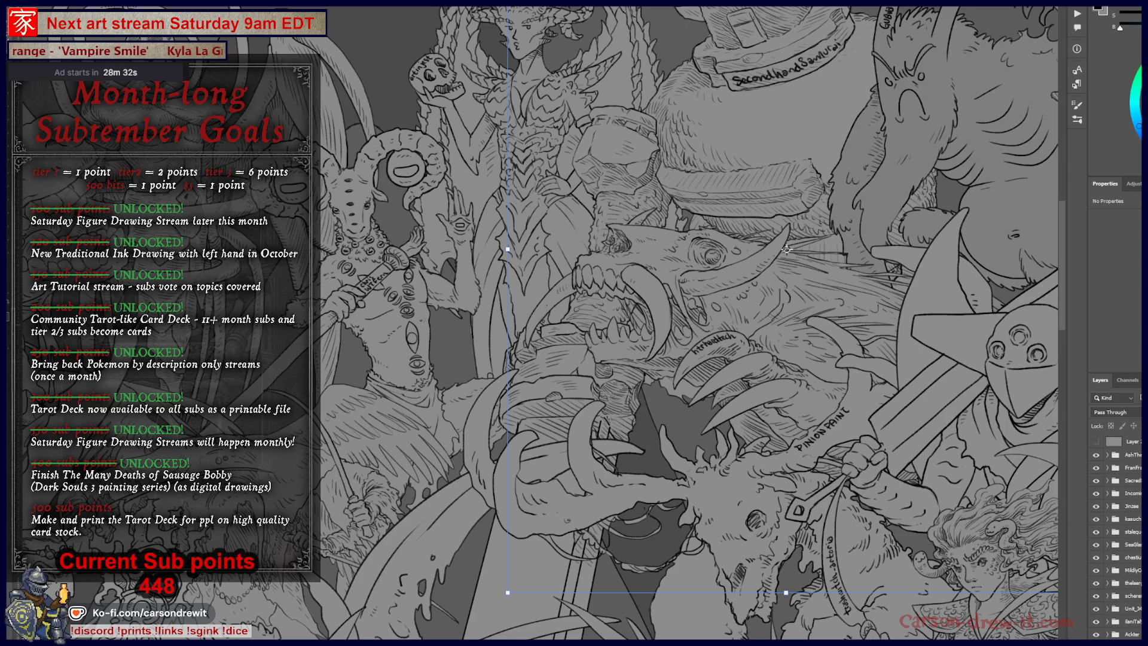
pyautogui.hotkey('ctrl', '-')
pyautogui.hotkey('ctrl', '-')
pyautogui.hotkey('ctrl', '-')
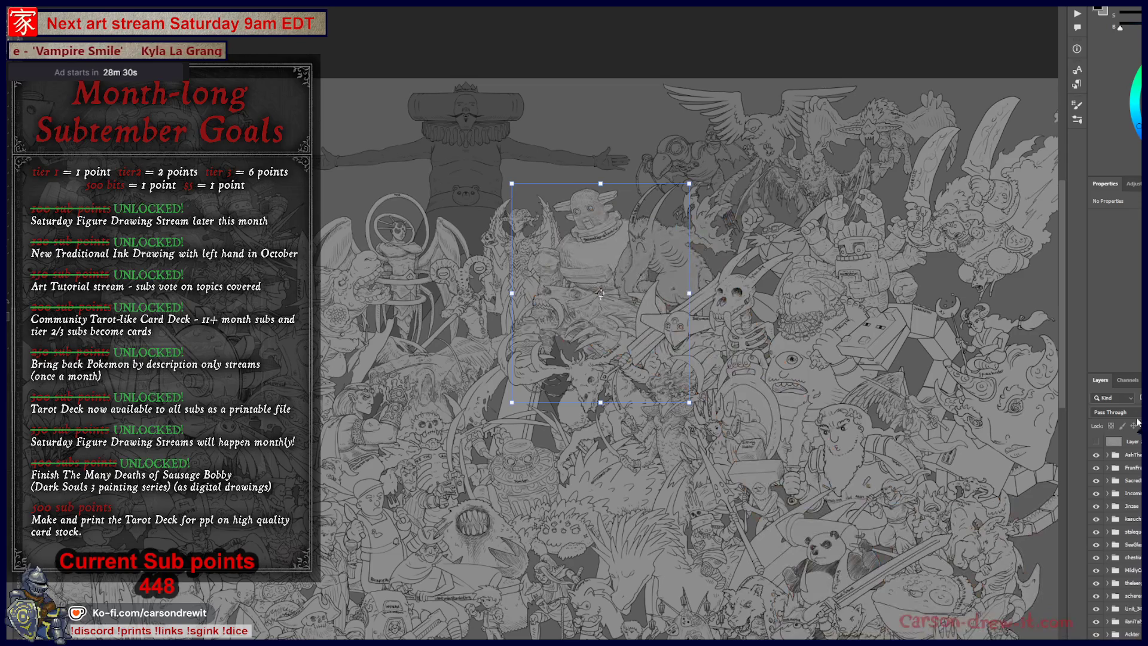
# Survey the lower crowd figures by panning across the bottom of the artwork
pyautogui.press('Return')
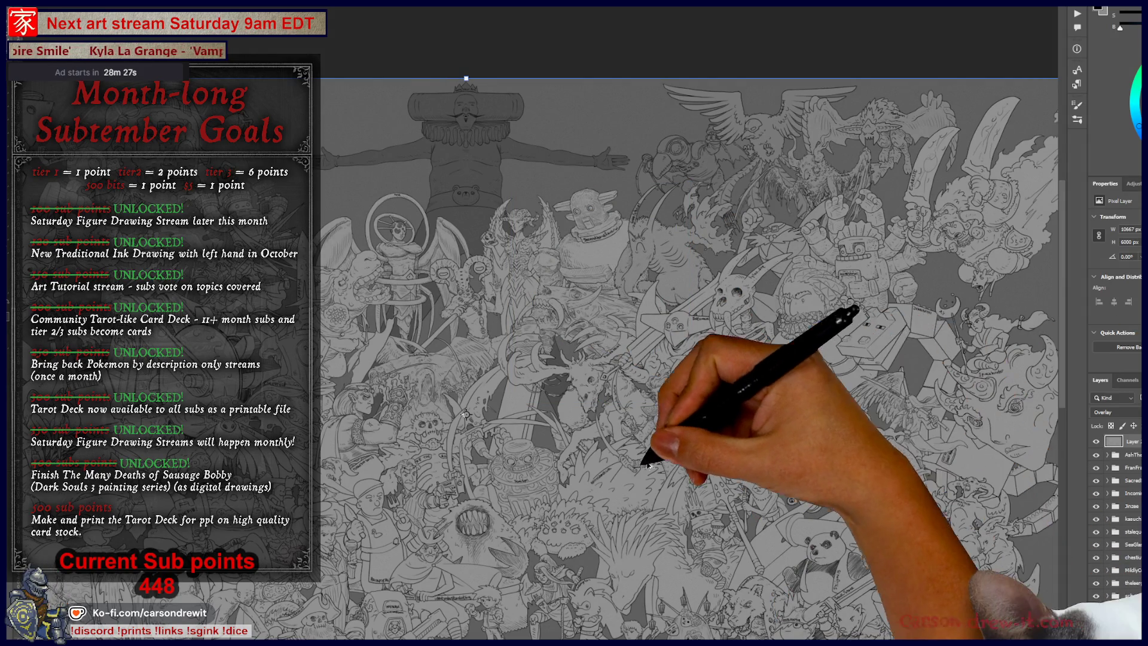
pyautogui.hotkey('ctrl', '+')
pyautogui.hscroll(-10, 467, 448)
pyautogui.scroll(3, 467, 448)
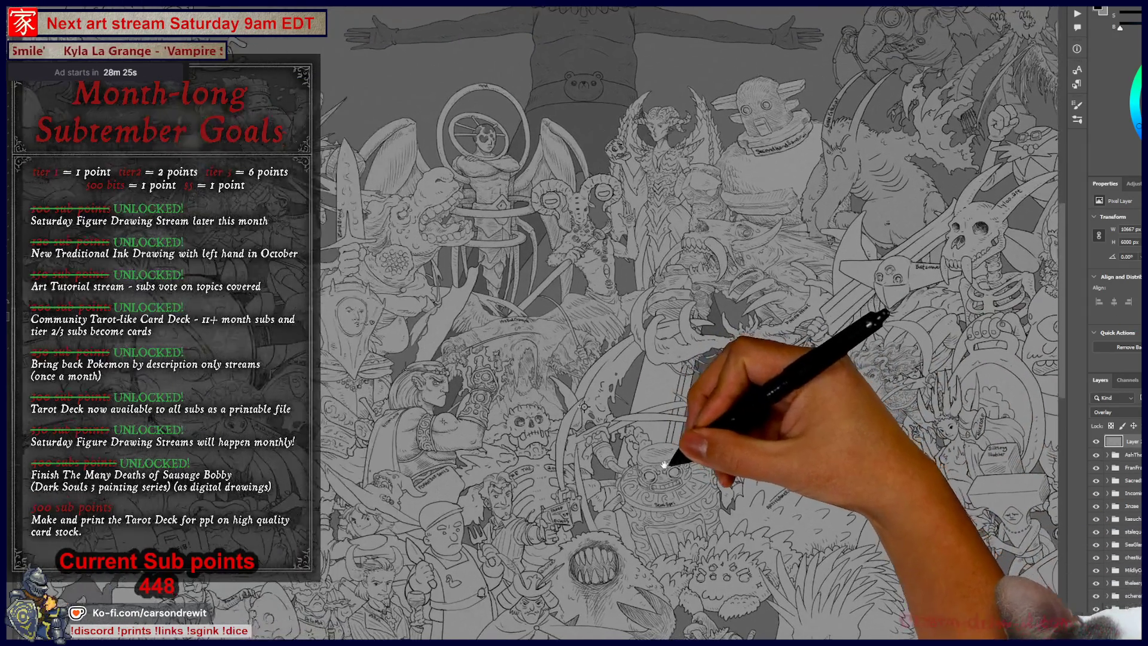
pyautogui.hotkey('ctrl', '0')
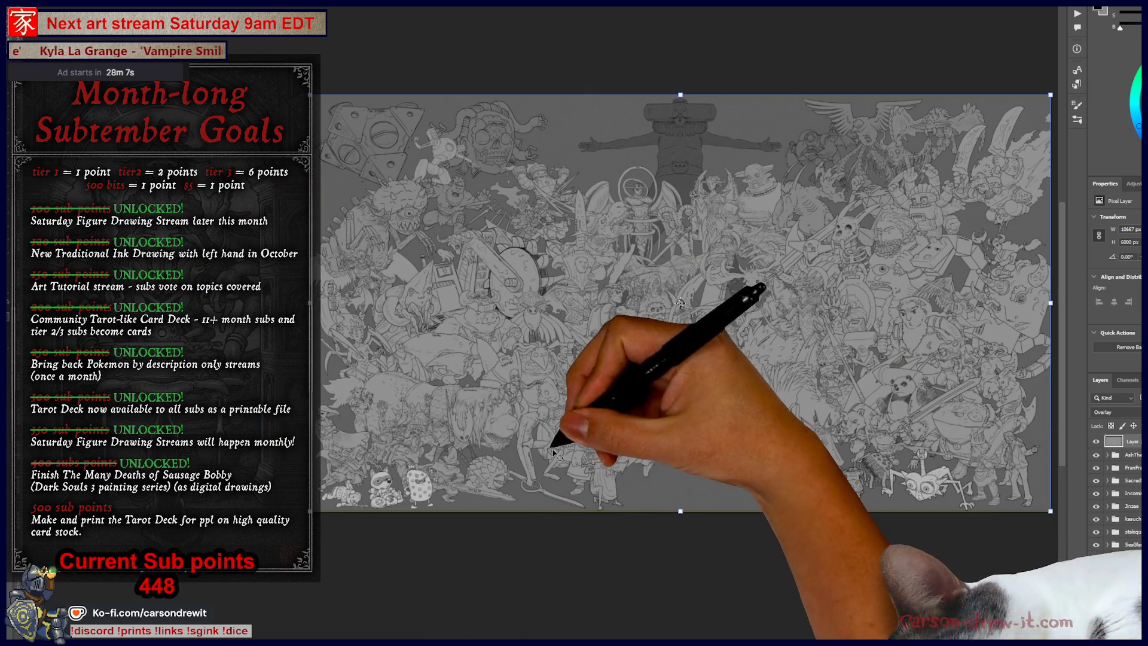
pyautogui.scroll(3, 736, 477)
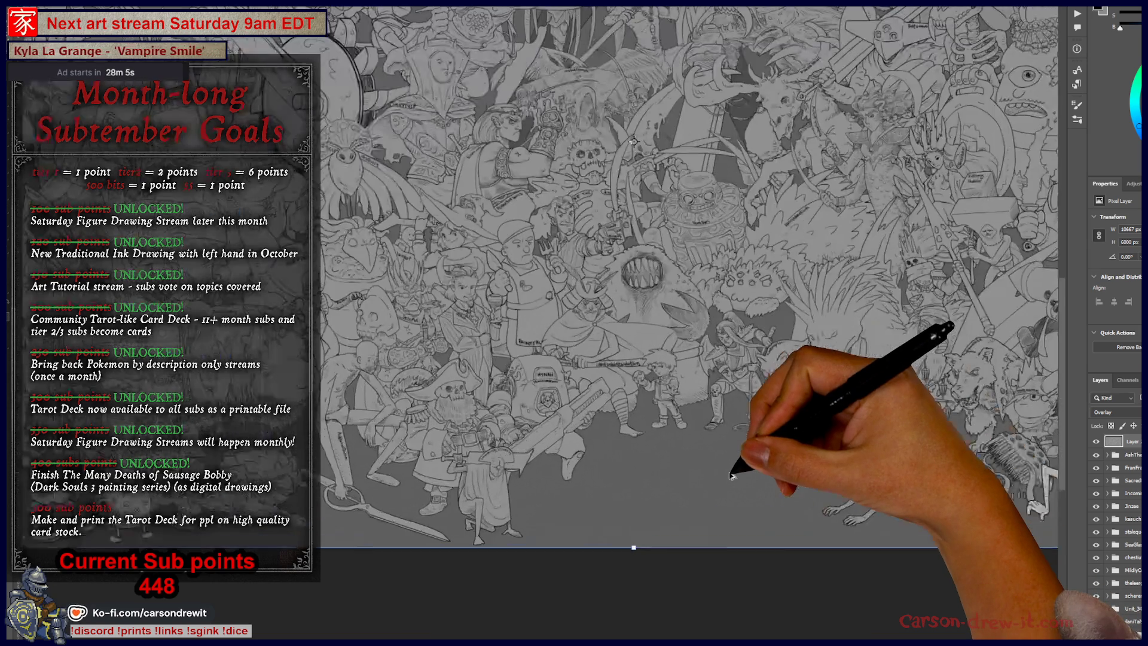
pyautogui.scroll(2, 649, 474)
pyautogui.moveTo(577, 423)
pyautogui.mouseDown()
pyautogui.moveTo(753, 443)
pyautogui.moveTo(748, 496)
pyautogui.mouseUp()
pyautogui.moveTo(546, 495); pyautogui.dragTo(660, 441)
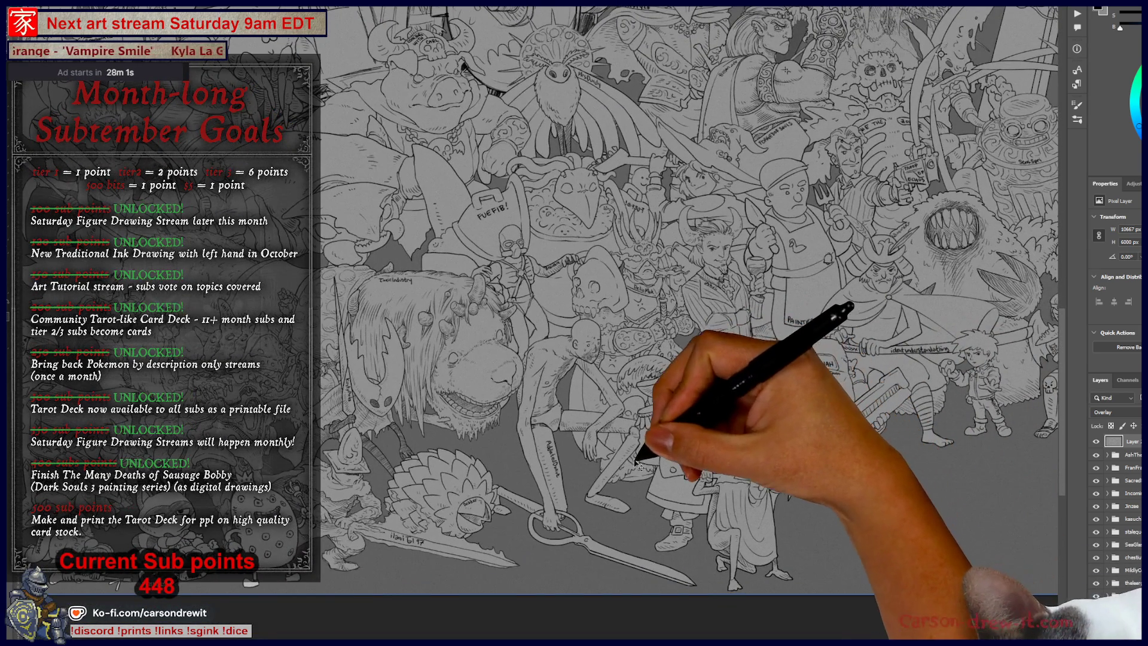
pyautogui.moveTo(592, 474)
pyautogui.mouseDown()
pyautogui.moveTo(656, 449)
pyautogui.moveTo(653, 459)
pyautogui.mouseUp()
pyautogui.moveTo(601, 498)
pyautogui.mouseDown()
pyautogui.moveTo(741, 383)
pyautogui.moveTo(771, 442)
pyautogui.moveTo(670, 526)
pyautogui.moveTo(738, 406)
pyautogui.moveTo(628, 436)
pyautogui.moveTo(748, 431)
pyautogui.moveTo(602, 500)
pyautogui.moveTo(725, 475)
pyautogui.moveTo(513, 475)
pyautogui.moveTo(525, 499)
pyautogui.moveTo(640, 487)
pyautogui.moveTo(530, 500)
pyautogui.mouseUp()
pyautogui.moveTo(1009, 543); pyautogui.dragTo(829, 395)
pyautogui.moveTo(853, 569)
pyautogui.mouseDown()
pyautogui.moveTo(912, 367)
pyautogui.moveTo(879, 436)
pyautogui.moveTo(628, 486)
pyautogui.moveTo(784, 505)
pyautogui.mouseUp()
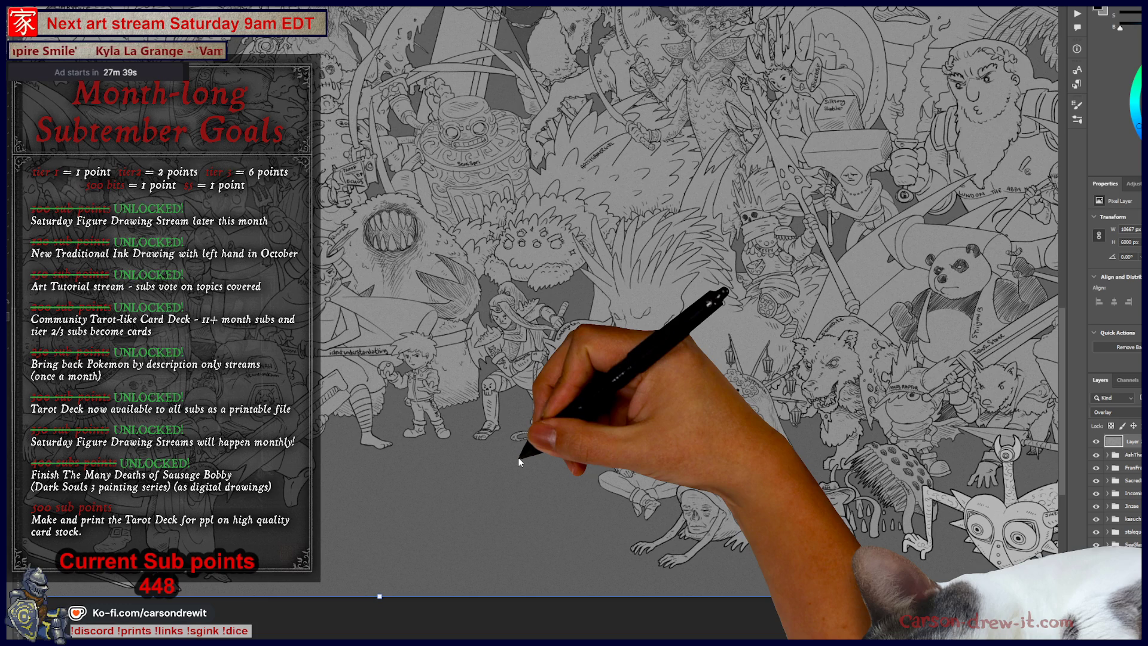
# Bring the king figure at the top of the artwork into view
pyautogui.hotkey('ctrl', '-')
pyautogui.hotkey('ctrl', '-')
pyautogui.hotkey('ctrl', '-')
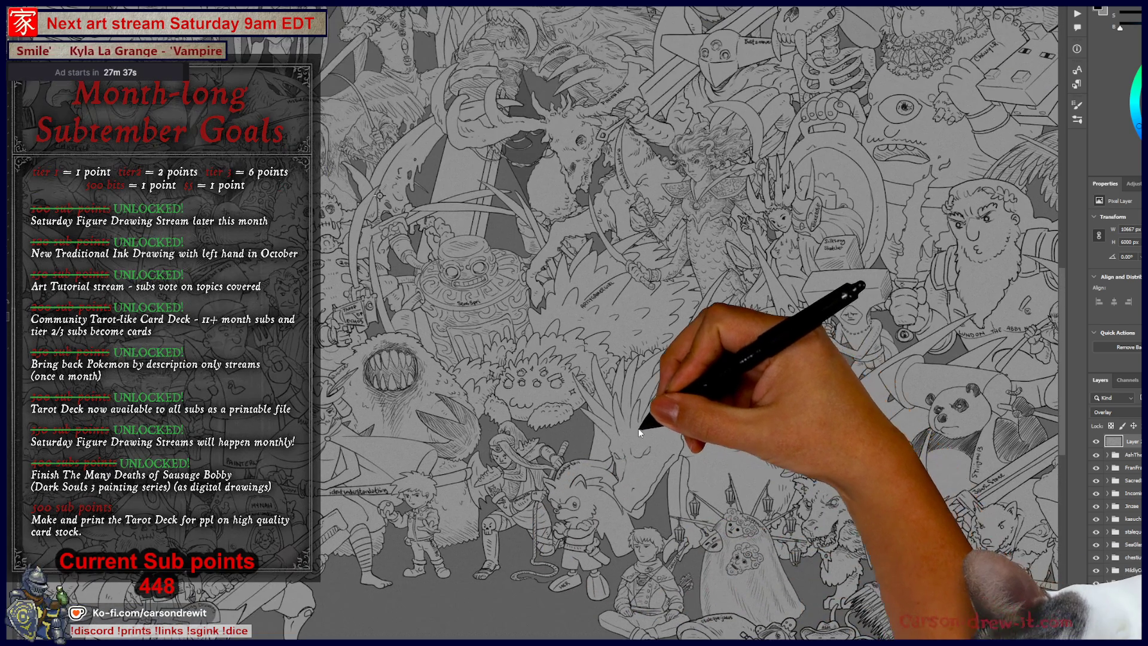
pyautogui.hotkey('ctrl', '-')
pyautogui.hotkey('ctrl', '+')
pyautogui.hotkey('ctrl', '+')
pyautogui.hotkey('ctrl', '+')
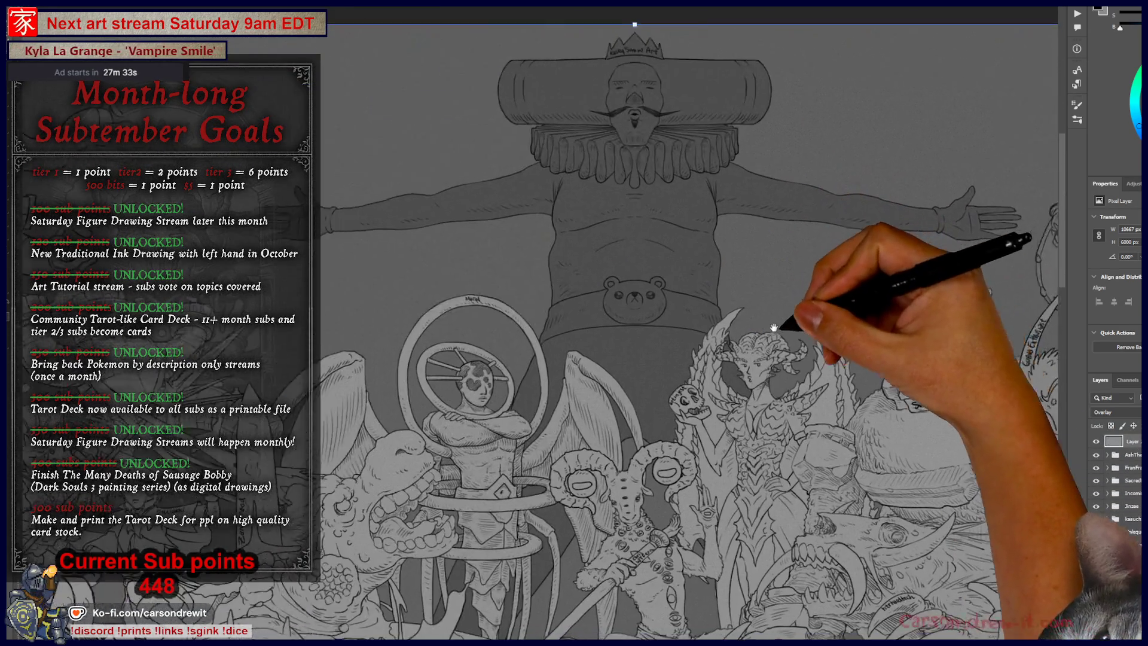
pyautogui.moveTo(361, 197)
pyautogui.mouseDown()
pyautogui.moveTo(529, 201)
pyautogui.moveTo(372, 200)
pyautogui.mouseUp()
pyautogui.moveTo(598, 179); pyautogui.dragTo(406, 203)
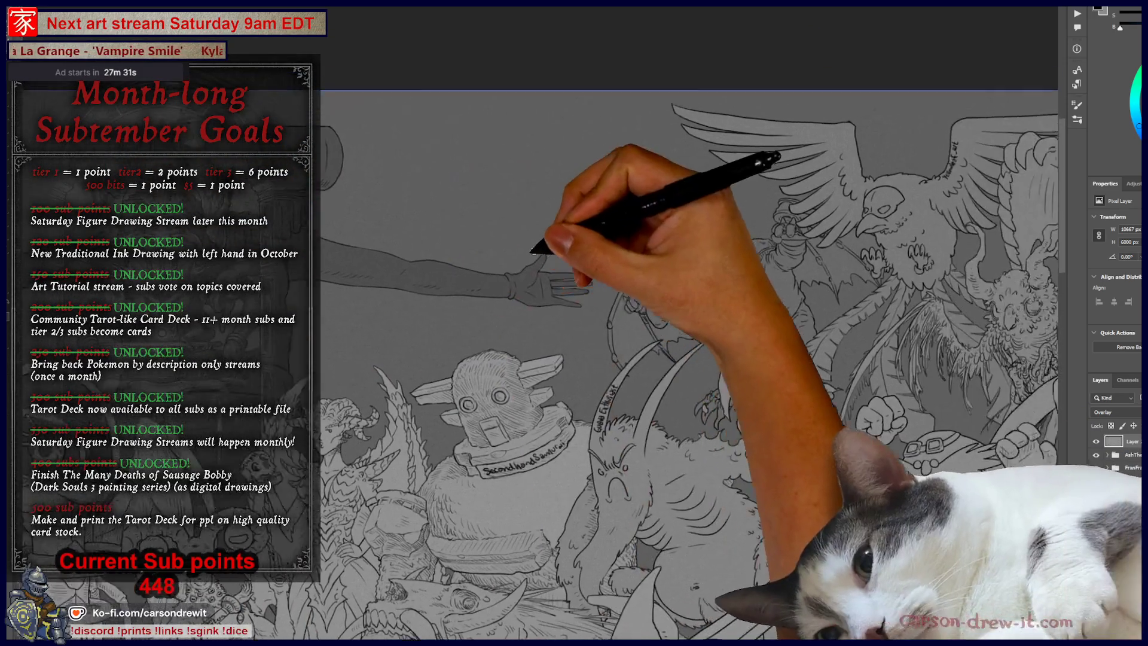
pyautogui.hscroll(-5, 658, 257)
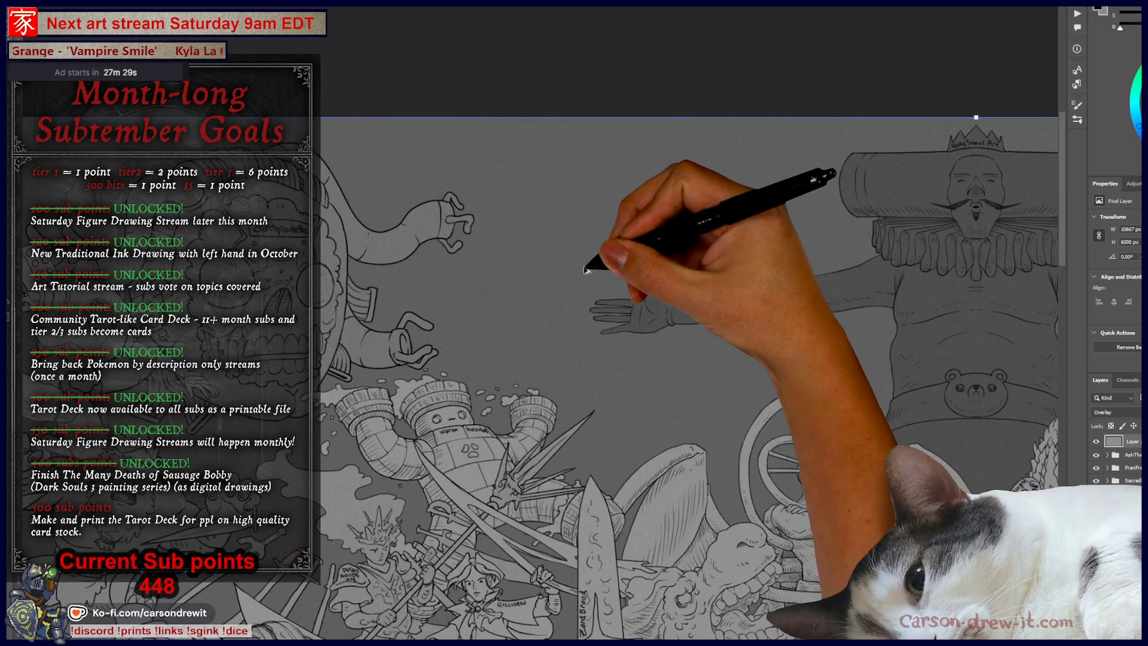
pyautogui.moveTo(586, 269)
pyautogui.mouseDown()
pyautogui.moveTo(568, 238)
pyautogui.moveTo(575, 250)
pyautogui.mouseUp()
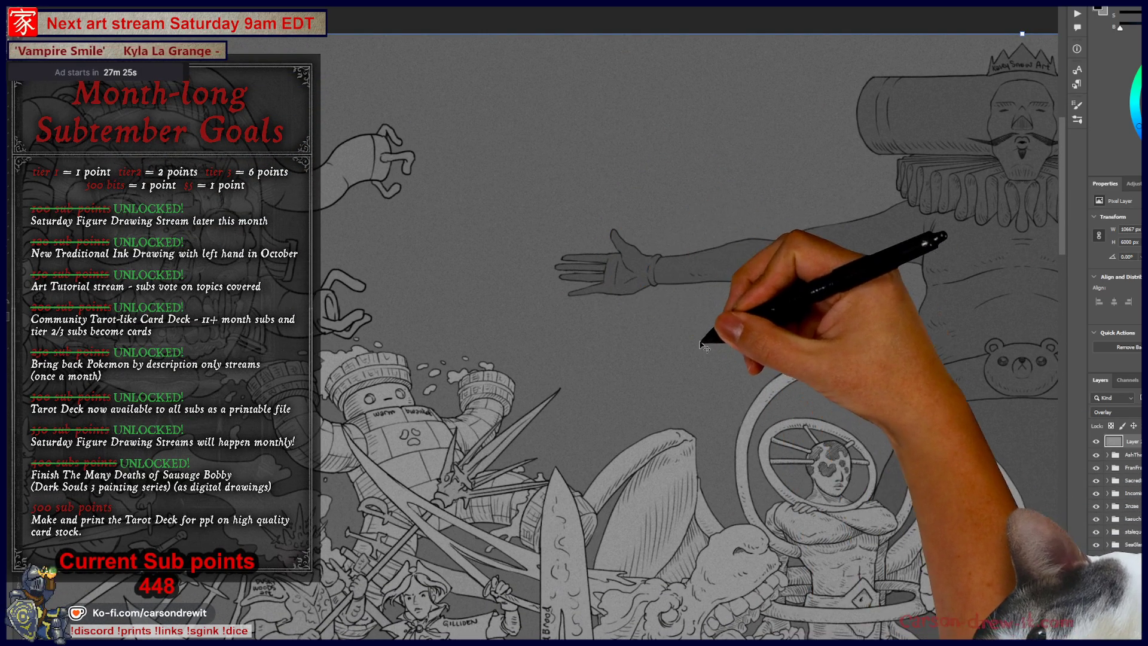
# Select all the character drawing groups and fade them to 30% opacity
pyautogui.click(1127, 454)
pyautogui.moveTo(1127, 455); pyautogui.dragTo(1101, 444)
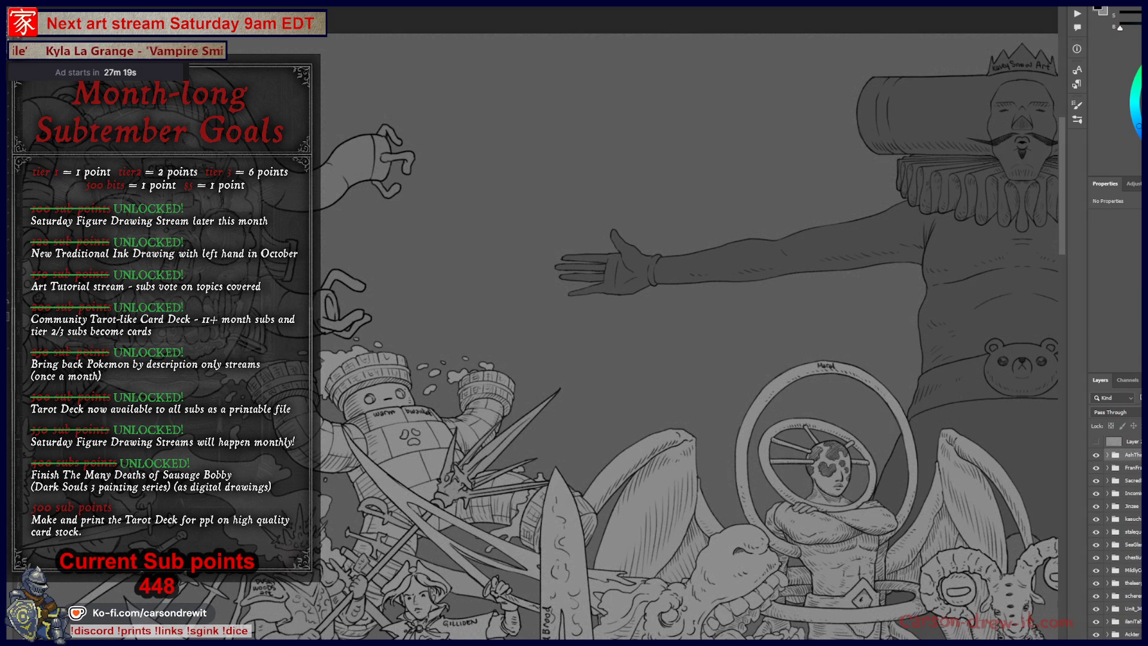
pyautogui.scroll(-10, 1115, 539)
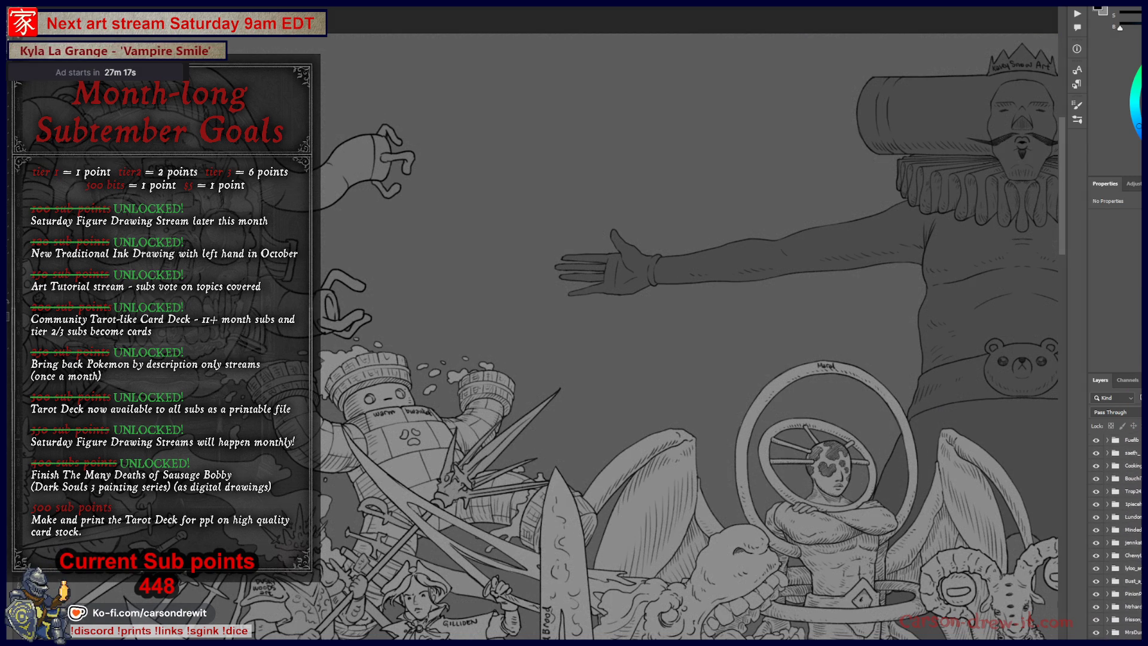
pyautogui.scroll(-10, 1115, 538)
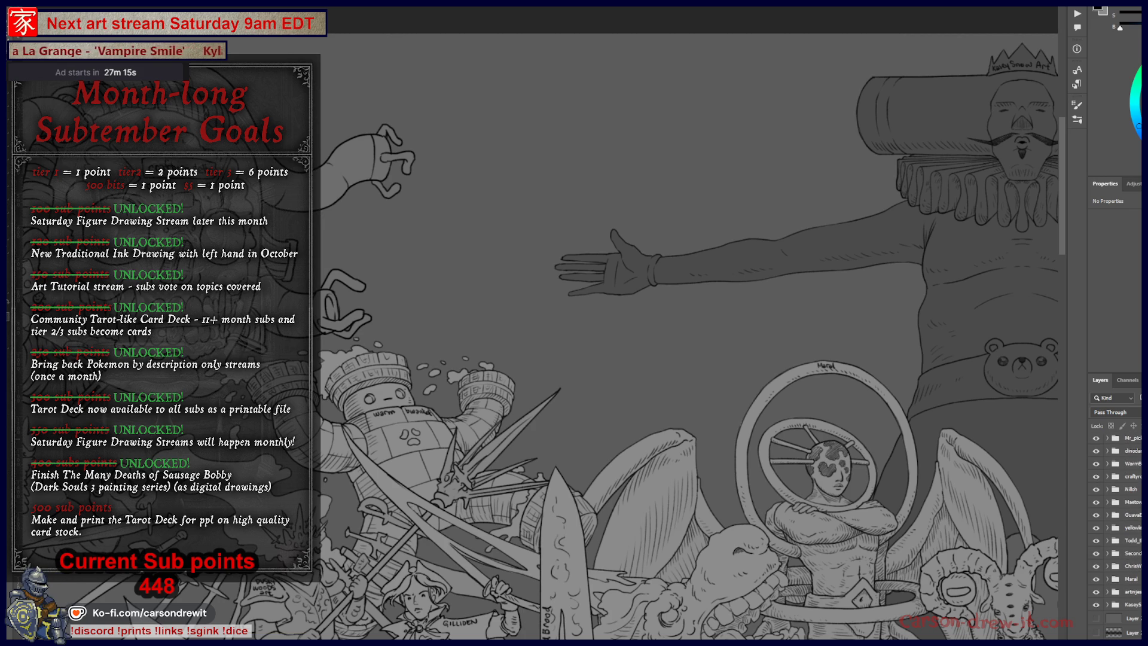
pyautogui.keyDown('shift'); pyautogui.click(1139, 610); pyautogui.keyUp('shift')
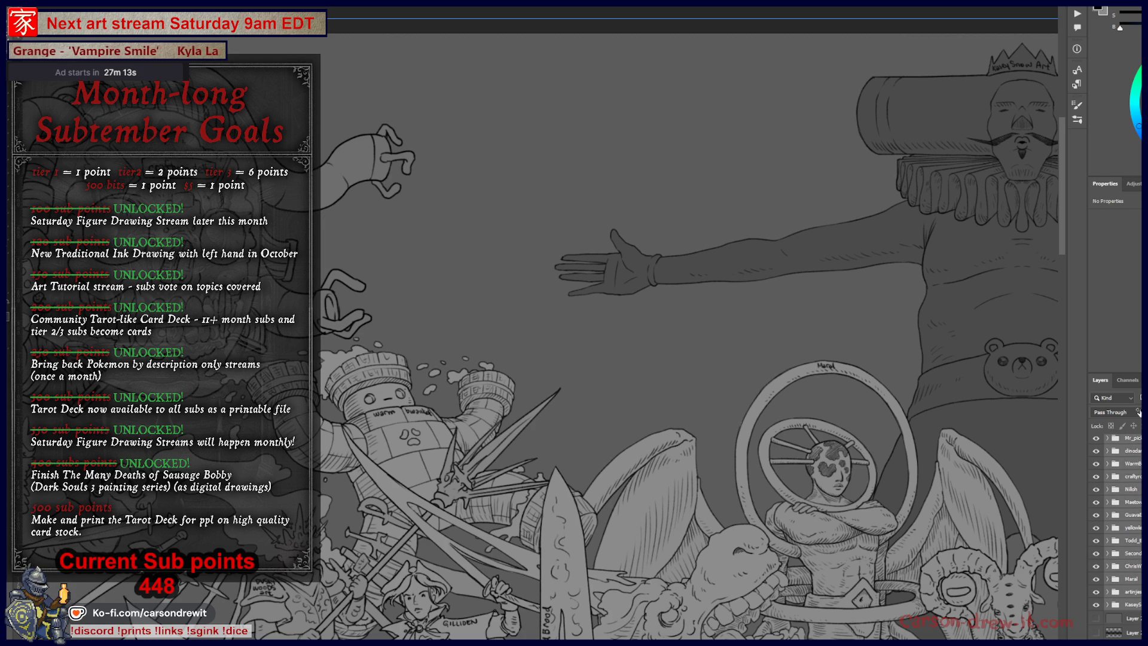
pyautogui.press('3')
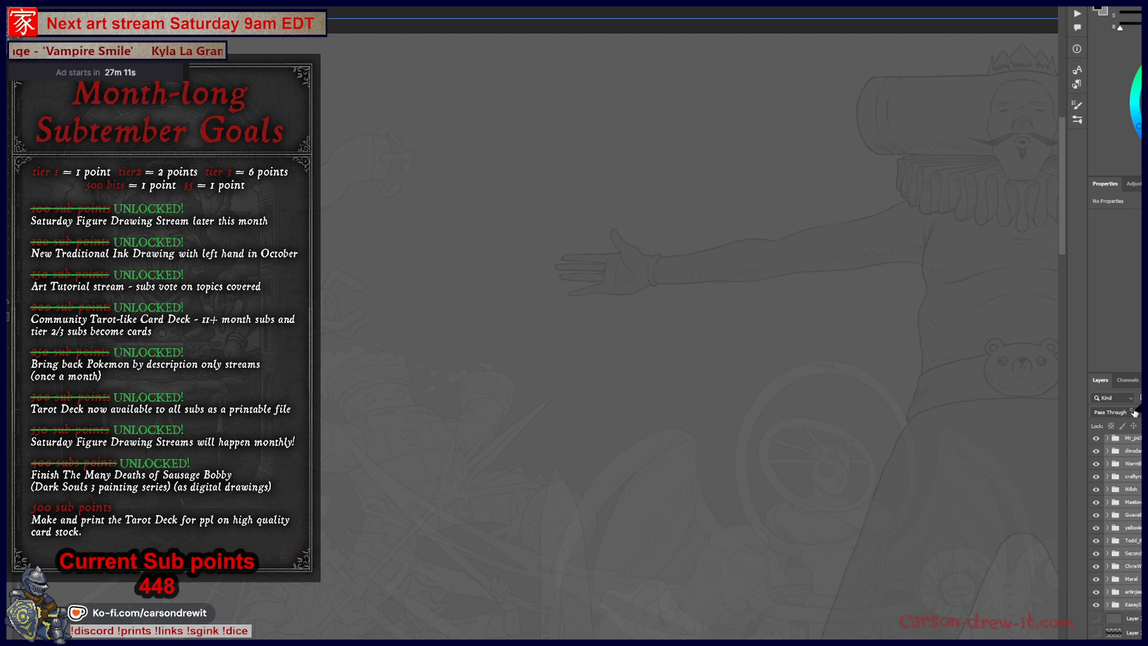
# Make the bottom blank 'Layer' the active layer for new sketching
pyautogui.hotkey('ctrl', 't')
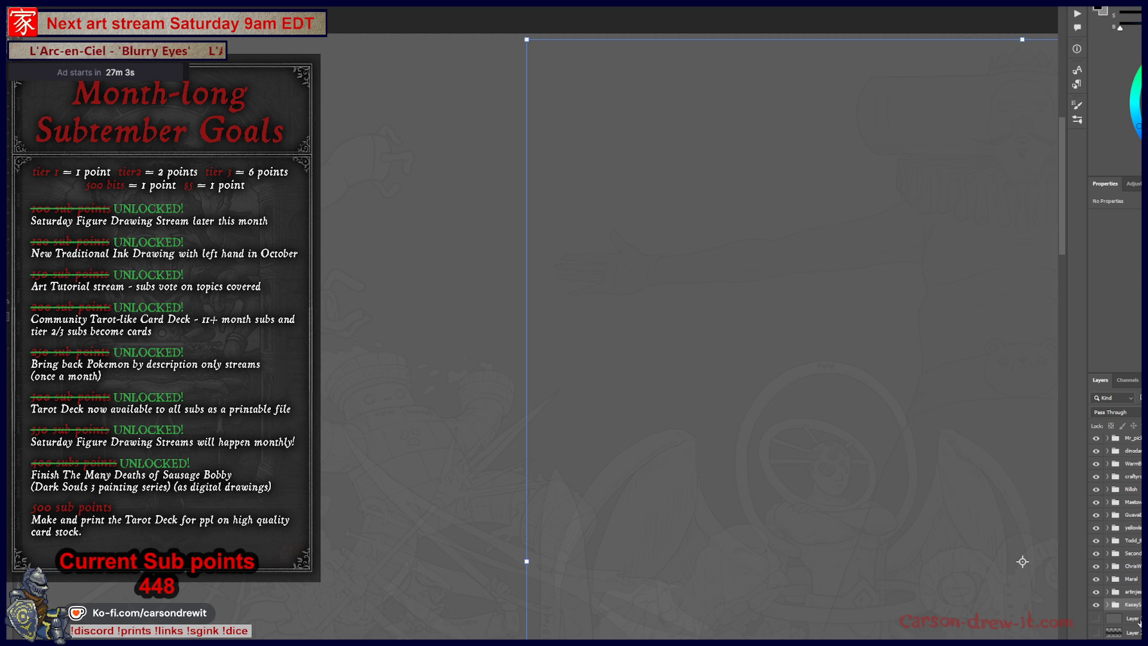
pyautogui.click(1133, 619)
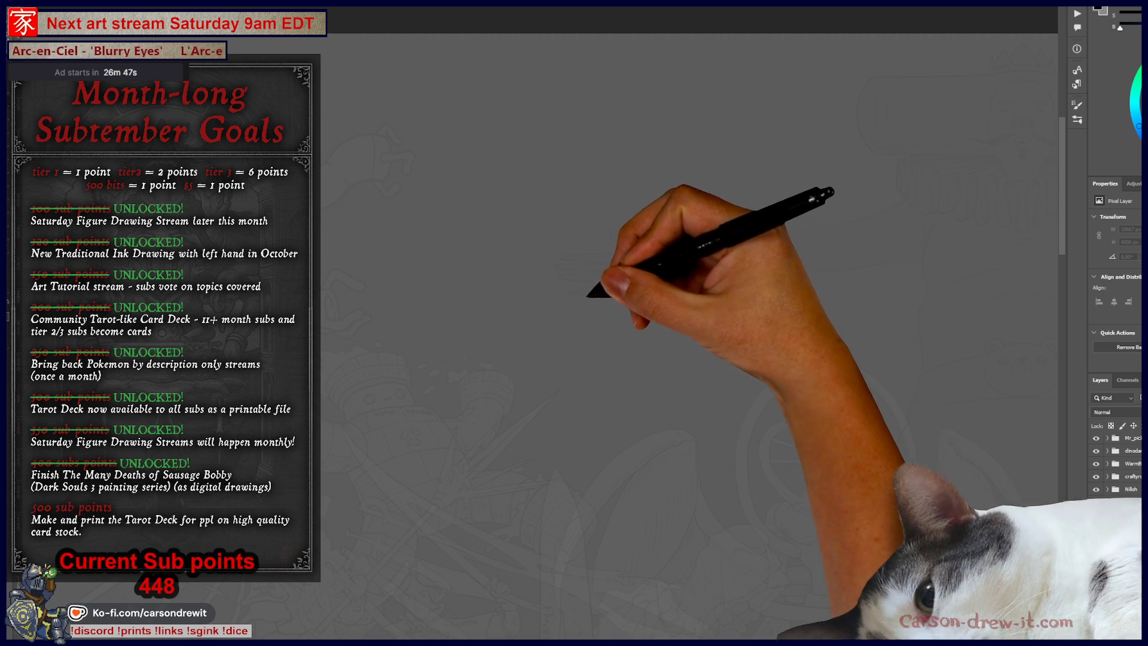
# Lasso part of the stalk sketch and move it into place above open space
pyautogui.moveTo(636, 305); pyautogui.dragTo(632, 405)
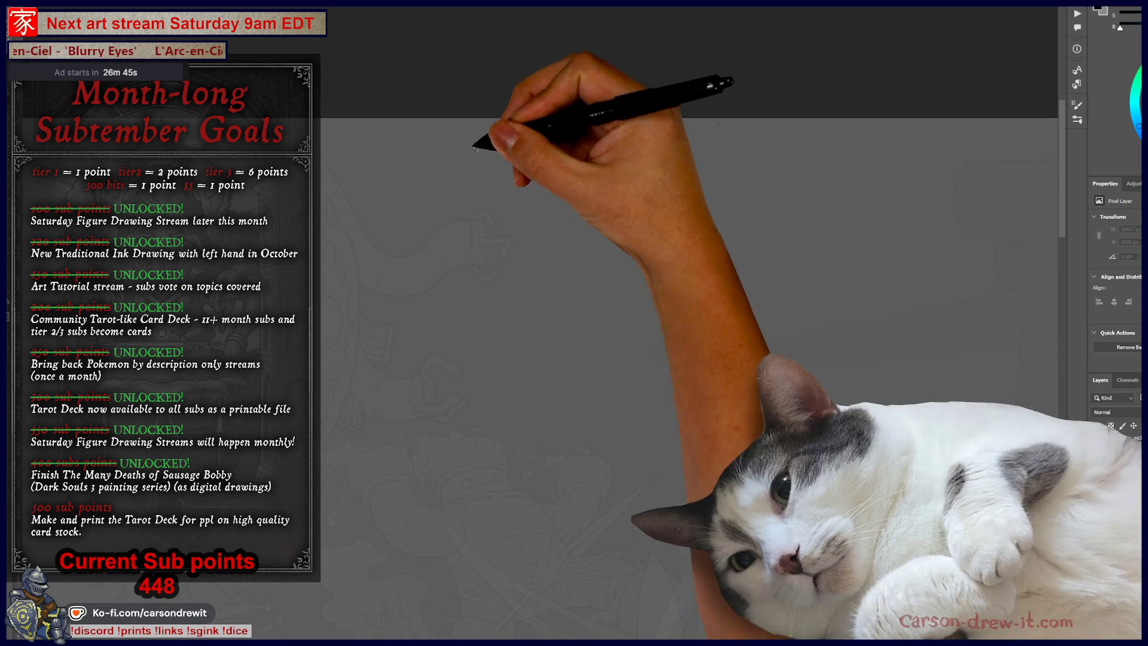
pyautogui.moveTo(572, 188)
pyautogui.mouseDown()
pyautogui.moveTo(605, 190)
pyautogui.moveTo(609, 246)
pyautogui.moveTo(583, 226)
pyautogui.moveTo(585, 182)
pyautogui.moveTo(574, 223)
pyautogui.moveTo(574, 172)
pyautogui.moveTo(614, 120)
pyautogui.moveTo(595, 91)
pyautogui.moveTo(640, 96)
pyautogui.moveTo(559, 209)
pyautogui.moveTo(645, 251)
pyautogui.moveTo(656, 275)
pyautogui.moveTo(631, 359)
pyautogui.moveTo(623, 349)
pyautogui.mouseUp()
pyautogui.press('ctrl')
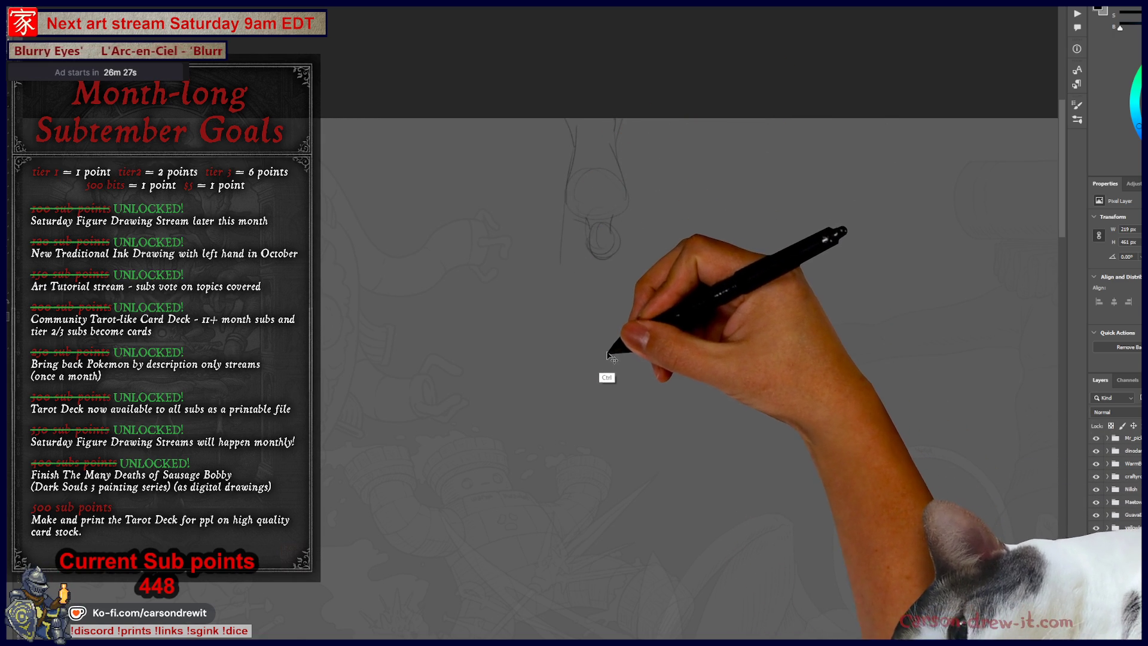
pyautogui.keyDown('ctrl'); pyautogui.click(618, 162); pyautogui.keyUp('ctrl')
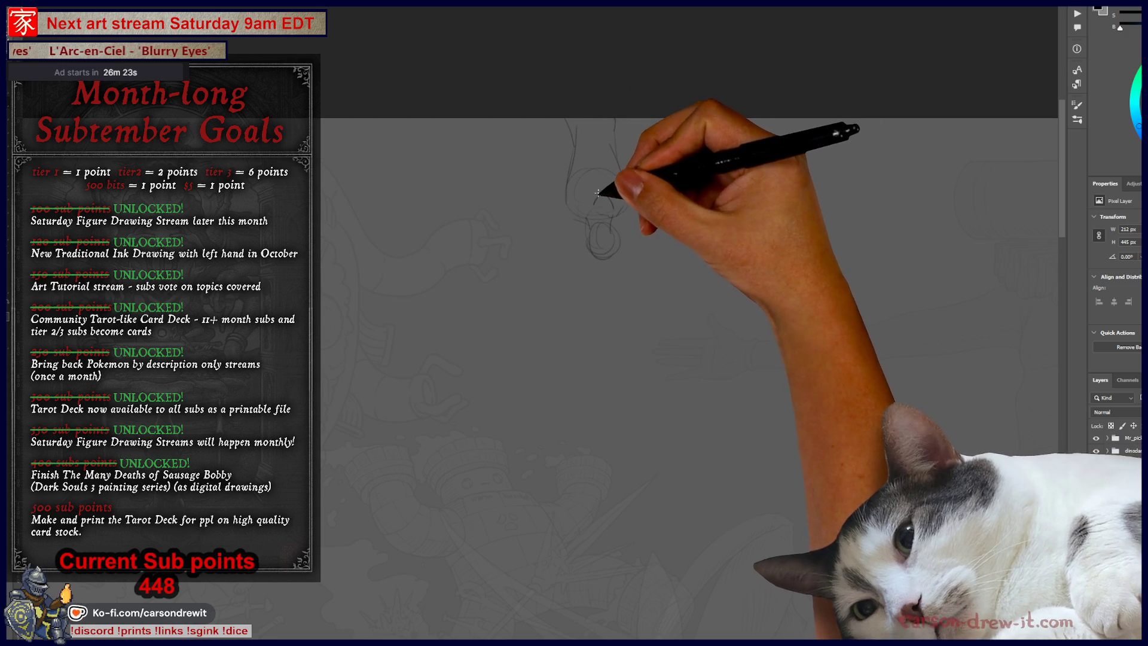
pyautogui.moveTo(586, 167)
pyautogui.mouseDown()
pyautogui.moveTo(607, 171)
pyautogui.moveTo(594, 159)
pyautogui.moveTo(606, 149)
pyautogui.mouseUp()
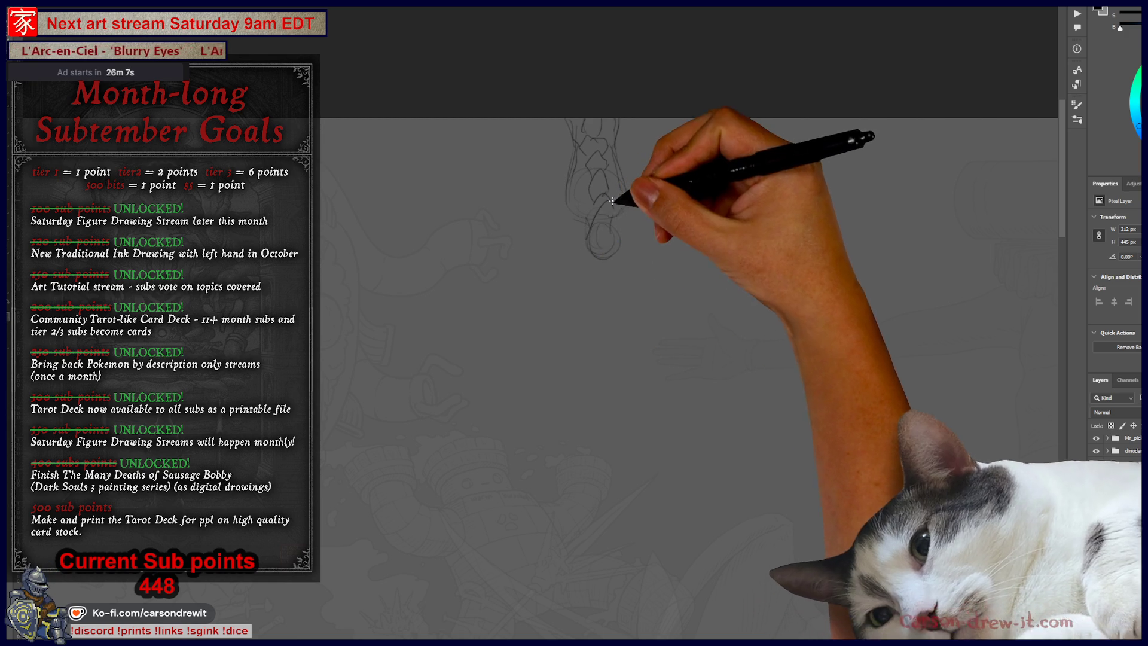
# Draw star-shaped V petals with a round central eye and dark pupil
pyautogui.moveTo(578, 232)
pyautogui.mouseDown()
pyautogui.moveTo(551, 223)
pyautogui.moveTo(581, 254)
pyautogui.mouseUp()
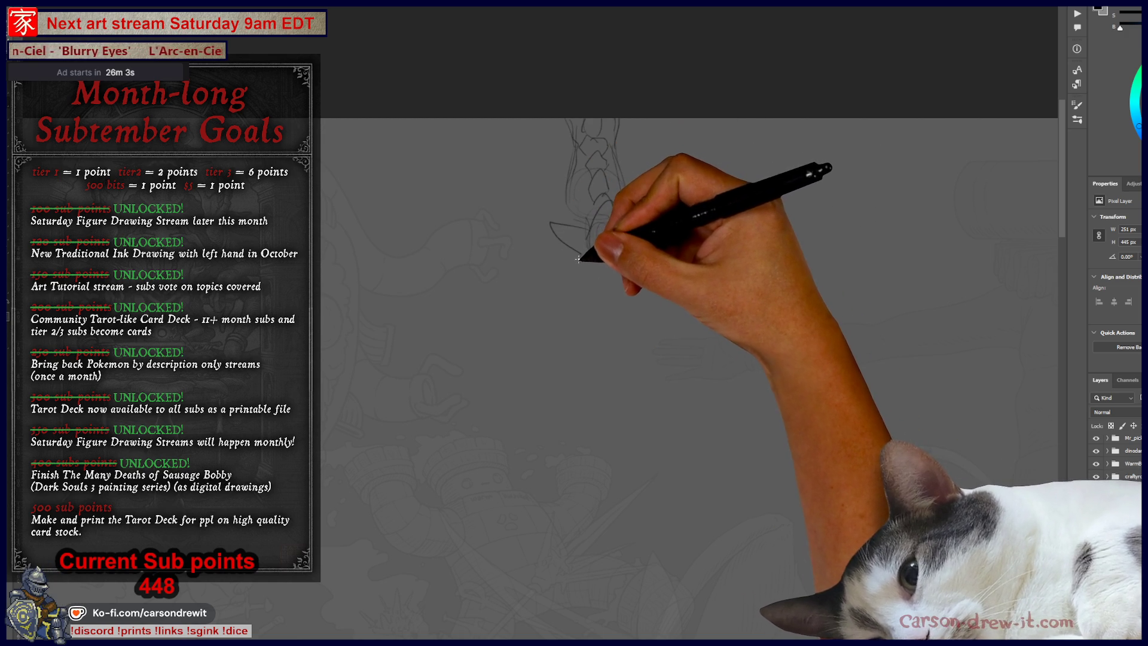
pyautogui.moveTo(591, 234)
pyautogui.mouseDown()
pyautogui.moveTo(595, 222)
pyautogui.moveTo(546, 266)
pyautogui.moveTo(594, 271)
pyautogui.mouseUp()
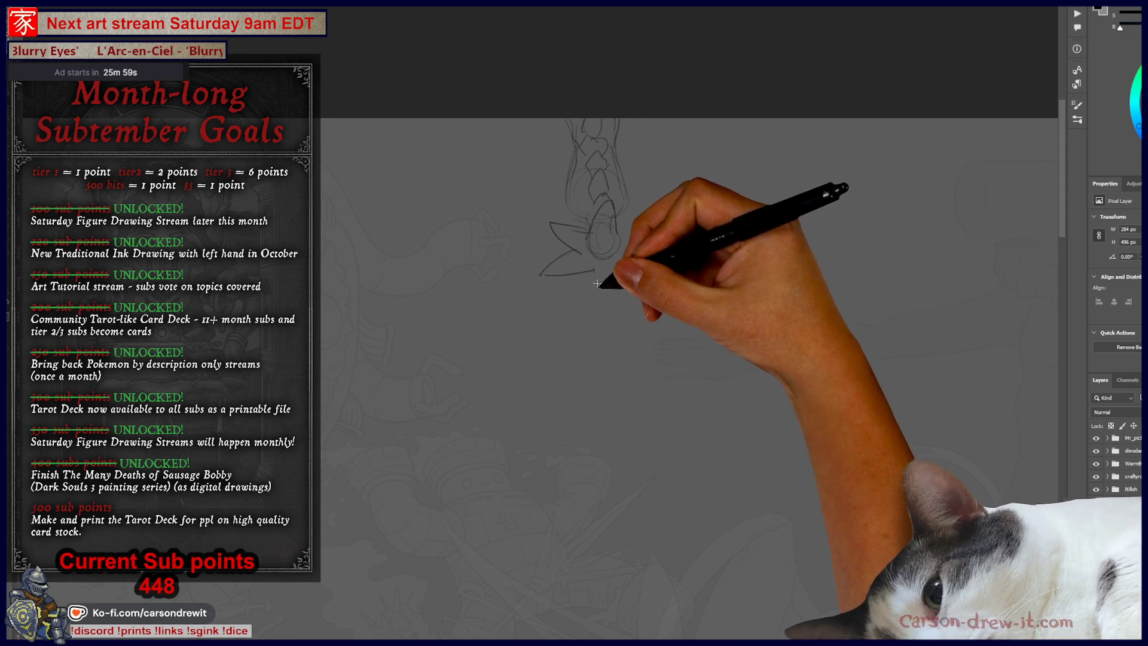
pyautogui.moveTo(616, 226)
pyautogui.mouseDown()
pyautogui.moveTo(653, 230)
pyautogui.moveTo(640, 256)
pyautogui.moveTo(658, 266)
pyautogui.mouseUp()
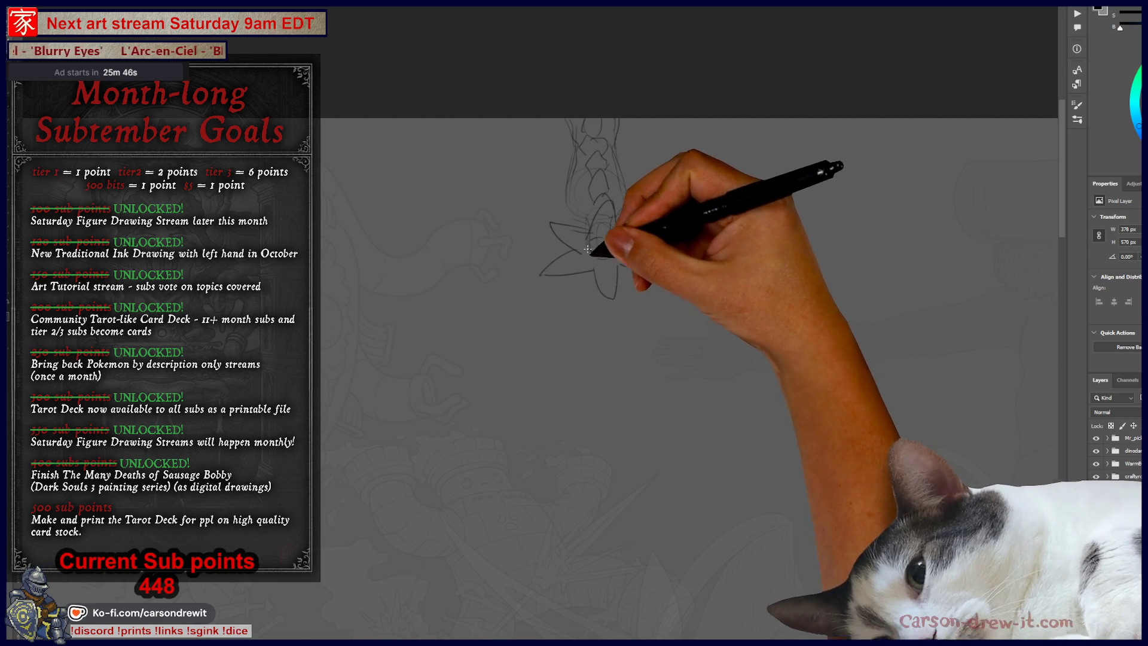
pyautogui.moveTo(598, 259); pyautogui.dragTo(612, 247)
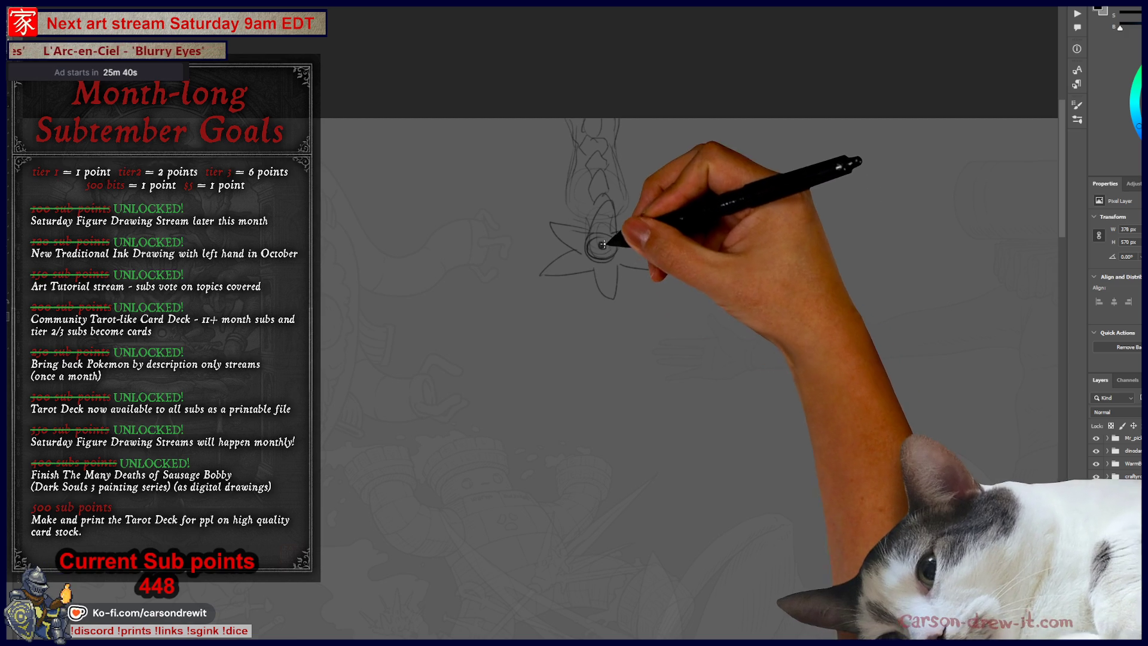
pyautogui.moveTo(602, 246); pyautogui.dragTo(600, 254)
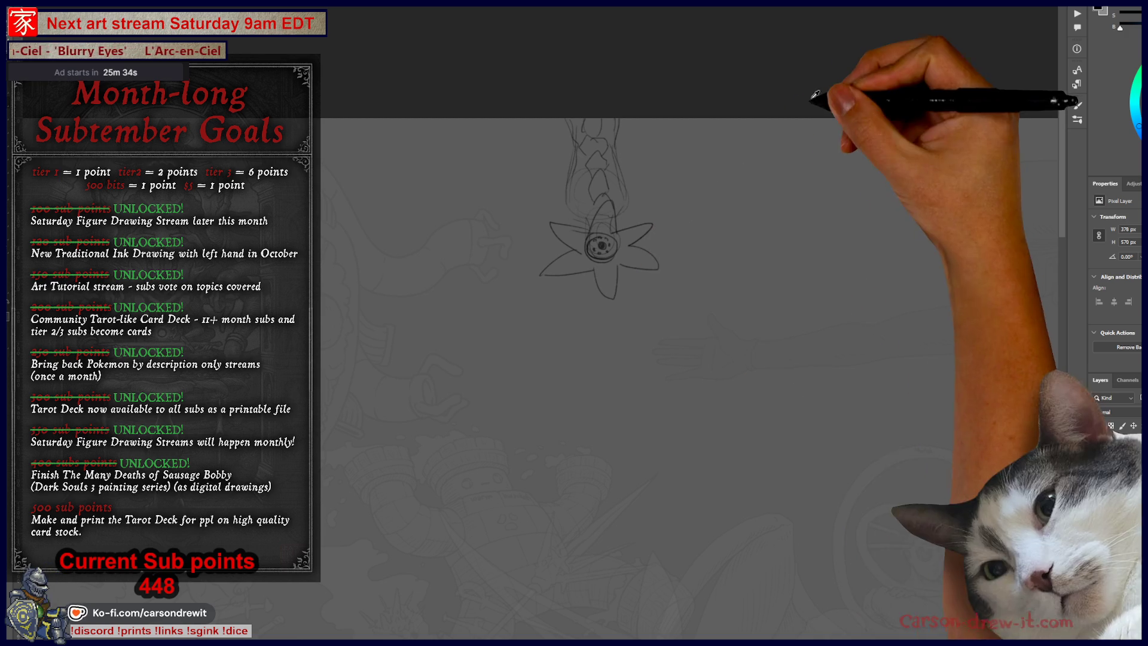
pyautogui.hotkey('ctrl', '+')
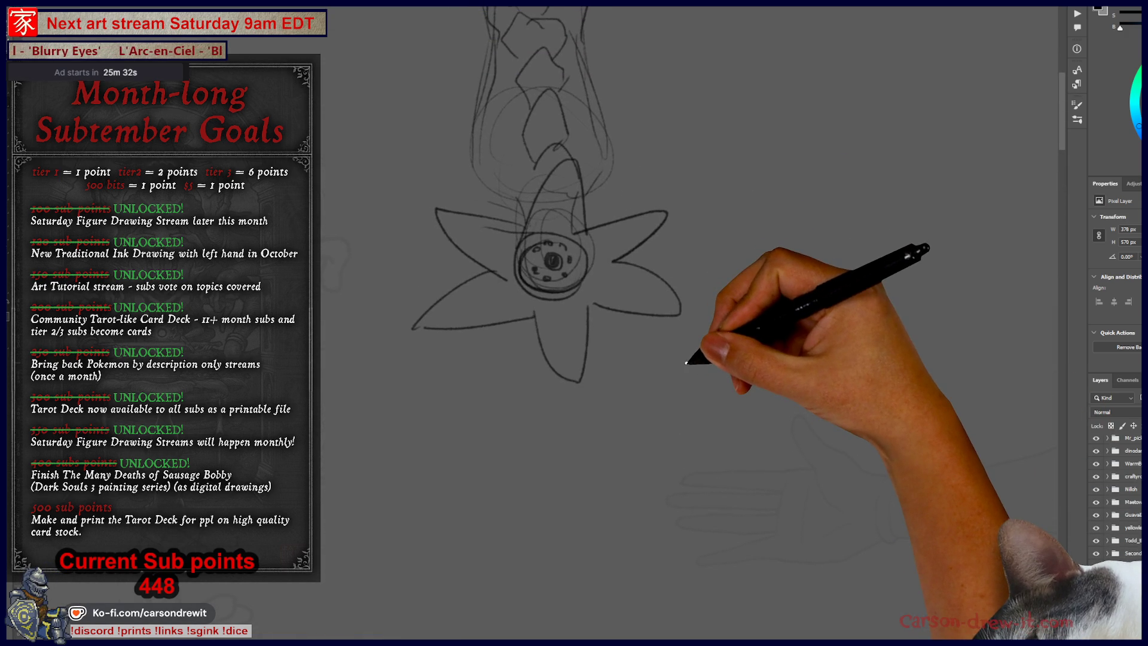
# Sketch an arc, down lines and leaf shapes around the flower, then undo the stray arc
pyautogui.hotkey('ctrl', '-')
pyautogui.moveTo(647, 394); pyautogui.dragTo(599, 412)
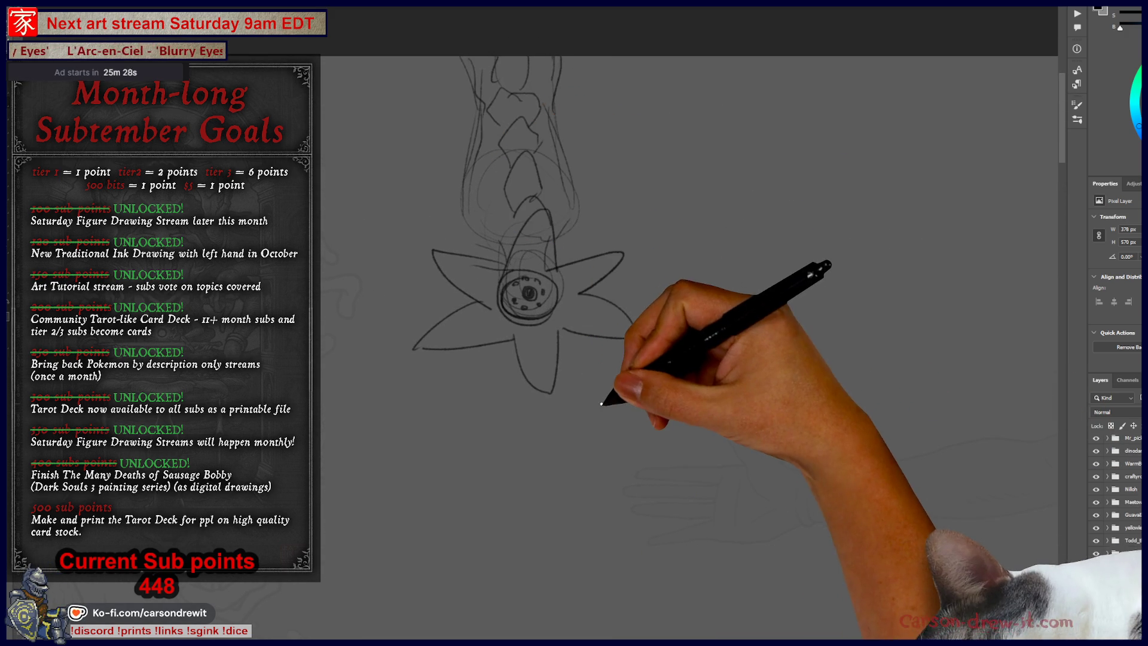
pyautogui.moveTo(602, 403); pyautogui.dragTo(632, 409)
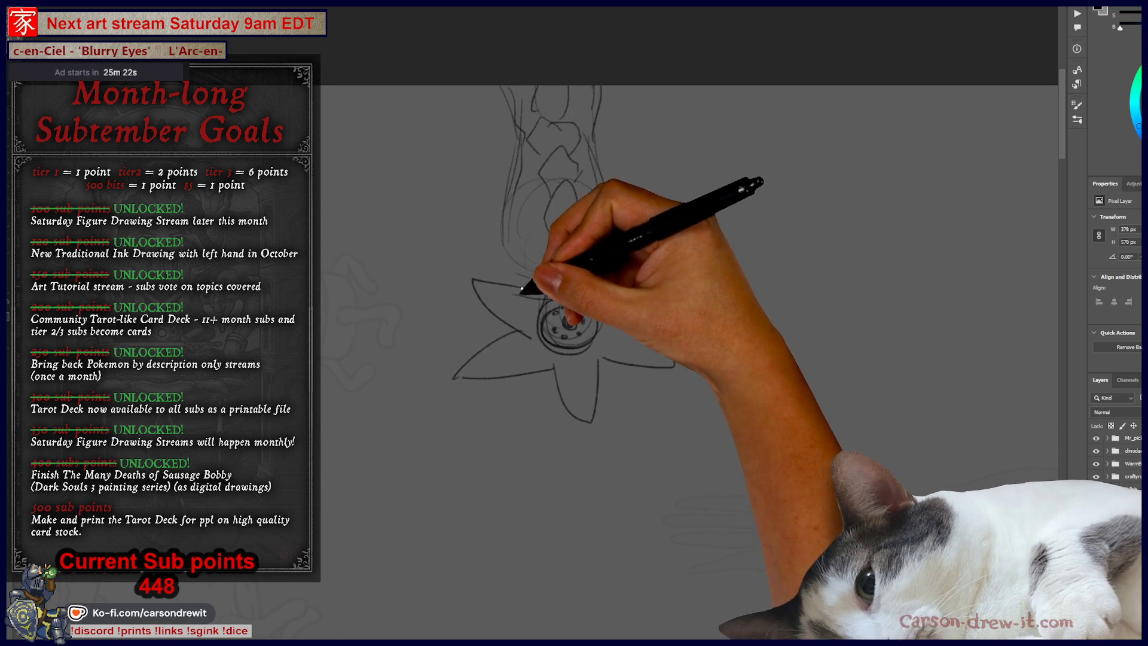
pyautogui.moveTo(366, 444)
pyautogui.mouseDown()
pyautogui.moveTo(418, 419)
pyautogui.moveTo(397, 461)
pyautogui.moveTo(424, 481)
pyautogui.mouseUp()
pyautogui.moveTo(428, 421); pyautogui.dragTo(460, 470)
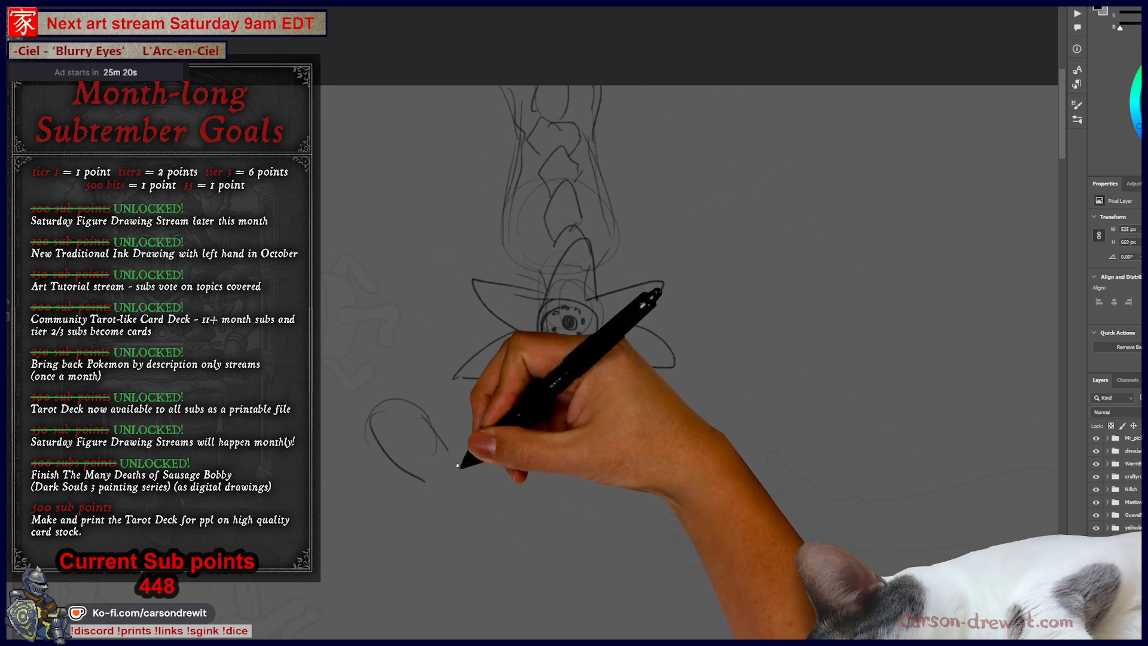
pyautogui.moveTo(645, 444)
pyautogui.mouseDown()
pyautogui.moveTo(688, 393)
pyautogui.moveTo(717, 407)
pyautogui.moveTo(681, 433)
pyautogui.moveTo(703, 414)
pyautogui.mouseUp()
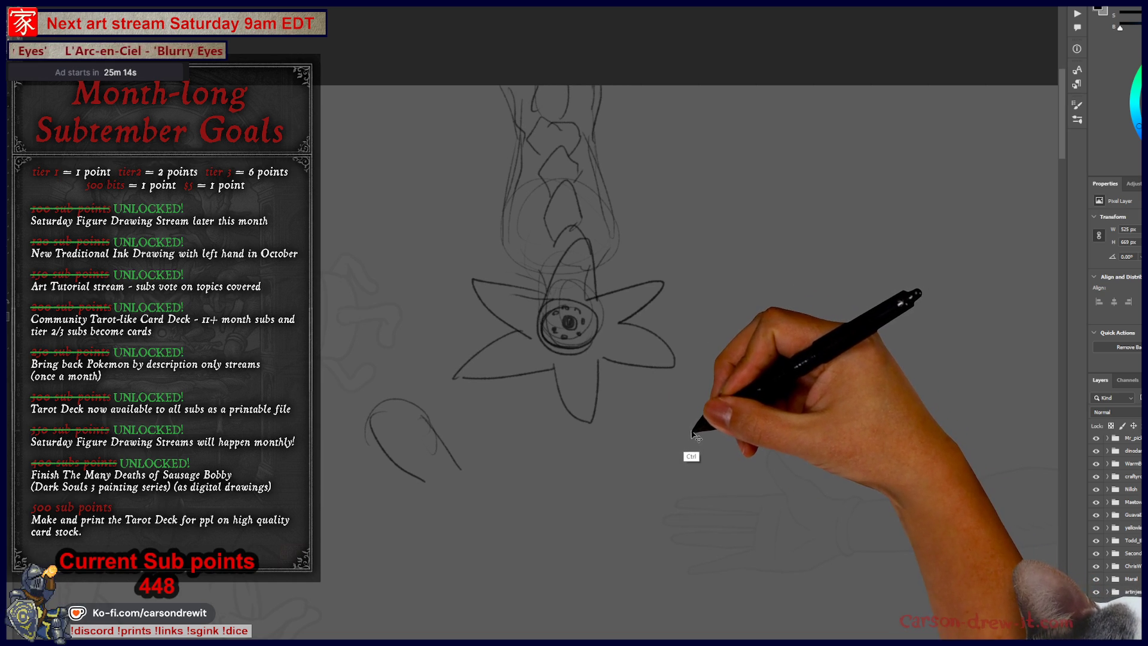
pyautogui.hotkey('ctrl', 'z')
# Draw a round head outline, long body contours and a foot reaching down-left, right of the flower
pyautogui.moveTo(866, 188)
pyautogui.mouseDown()
pyautogui.moveTo(823, 244)
pyautogui.moveTo(852, 239)
pyautogui.moveTo(843, 287)
pyautogui.mouseUp()
pyautogui.moveTo(861, 221)
pyautogui.mouseDown()
pyautogui.moveTo(872, 287)
pyautogui.moveTo(820, 372)
pyautogui.mouseUp()
pyautogui.moveTo(873, 290); pyautogui.dragTo(824, 431)
pyautogui.moveTo(820, 372)
pyautogui.mouseDown()
pyautogui.moveTo(816, 406)
pyautogui.moveTo(778, 441)
pyautogui.moveTo(818, 471)
pyautogui.moveTo(690, 447)
pyautogui.moveTo(632, 466)
pyautogui.moveTo(682, 442)
pyautogui.mouseUp()
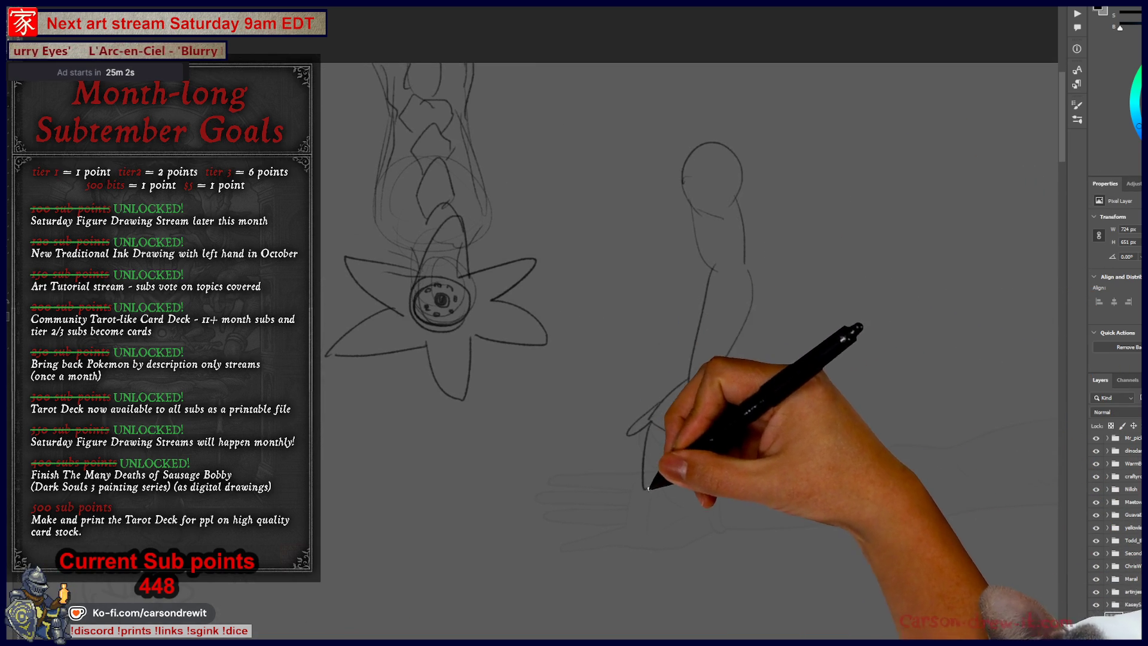
# Extend the foot stroke and sketch arm lines, an elbow oval and rounded fists on both flower sides
pyautogui.moveTo(649, 424); pyautogui.dragTo(642, 487)
pyautogui.moveTo(651, 214)
pyautogui.mouseDown()
pyautogui.moveTo(637, 271)
pyautogui.moveTo(669, 238)
pyautogui.moveTo(716, 342)
pyautogui.mouseUp()
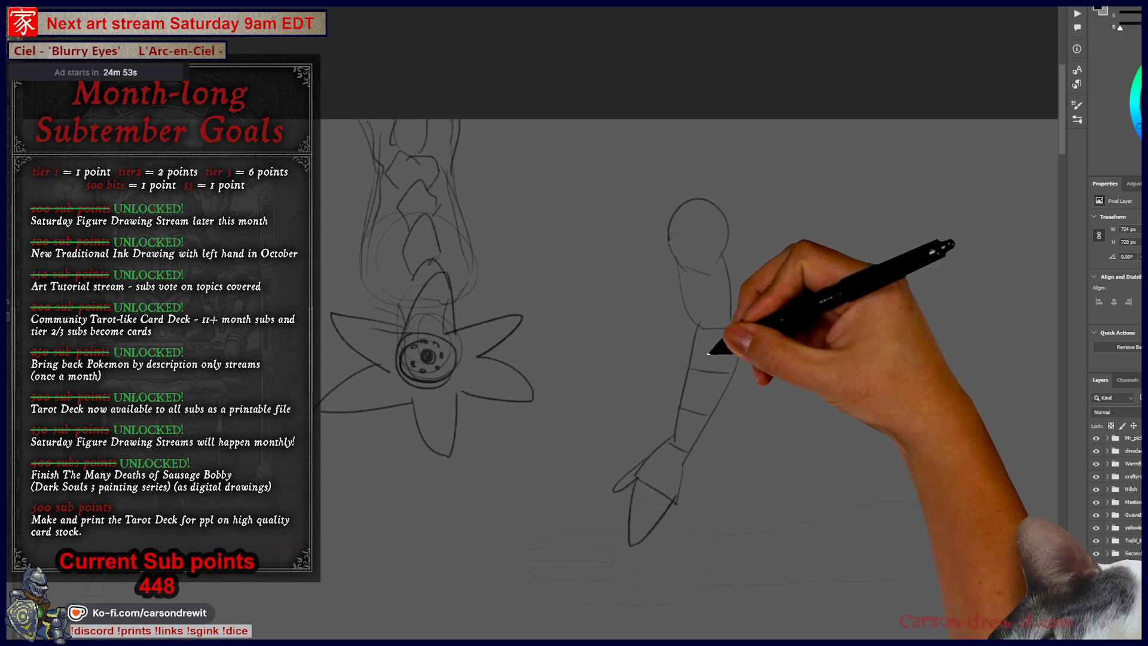
pyautogui.moveTo(700, 329); pyautogui.dragTo(744, 355)
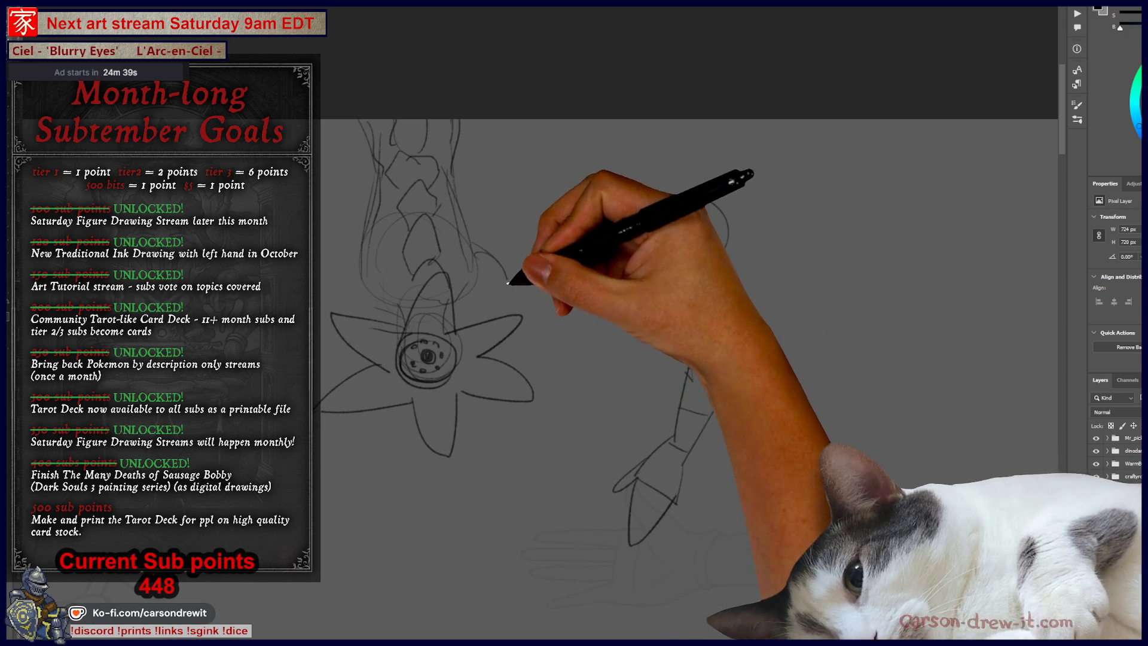
pyautogui.moveTo(540, 370)
pyautogui.mouseDown()
pyautogui.moveTo(538, 354)
pyautogui.moveTo(579, 333)
pyautogui.moveTo(561, 394)
pyautogui.moveTo(583, 384)
pyautogui.moveTo(568, 369)
pyautogui.mouseUp()
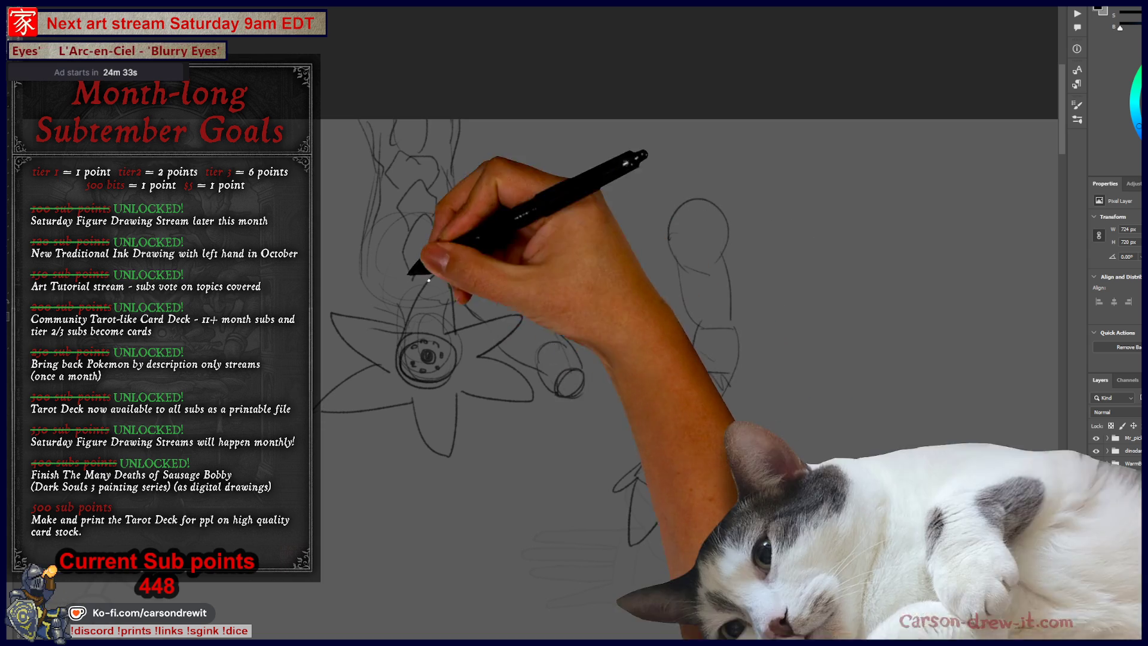
pyautogui.moveTo(333, 333)
pyautogui.mouseDown()
pyautogui.moveTo(290, 394)
pyautogui.moveTo(316, 358)
pyautogui.moveTo(323, 367)
pyautogui.mouseUp()
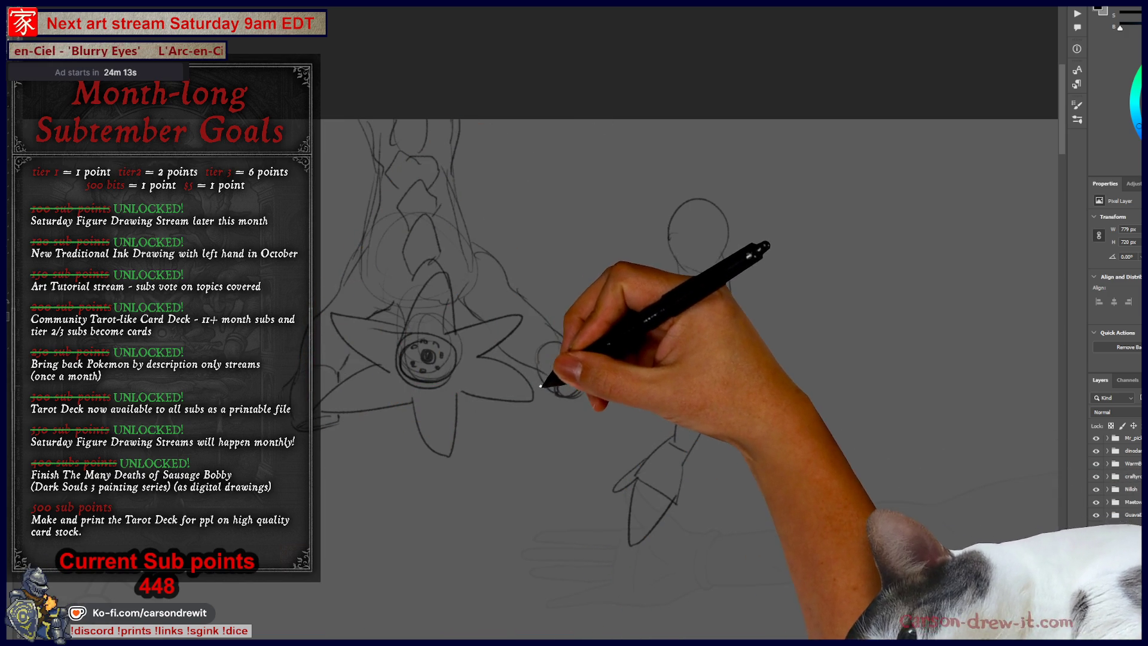
pyautogui.moveTo(566, 447); pyautogui.dragTo(597, 395)
pyautogui.moveTo(590, 441); pyautogui.dragTo(591, 446)
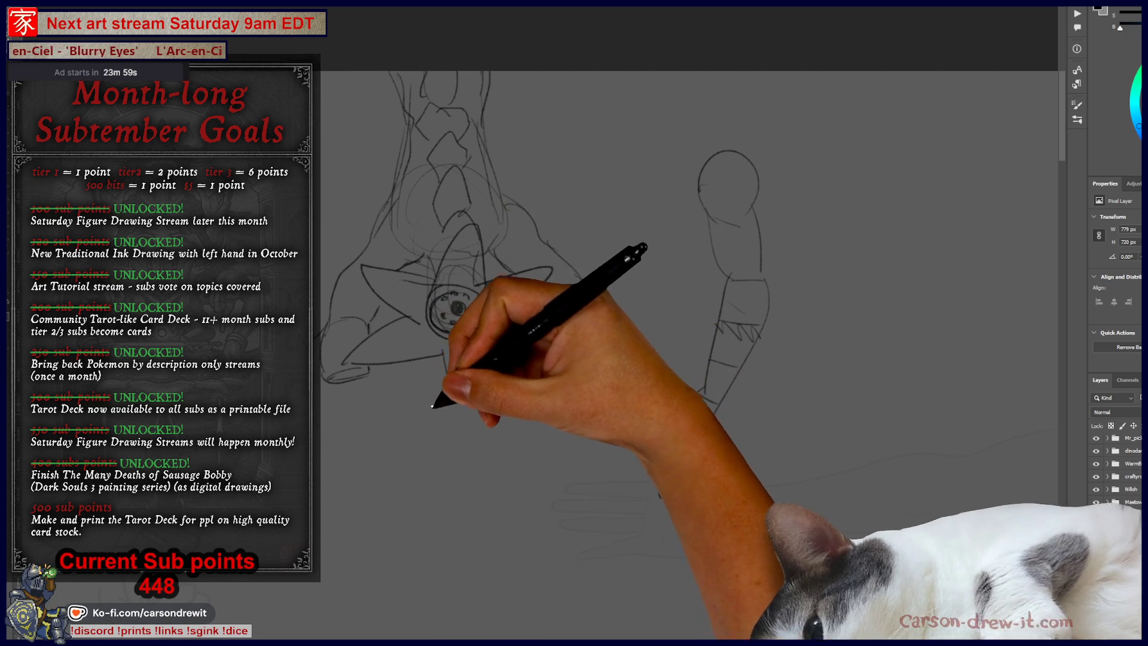
# Close the forearm's pointed end, then circle the eye and sketch star-shaped petals around it
pyautogui.moveTo(687, 442); pyautogui.dragTo(661, 496)
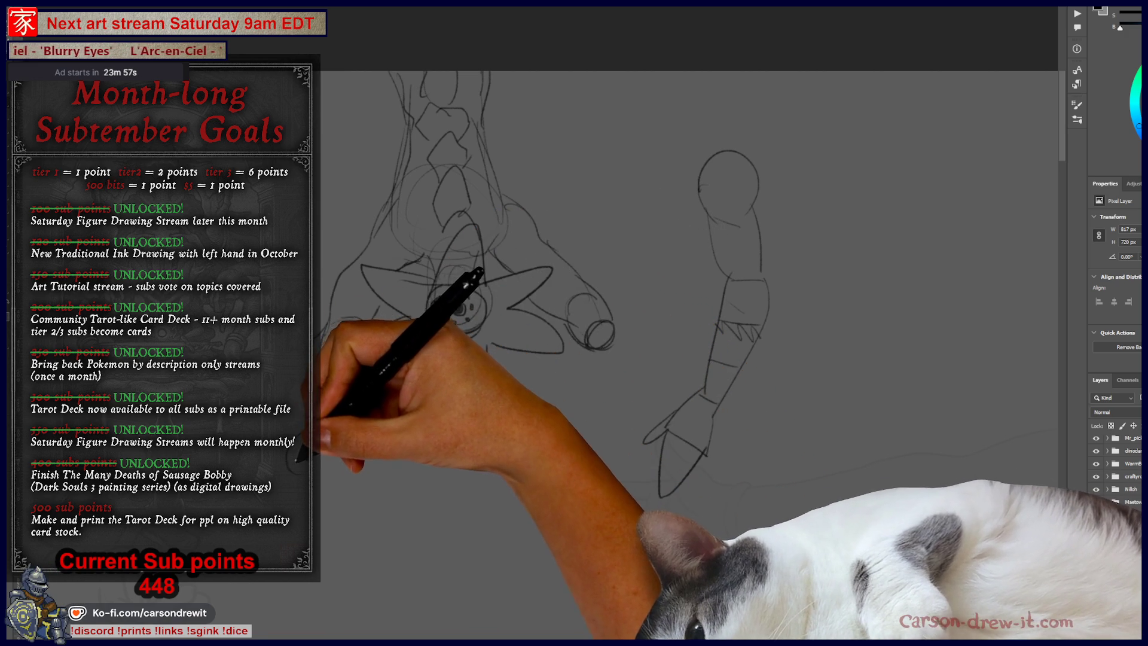
pyautogui.moveTo(353, 443); pyautogui.dragTo(357, 460)
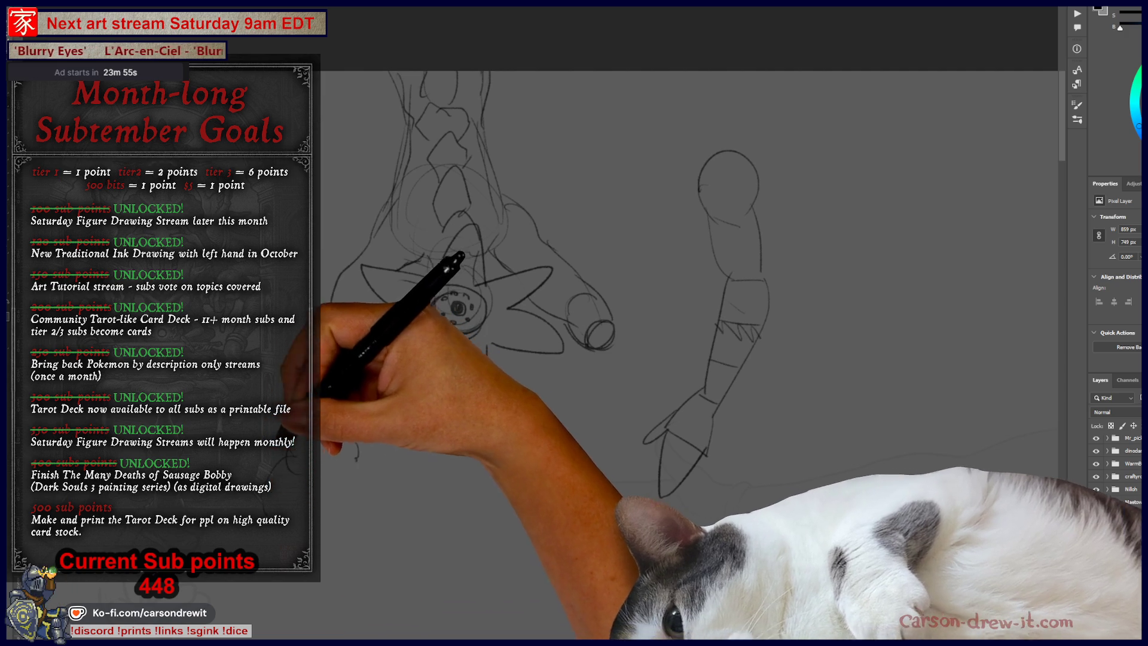
pyautogui.moveTo(442, 293); pyautogui.dragTo(461, 292)
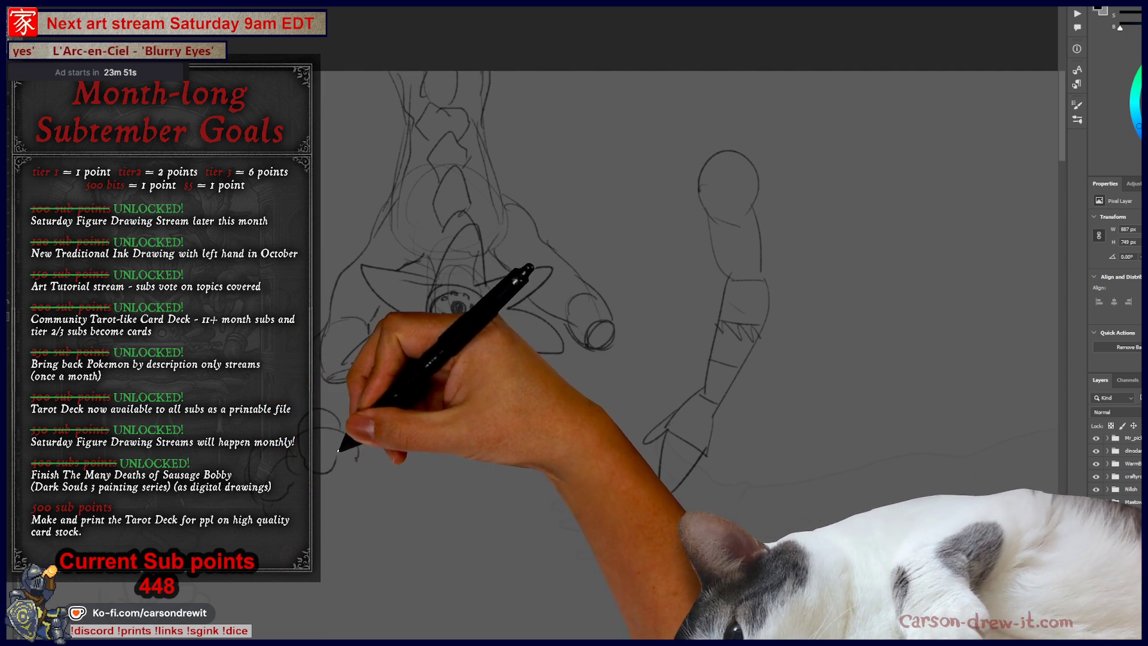
pyautogui.moveTo(398, 313)
pyautogui.mouseDown()
pyautogui.moveTo(448, 326)
pyautogui.moveTo(491, 314)
pyautogui.mouseUp()
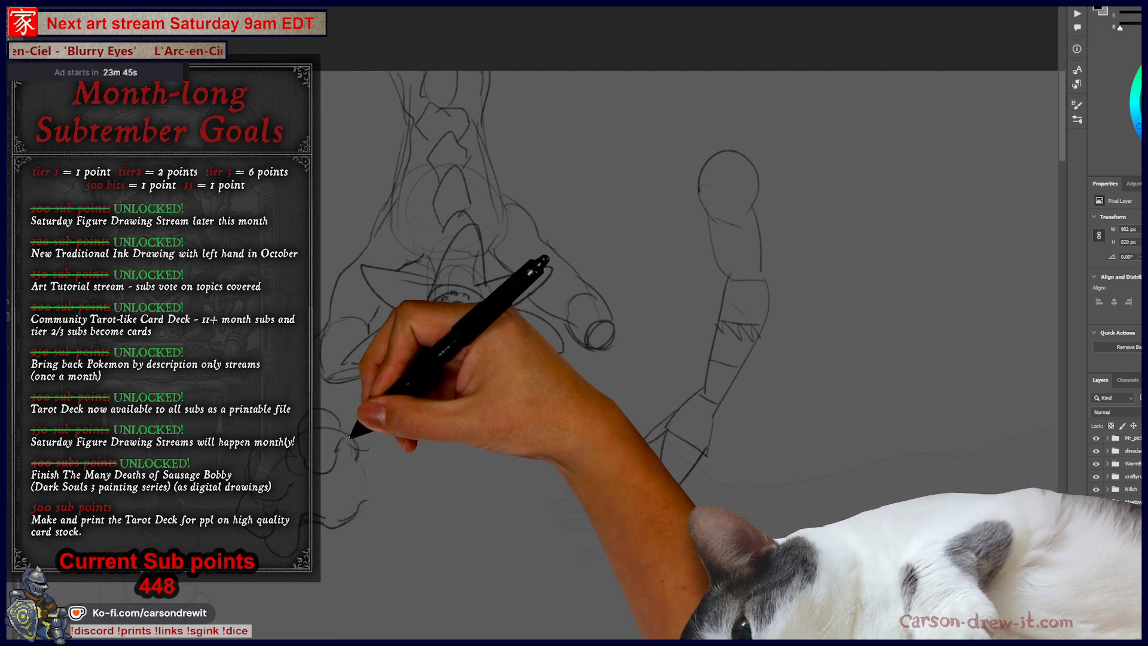
# Outline both fists and the arm's zigzag cuff, then darken the left fist's knuckles
pyautogui.moveTo(395, 473)
pyautogui.mouseDown()
pyautogui.moveTo(380, 474)
pyautogui.moveTo(390, 474)
pyautogui.moveTo(384, 431)
pyautogui.moveTo(374, 448)
pyautogui.mouseUp()
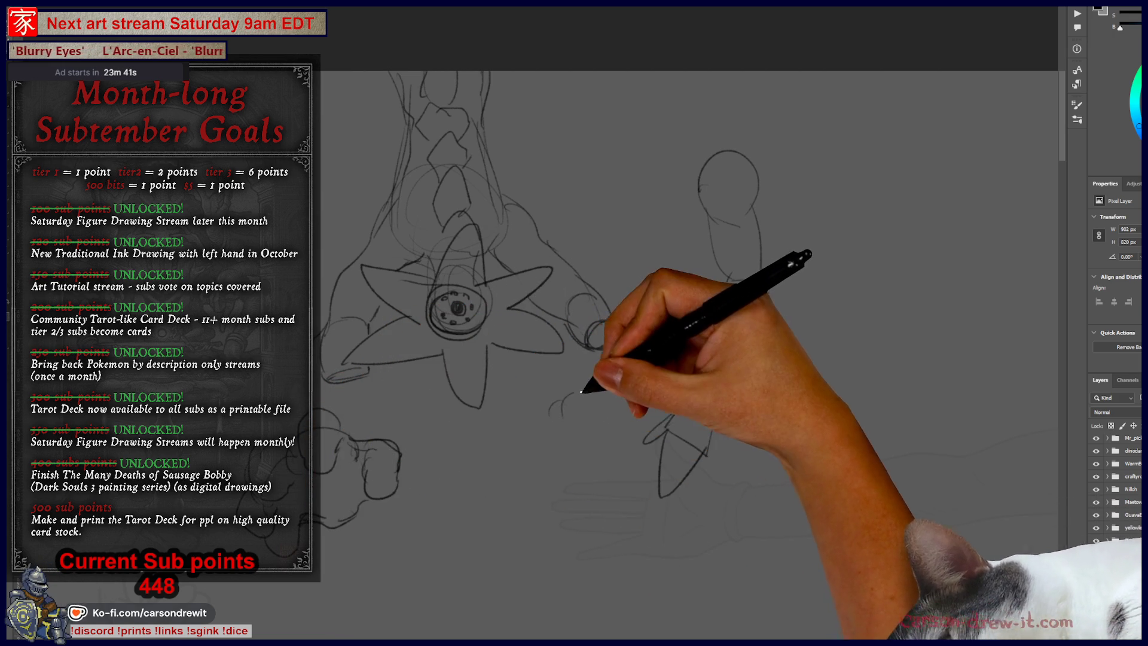
pyautogui.moveTo(559, 401)
pyautogui.mouseDown()
pyautogui.moveTo(541, 443)
pyautogui.moveTo(556, 485)
pyautogui.moveTo(577, 455)
pyautogui.moveTo(571, 404)
pyautogui.moveTo(595, 385)
pyautogui.moveTo(635, 436)
pyautogui.mouseUp()
pyautogui.moveTo(725, 278)
pyautogui.mouseDown()
pyautogui.moveTo(715, 359)
pyautogui.moveTo(763, 334)
pyautogui.moveTo(682, 419)
pyautogui.moveTo(669, 475)
pyautogui.mouseUp()
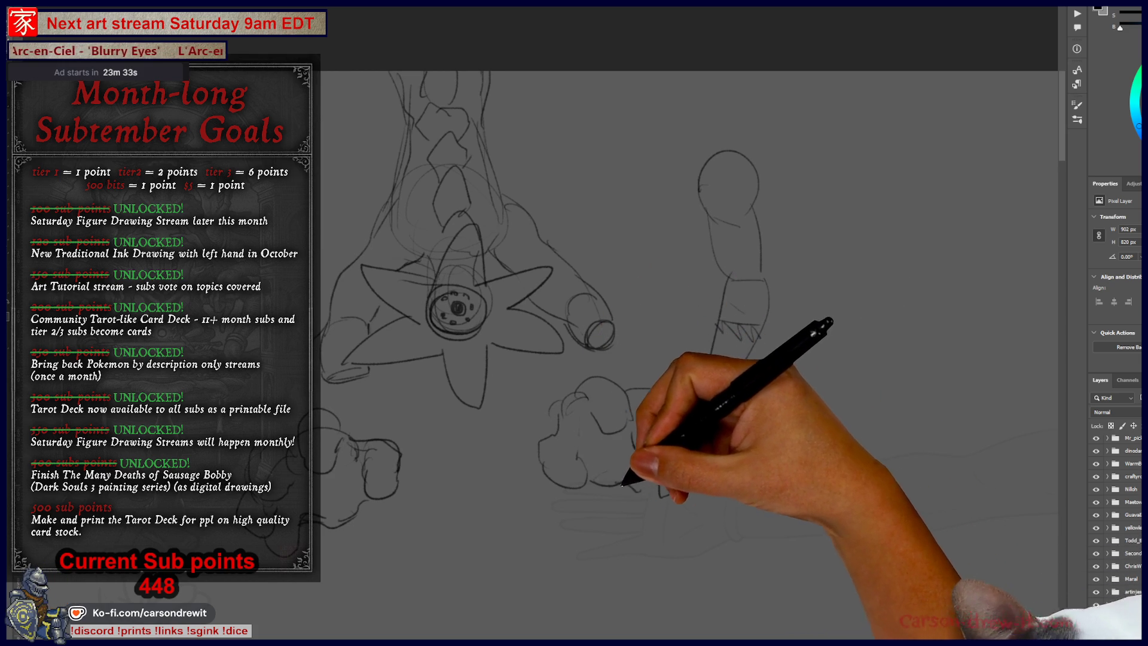
pyautogui.moveTo(615, 526); pyautogui.dragTo(653, 448)
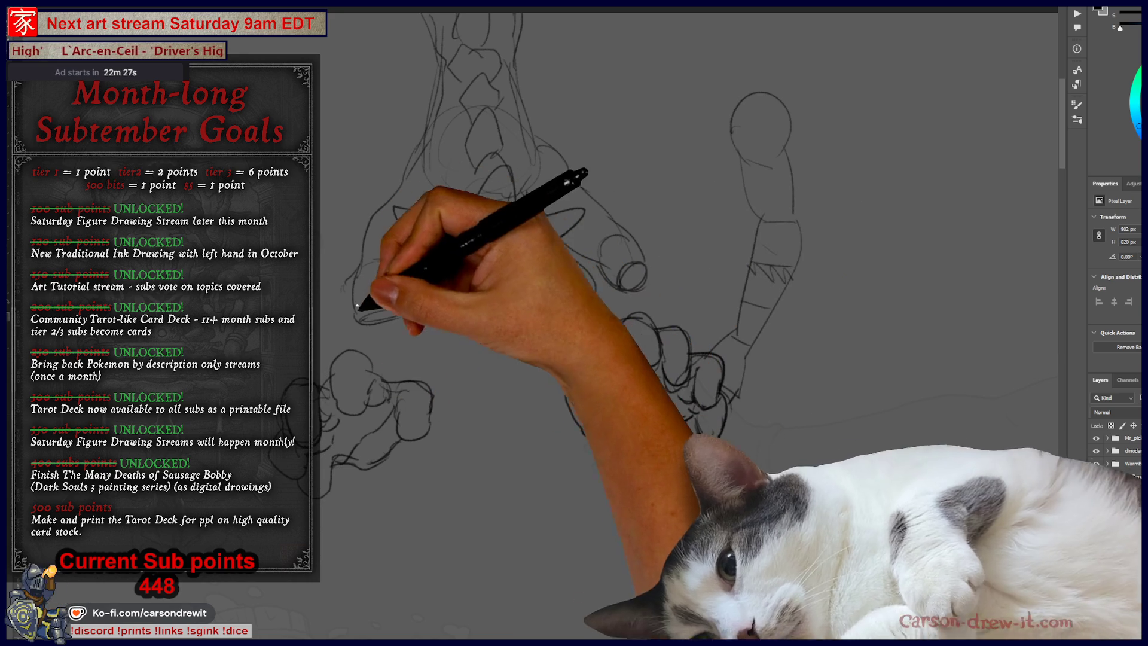
pyautogui.moveTo(330, 381)
pyautogui.mouseDown()
pyautogui.moveTo(367, 361)
pyautogui.moveTo(379, 392)
pyautogui.moveTo(378, 373)
pyautogui.mouseUp()
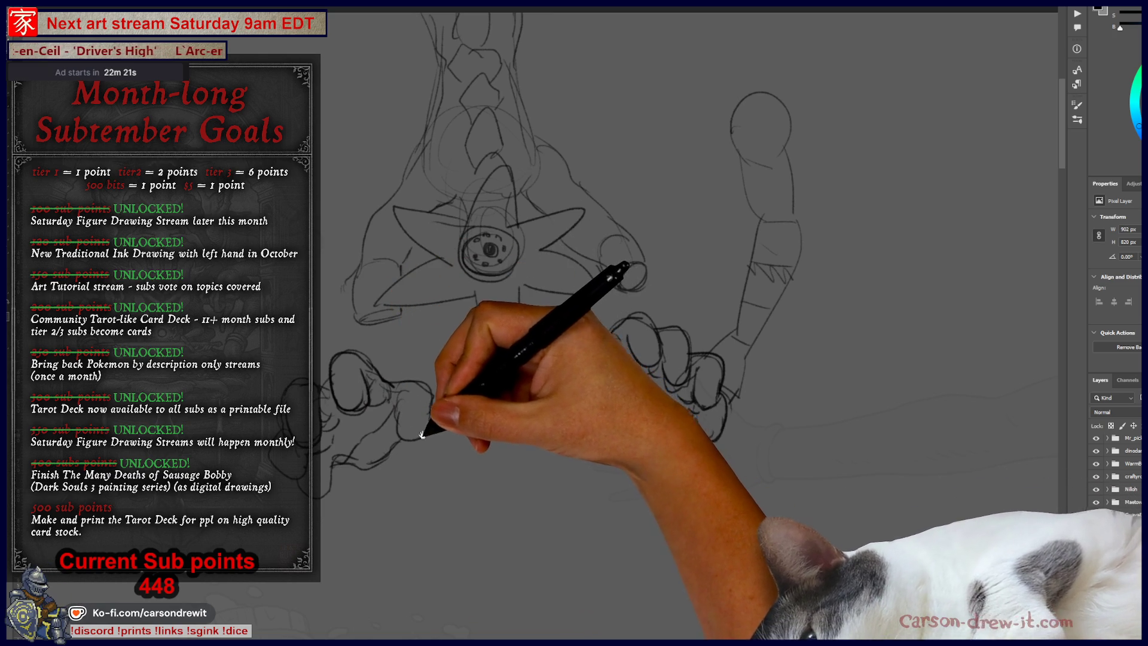
# Undo the small side figure, then letter BONGO on the canvas and undo it too
pyautogui.moveTo(383, 469); pyautogui.dragTo(349, 520)
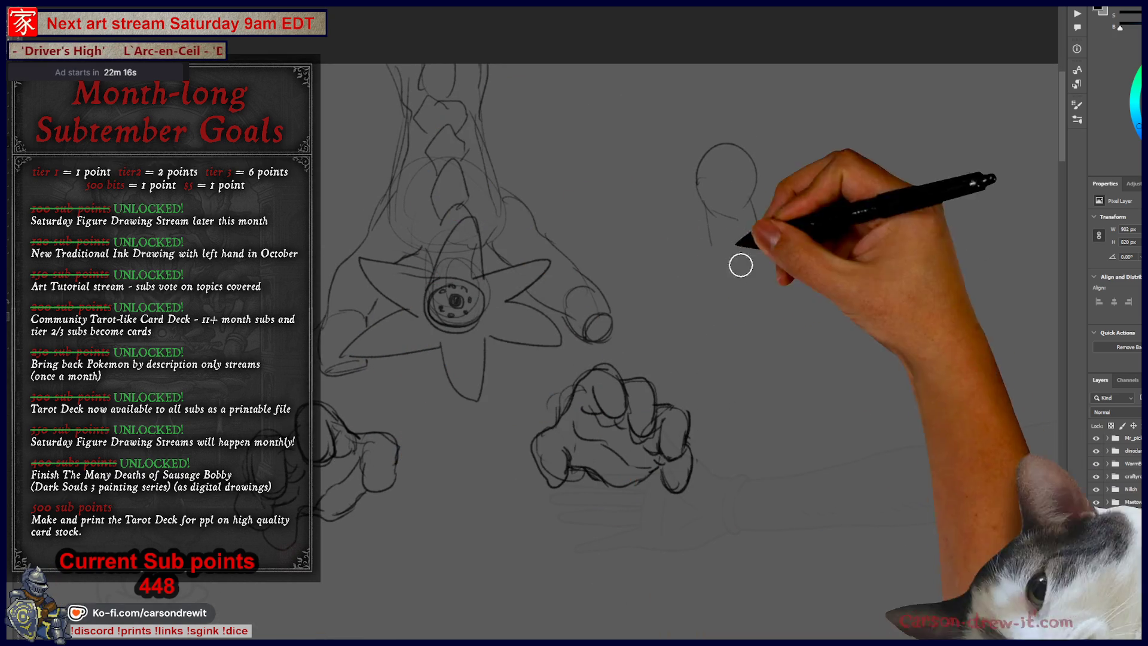
pyautogui.hotkey('ctrl', 'z')
pyautogui.moveTo(675, 232)
pyautogui.mouseDown()
pyautogui.moveTo(719, 278)
pyautogui.moveTo(688, 239)
pyautogui.moveTo(774, 243)
pyautogui.mouseUp()
pyautogui.moveTo(701, 277)
pyautogui.mouseDown()
pyautogui.moveTo(708, 290)
pyautogui.moveTo(813, 275)
pyautogui.moveTo(774, 315)
pyautogui.mouseUp()
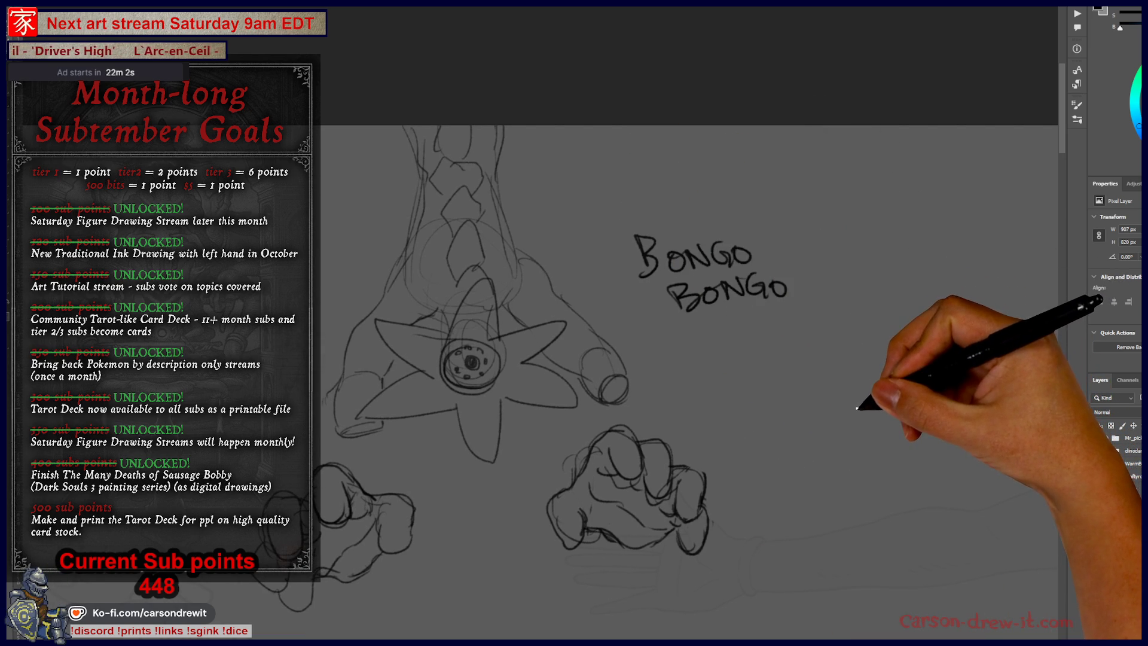
pyautogui.moveTo(830, 410); pyautogui.dragTo(824, 393)
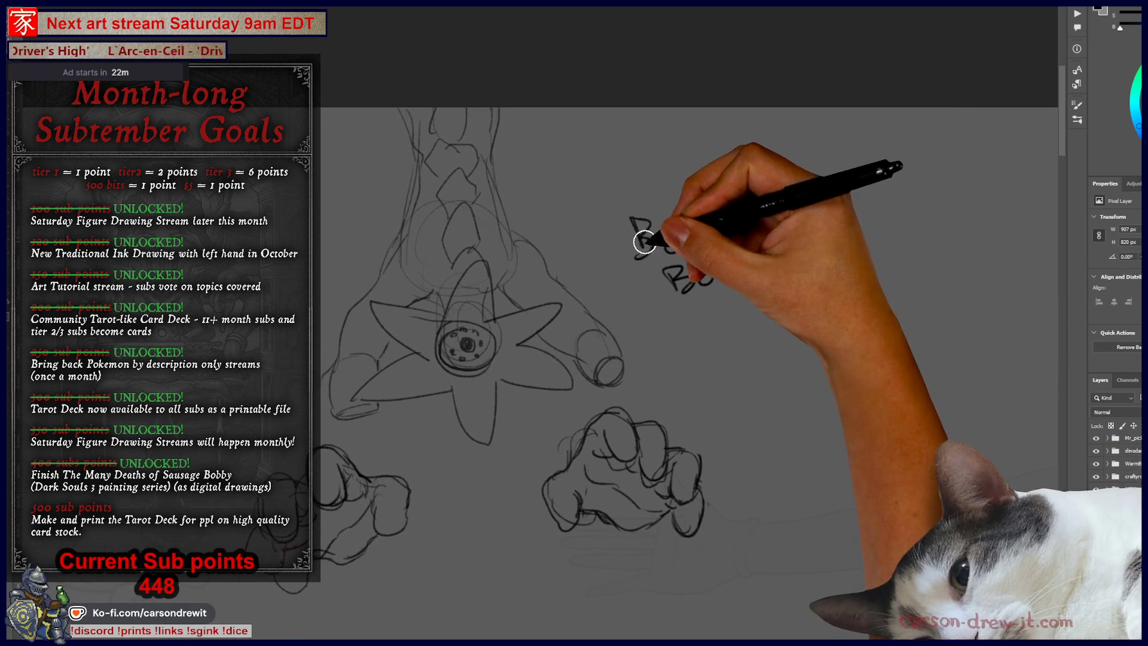
pyautogui.hotkey('ctrl', 'z')
pyautogui.hotkey('ctrl', 'z')
pyautogui.hotkey('ctrl', 'z')
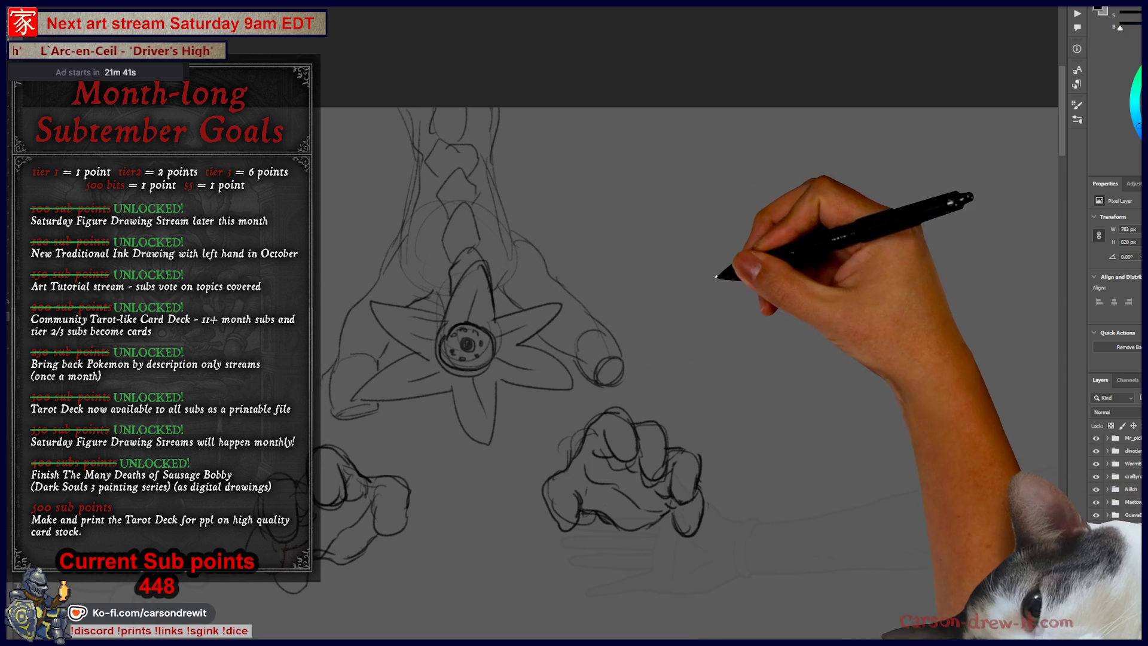
# Doodle a small circle head at upper right with dotted eyes, spiky hair and a jaw
pyautogui.moveTo(781, 266); pyautogui.dragTo(795, 275)
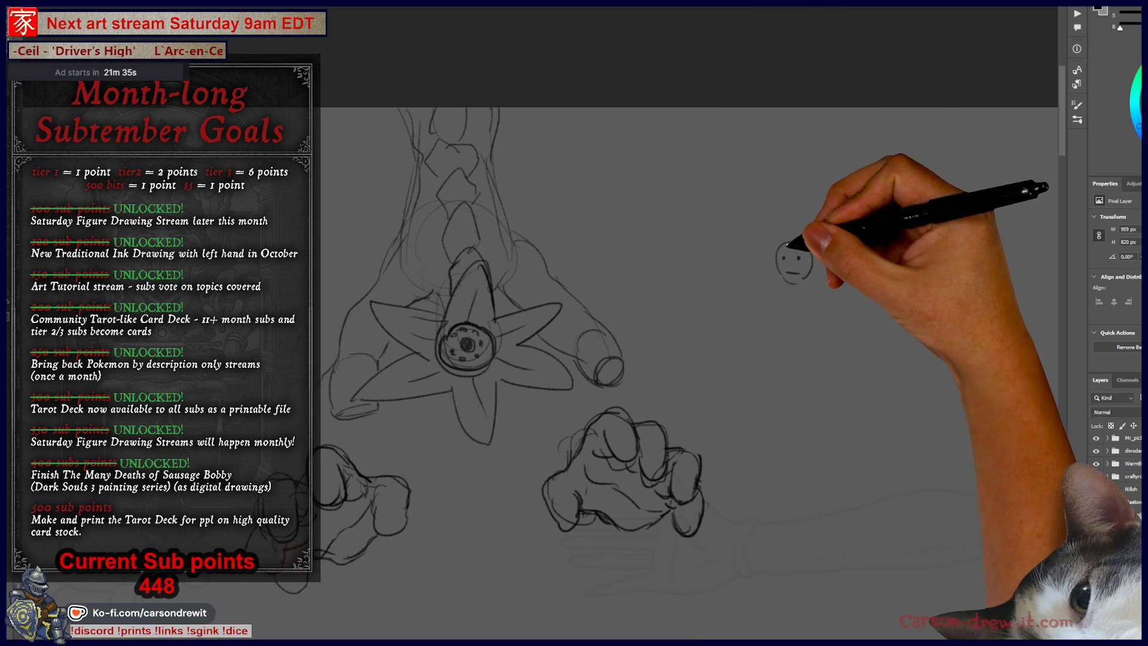
pyautogui.moveTo(771, 258); pyautogui.dragTo(797, 250)
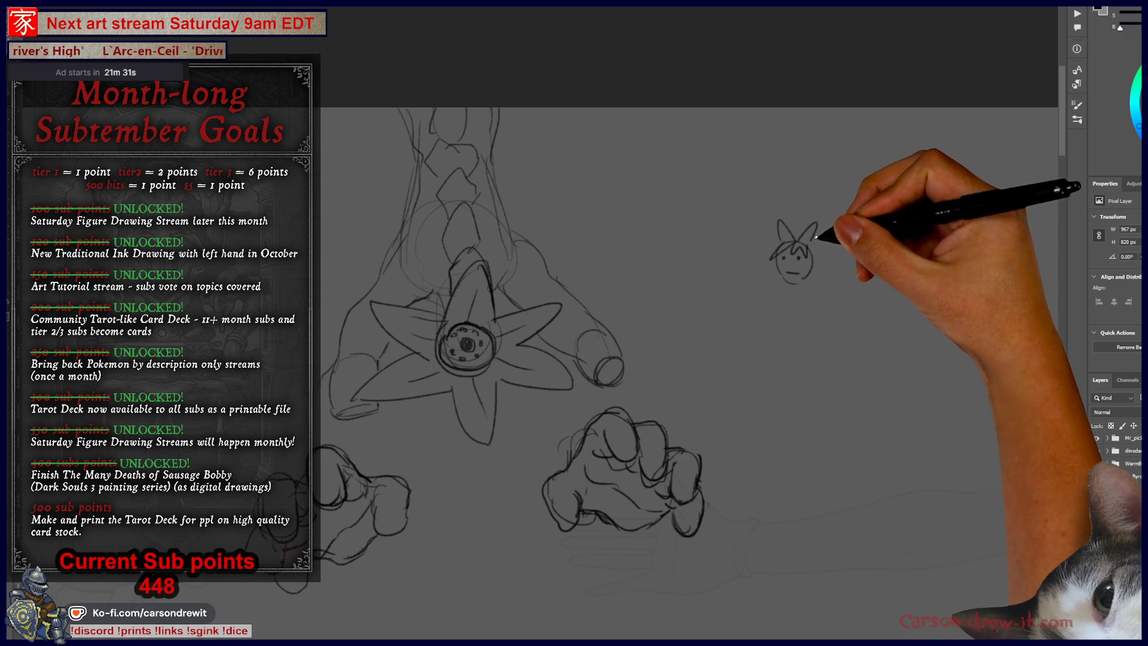
pyautogui.moveTo(766, 261); pyautogui.dragTo(812, 262)
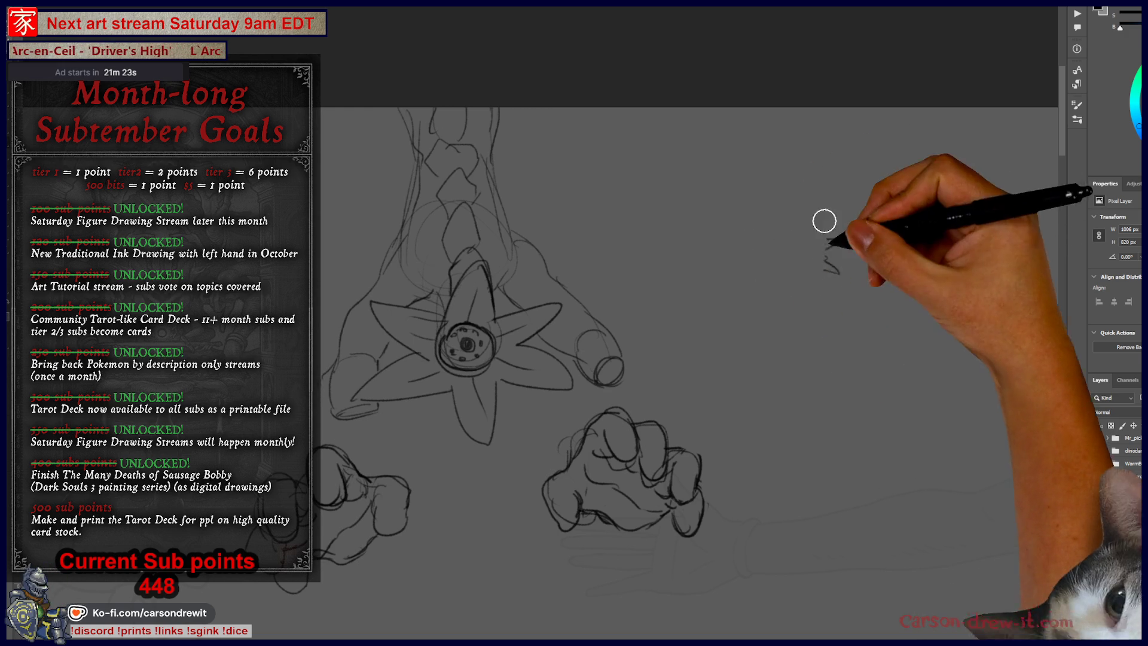
pyautogui.moveTo(872, 322); pyautogui.dragTo(814, 333)
pyautogui.hotkey('ctrl', 'z')
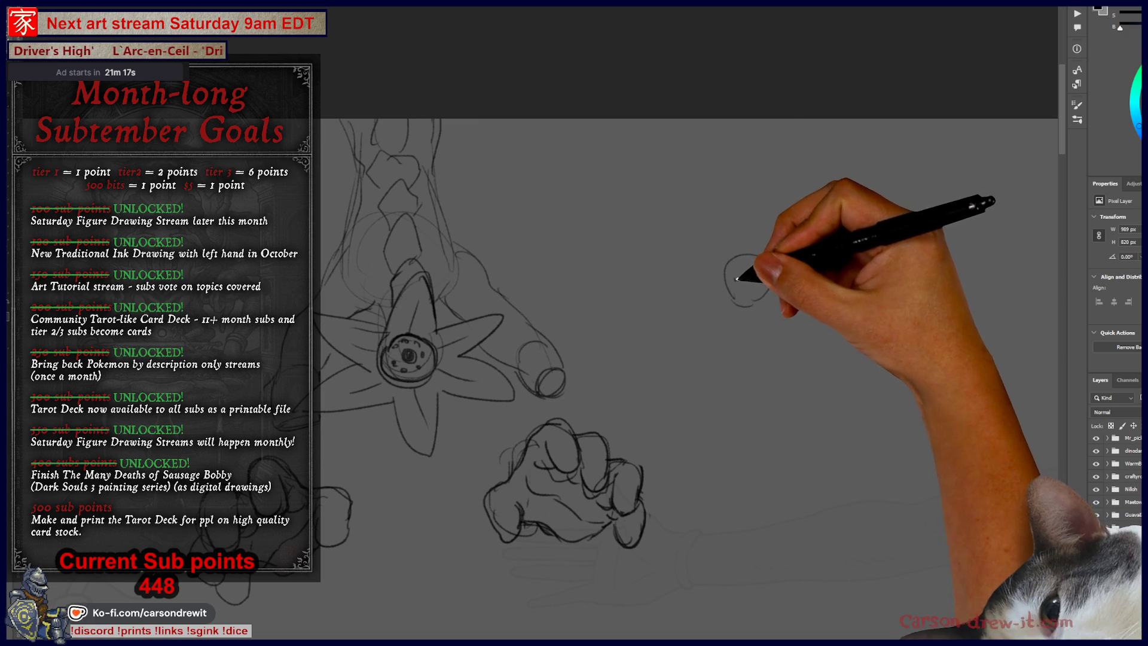
pyautogui.click(752, 277)
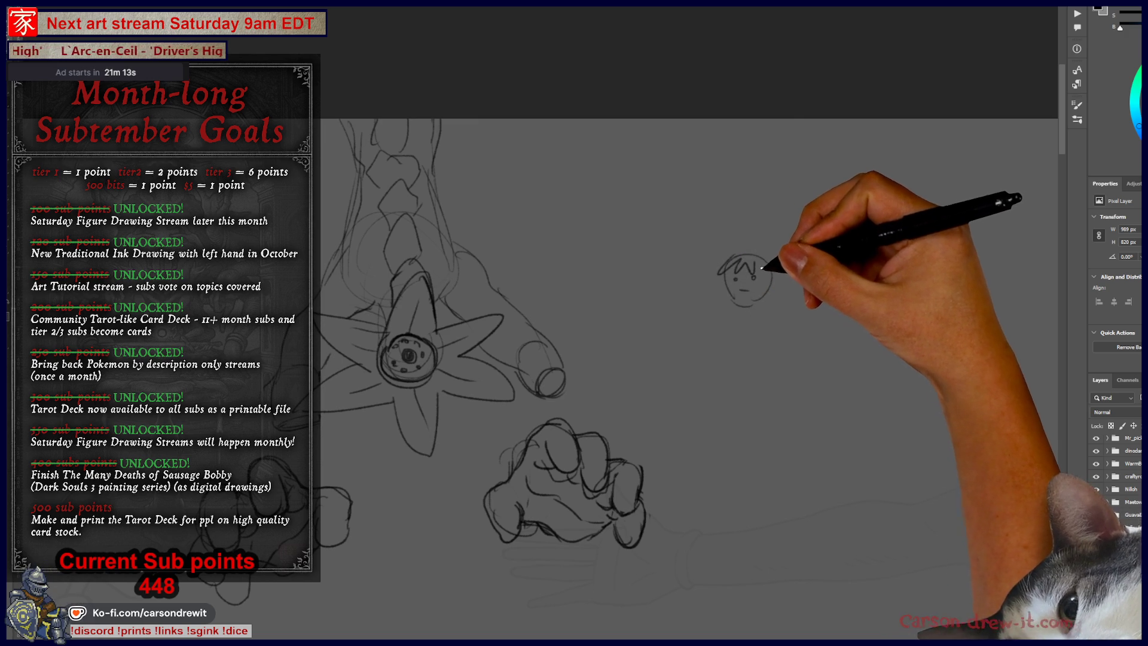
pyautogui.moveTo(745, 251)
pyautogui.mouseDown()
pyautogui.moveTo(770, 251)
pyautogui.moveTo(723, 257)
pyautogui.mouseUp()
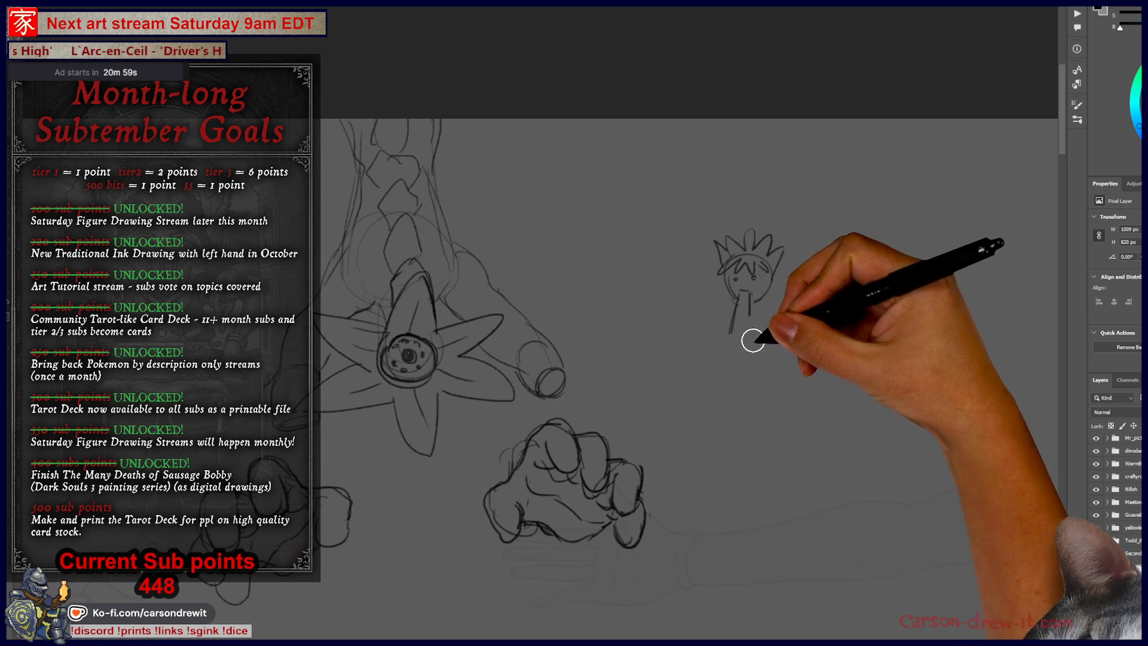
pyautogui.moveTo(744, 297)
pyautogui.mouseDown()
pyautogui.moveTo(748, 333)
pyautogui.moveTo(747, 311)
pyautogui.mouseUp()
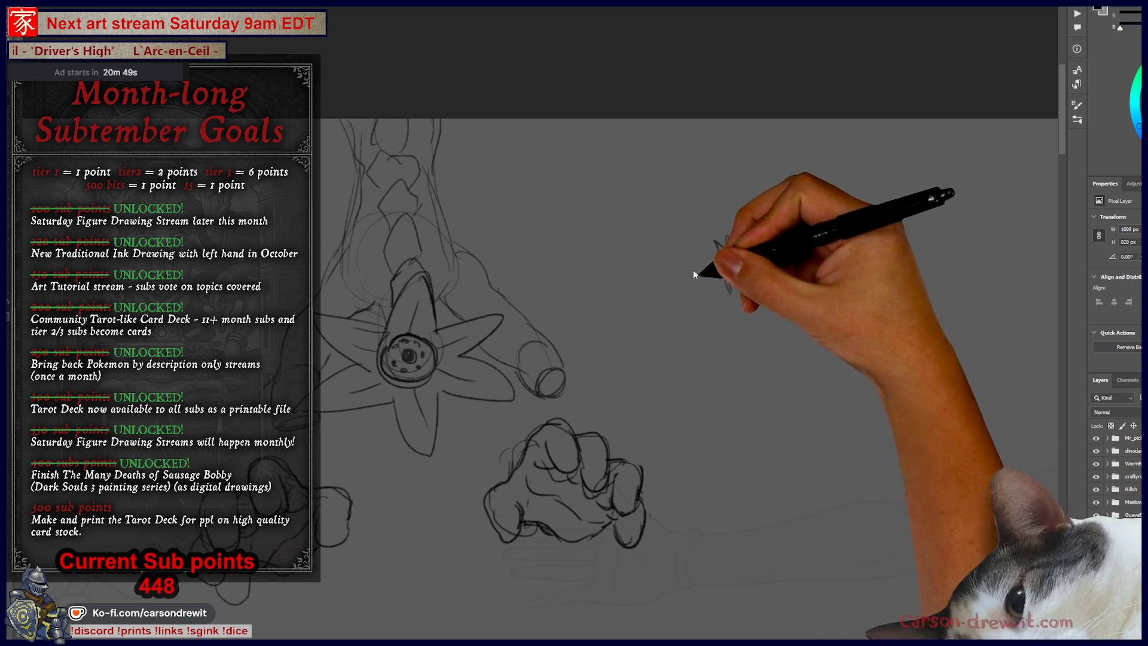
pyautogui.moveTo(723, 290)
pyautogui.mouseDown()
pyautogui.moveTo(771, 275)
pyautogui.moveTo(761, 292)
pyautogui.mouseUp()
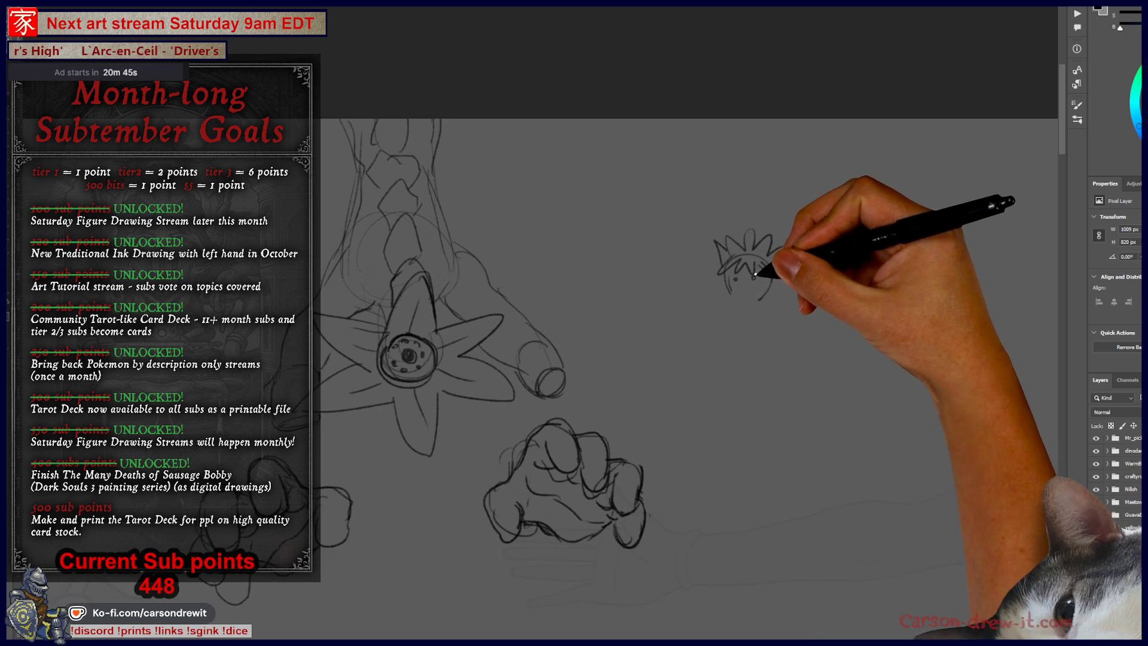
# Undo the head doodle and trace wavy lines along the star's right and top points
pyautogui.hotkey('ctrl', 'z')
pyautogui.hotkey('ctrl', 'z')
pyautogui.hotkey('ctrl', 'z')
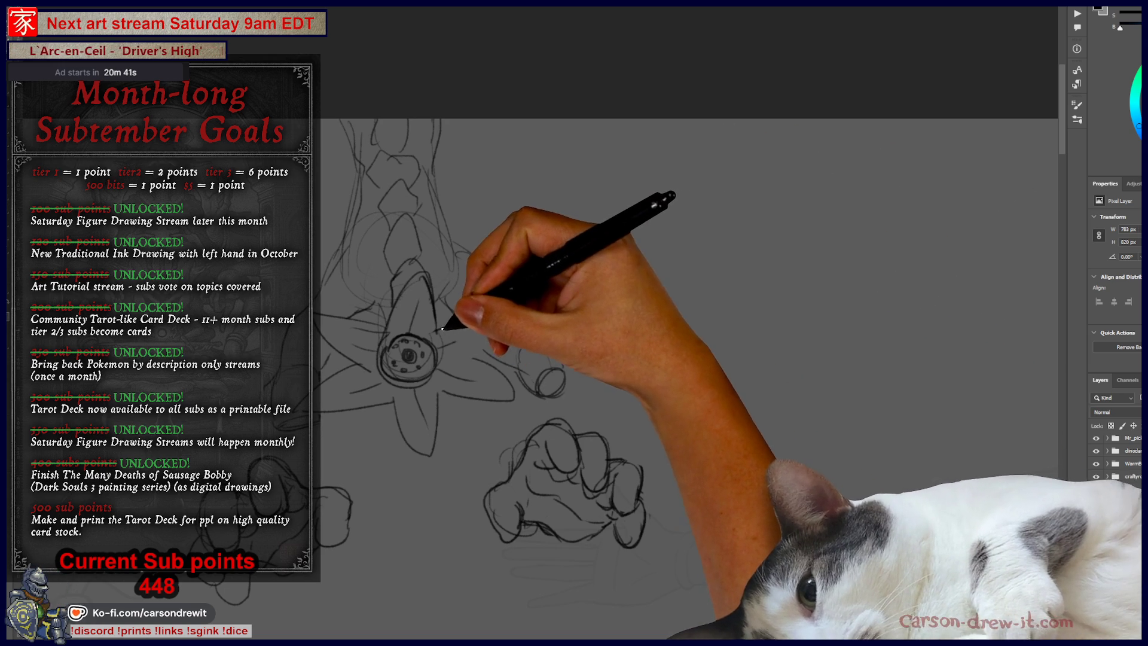
pyautogui.moveTo(462, 326); pyautogui.dragTo(531, 302)
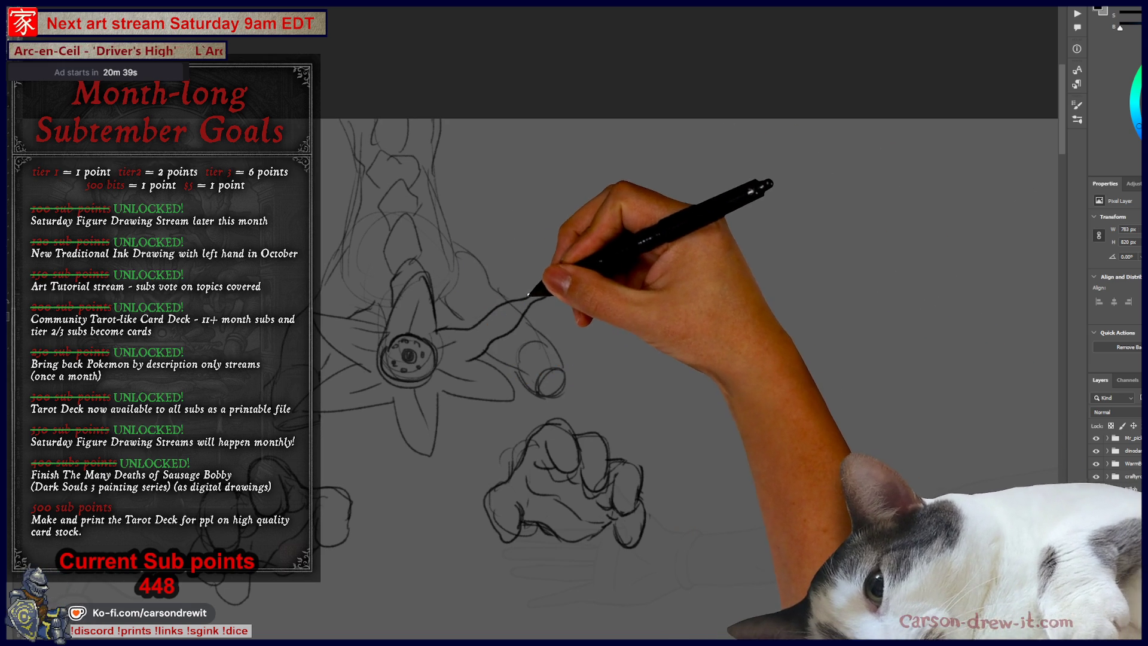
pyautogui.moveTo(433, 272)
pyautogui.mouseDown()
pyautogui.moveTo(439, 242)
pyautogui.moveTo(416, 283)
pyautogui.mouseUp()
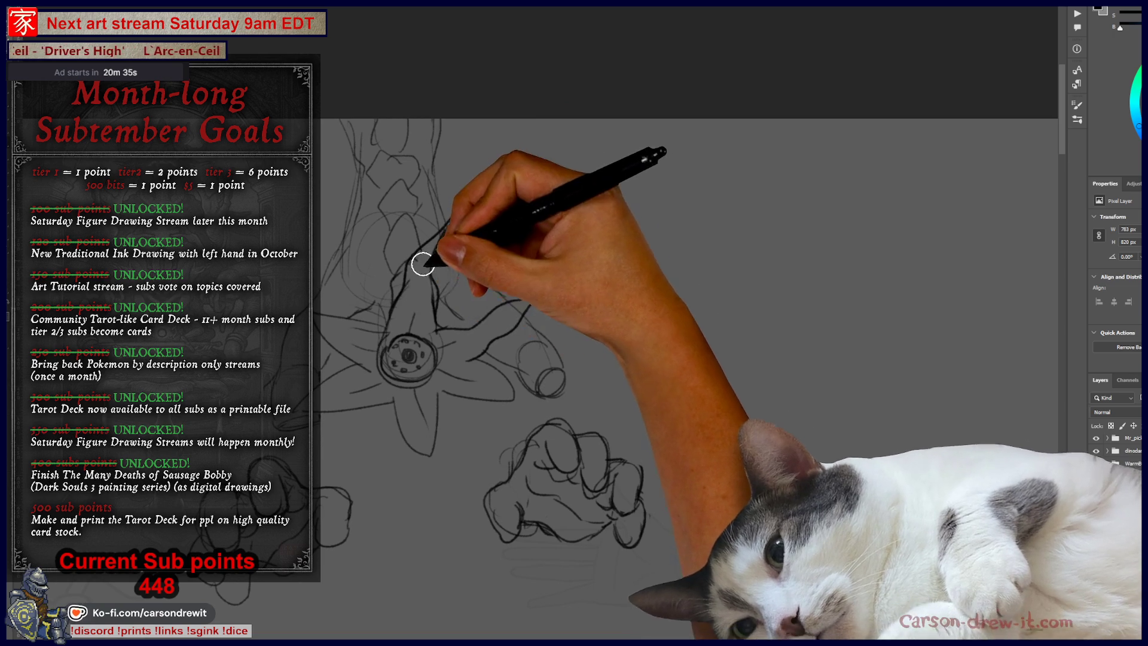
pyautogui.moveTo(553, 281); pyautogui.dragTo(475, 376)
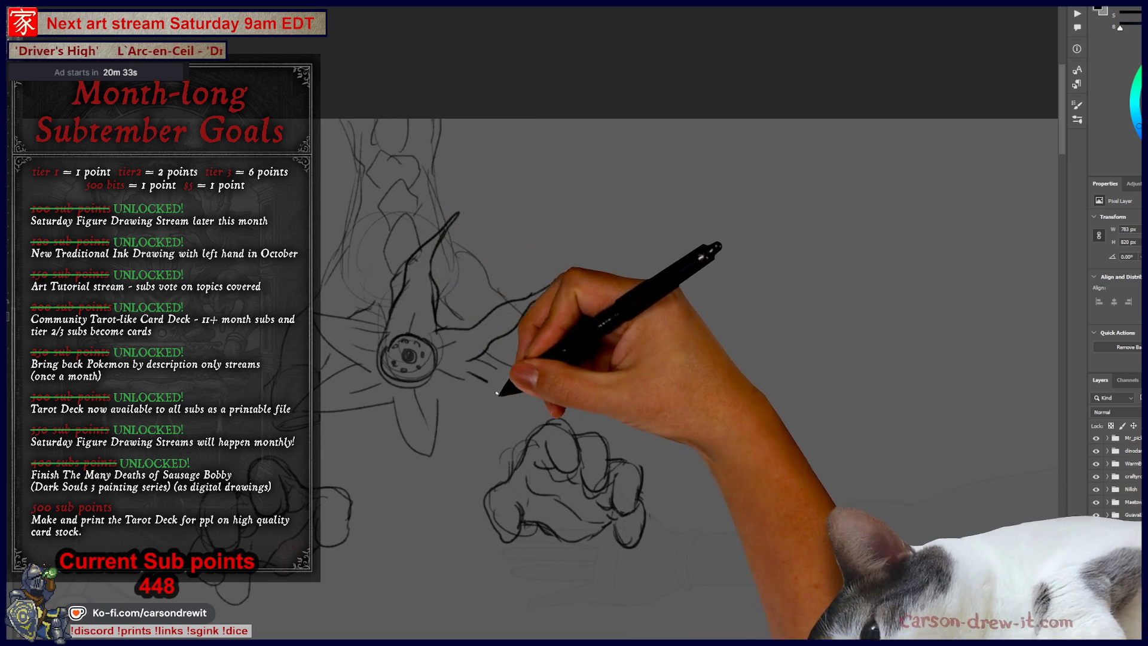
# Add curved petal lines below, left of and over the star, then zoom in on the sketch's top
pyautogui.moveTo(562, 415)
pyautogui.mouseDown()
pyautogui.moveTo(495, 386)
pyautogui.moveTo(423, 487)
pyautogui.moveTo(429, 521)
pyautogui.mouseUp()
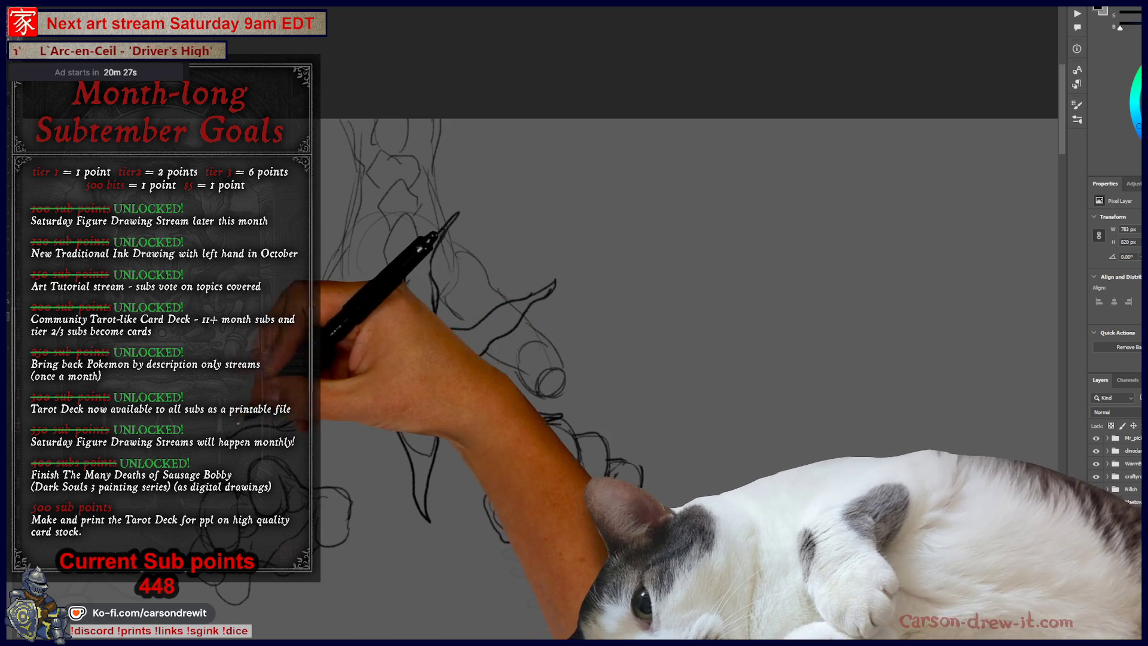
pyautogui.moveTo(389, 383); pyautogui.dragTo(351, 373)
pyautogui.moveTo(384, 313); pyautogui.dragTo(390, 317)
pyautogui.hotkey('ctrl', '+')
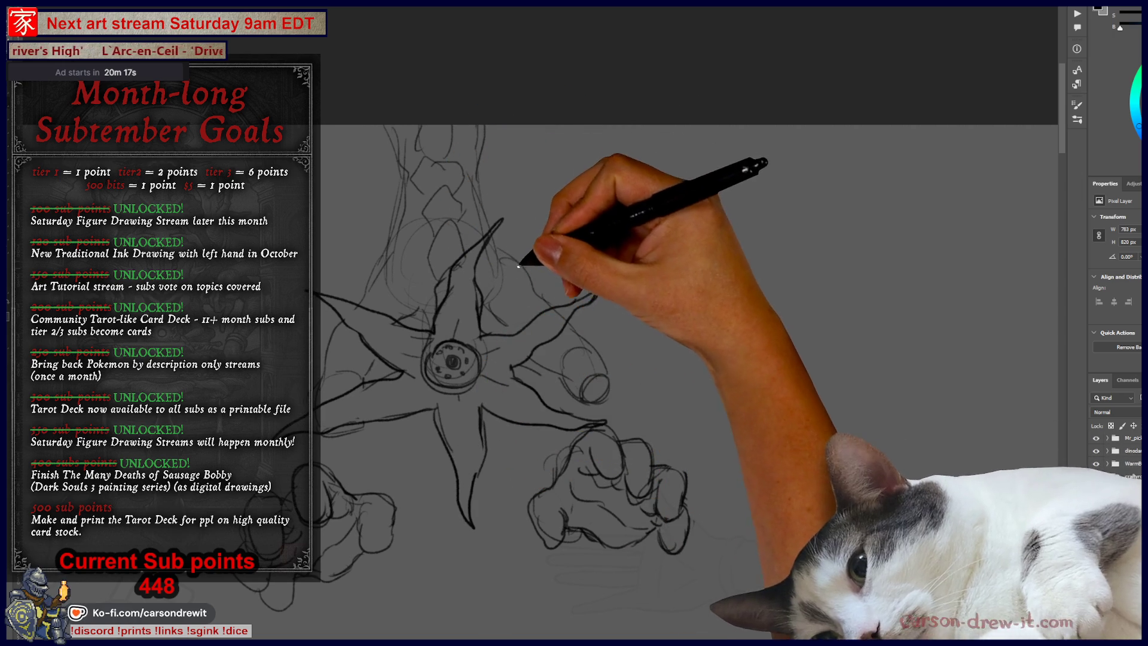
pyautogui.moveTo(528, 492)
pyautogui.mouseDown()
pyautogui.moveTo(518, 438)
pyautogui.moveTo(492, 444)
pyautogui.mouseUp()
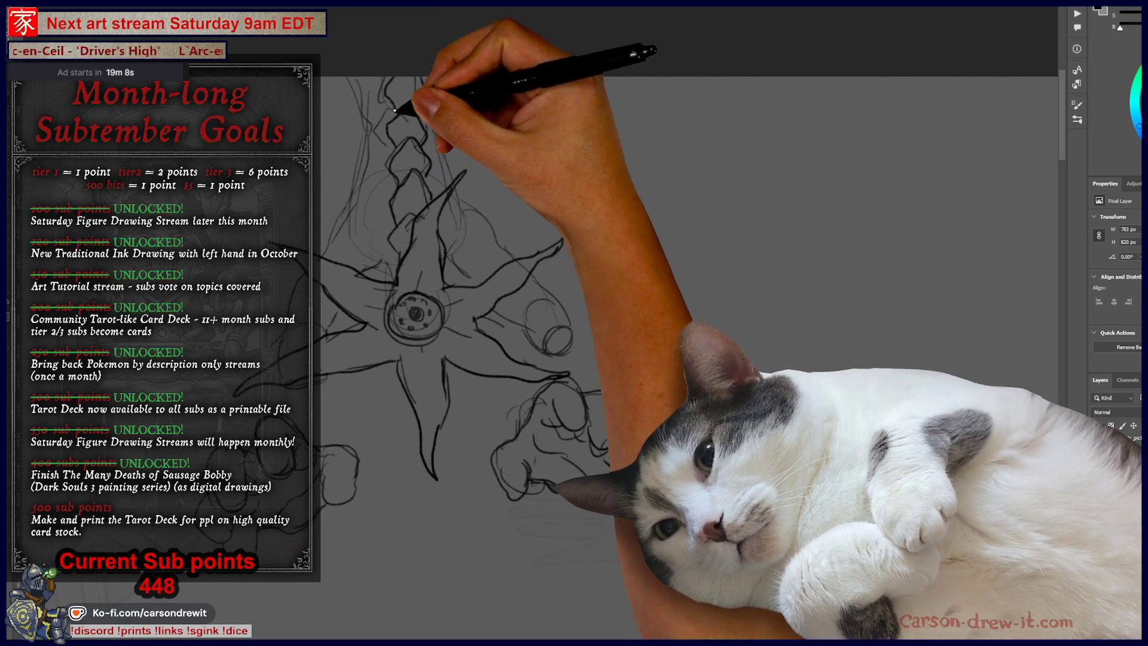
pyautogui.moveTo(492, 239); pyautogui.dragTo(555, 320)
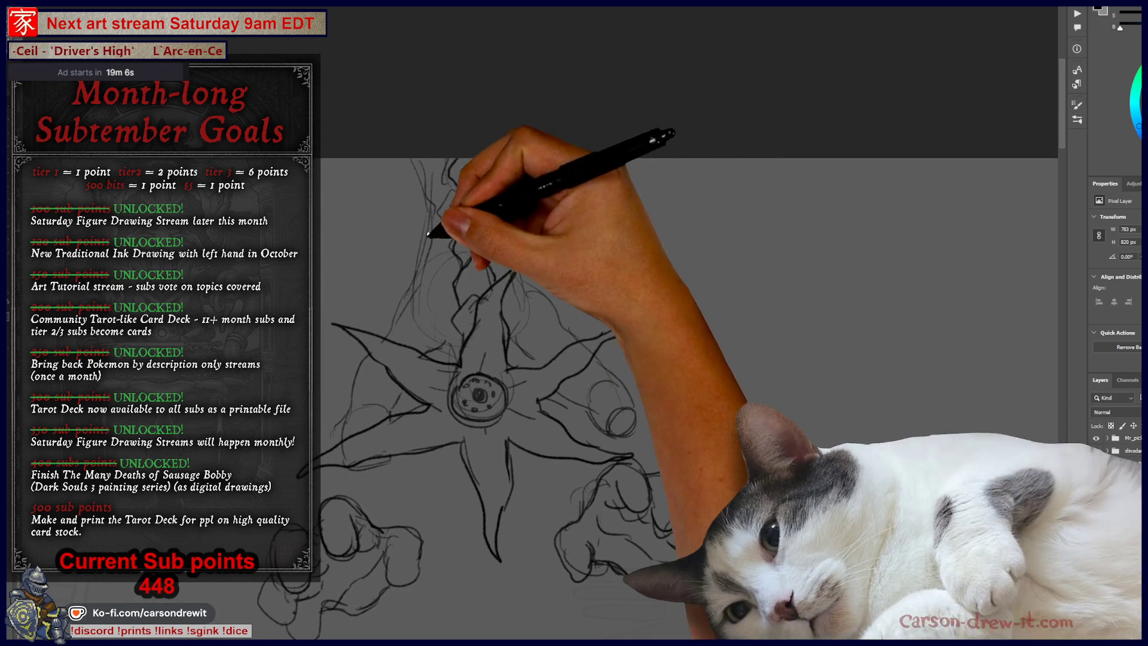